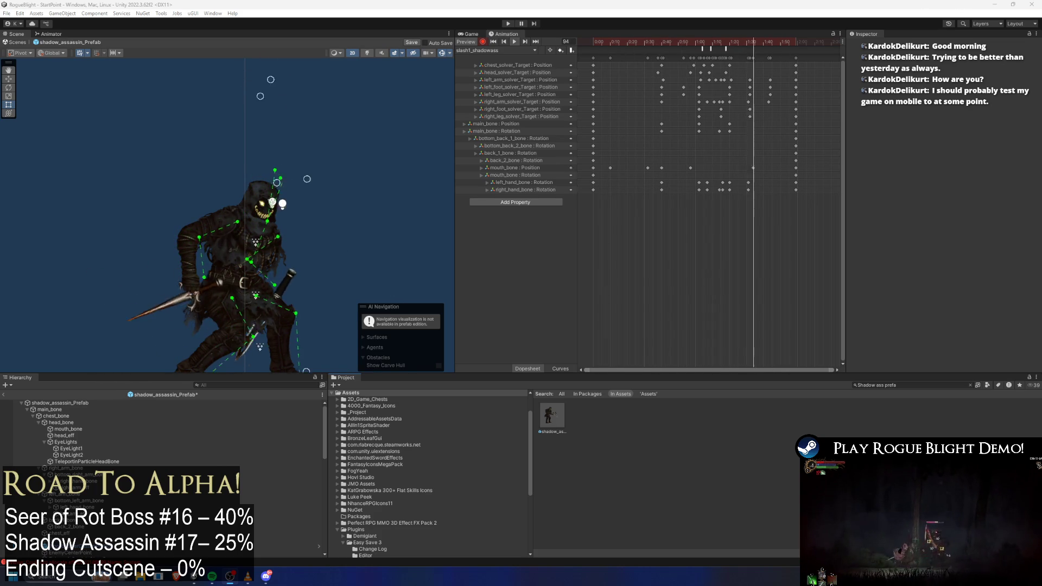
# - Glance at the Windows notification panel, then recentre the character in the Scene view
pyautogui.press('super+n')
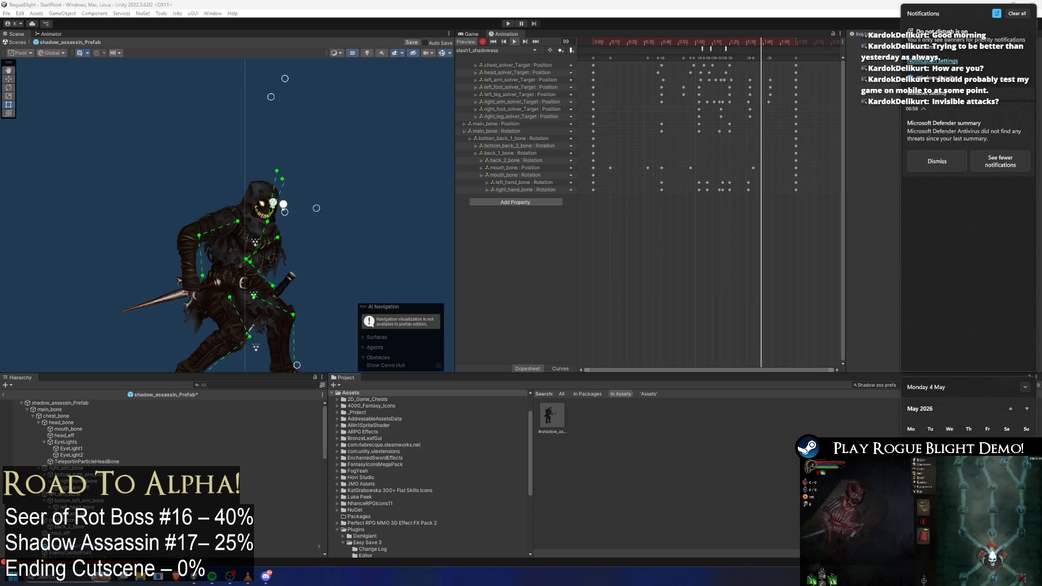
pyautogui.click(1031, 579)
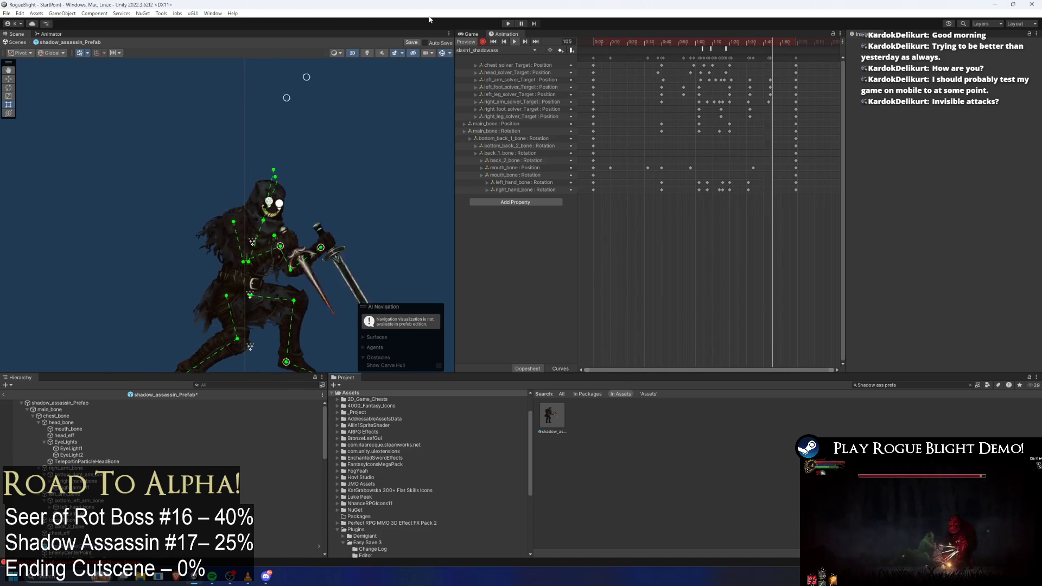
pyautogui.moveTo(272, 250)
pyautogui.mouseDown()
pyautogui.moveTo(254, 191)
pyautogui.moveTo(263, 214)
pyautogui.mouseUp()
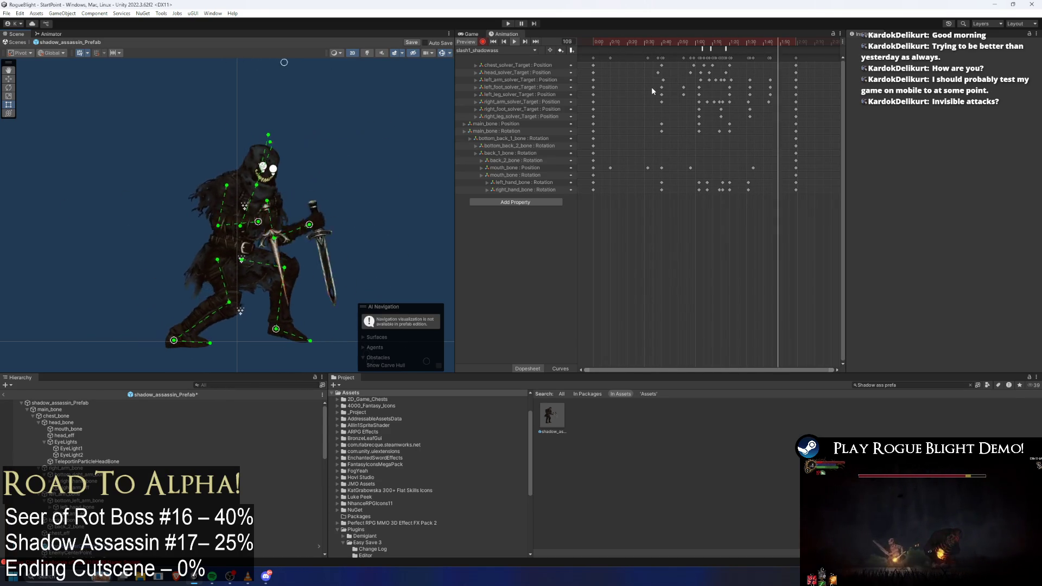
# - Shift the right_arm_solver_Target keys and the PushForward event marker slightly earlier in the Dopesheet
pyautogui.moveTo(646, 103); pyautogui.dragTo(805, 103)
pyautogui.moveTo(648, 98); pyautogui.dragTo(783, 102)
pyautogui.moveTo(721, 102); pyautogui.dragTo(724, 103)
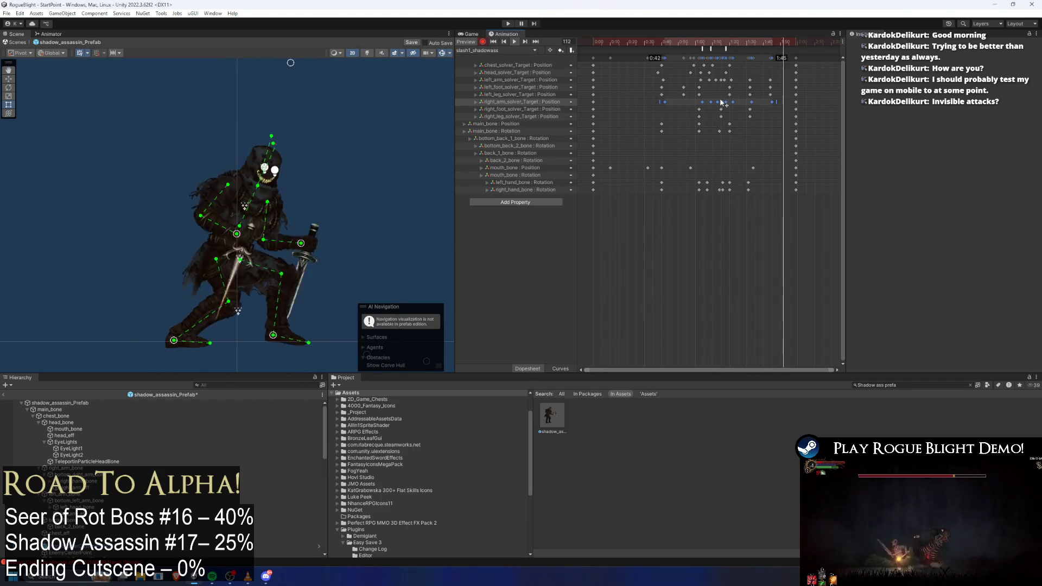
pyautogui.click(717, 98)
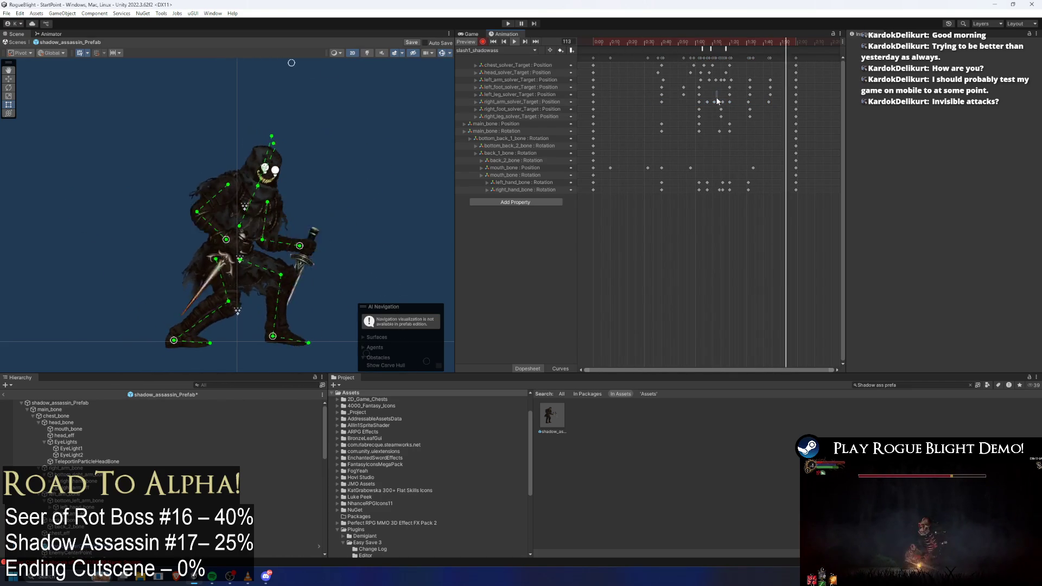
pyautogui.moveTo(640, 100); pyautogui.dragTo(781, 106)
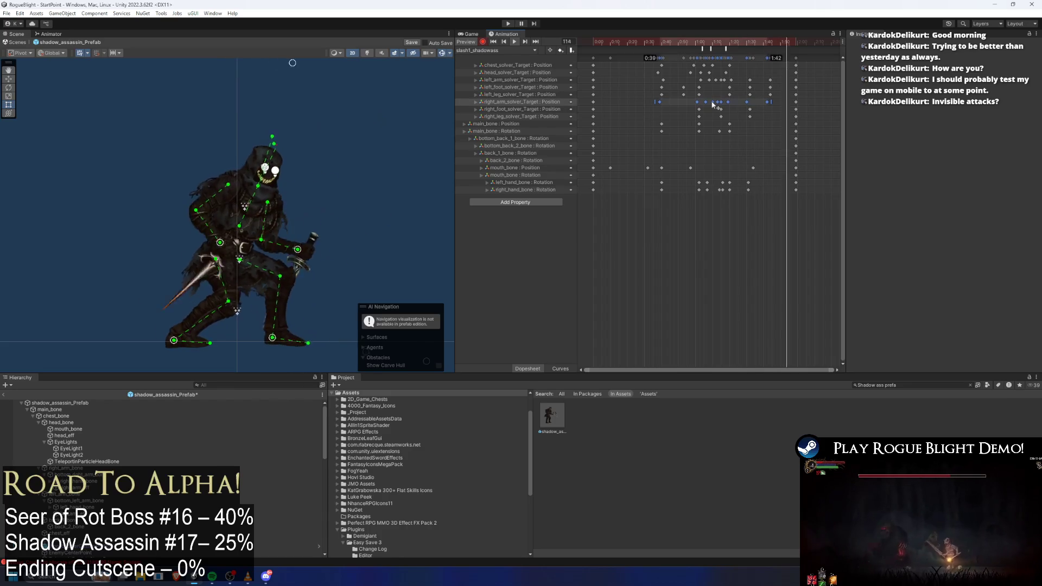
pyautogui.moveTo(714, 103); pyautogui.dragTo(712, 104)
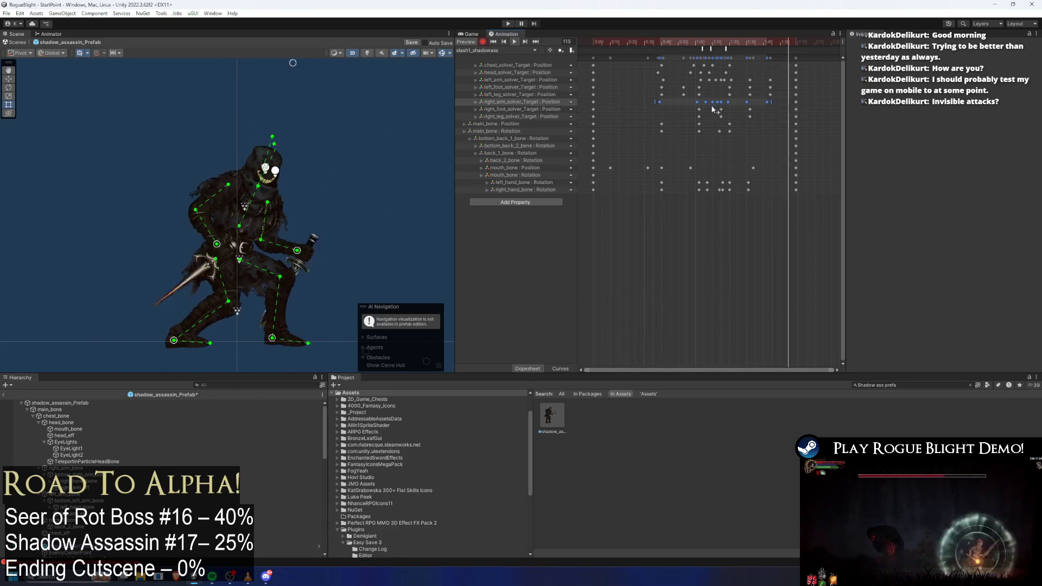
pyautogui.click(786, 285)
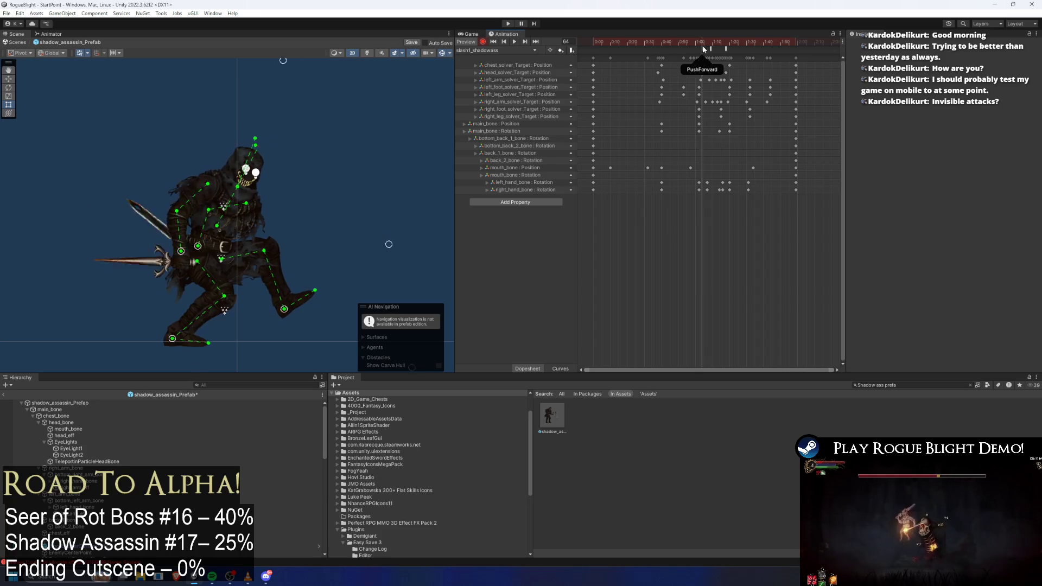
pyautogui.moveTo(712, 51); pyautogui.dragTo(703, 53)
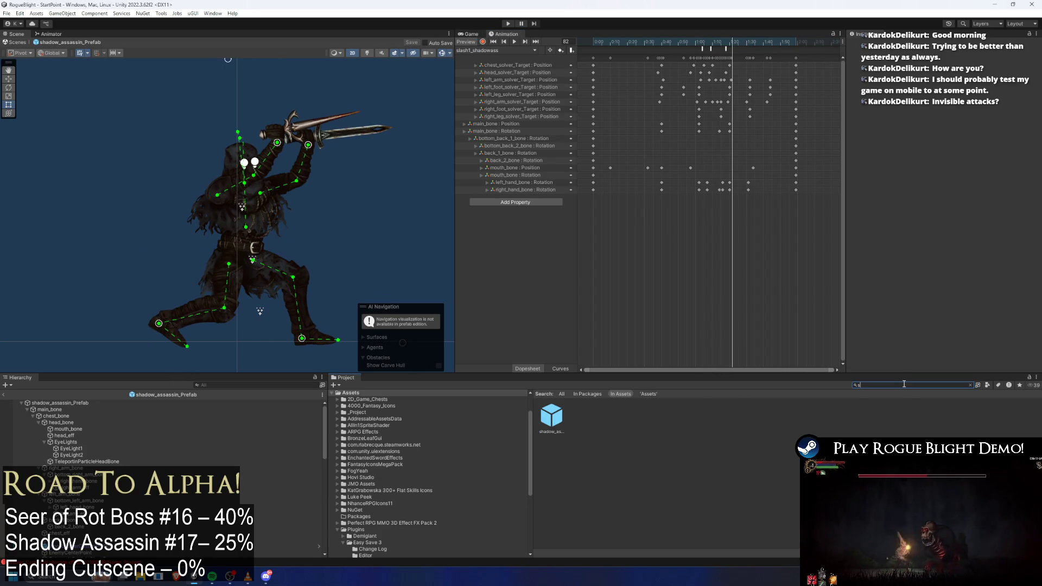
# - Find the slash1_shadowass clip and open the EnemyAI > Actions state machine in the Animator
pyautogui.write('lash1 ass')
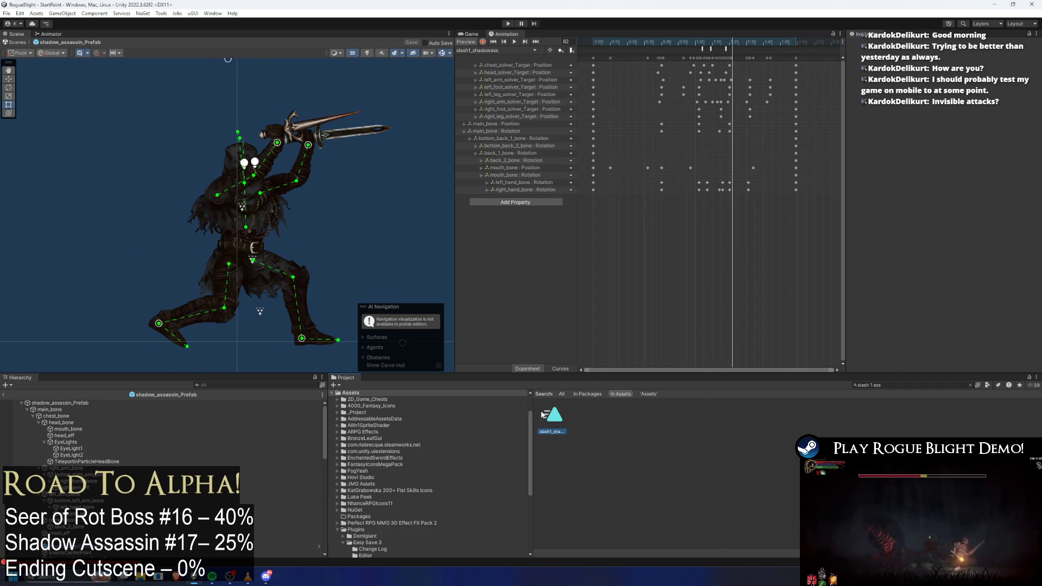
pyautogui.click(544, 415)
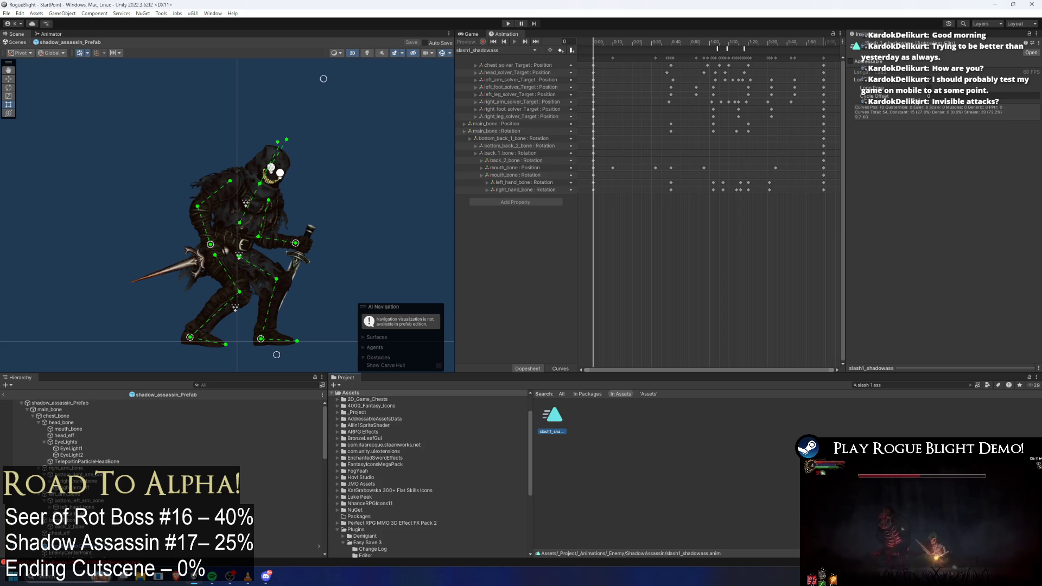
pyautogui.click(51, 34)
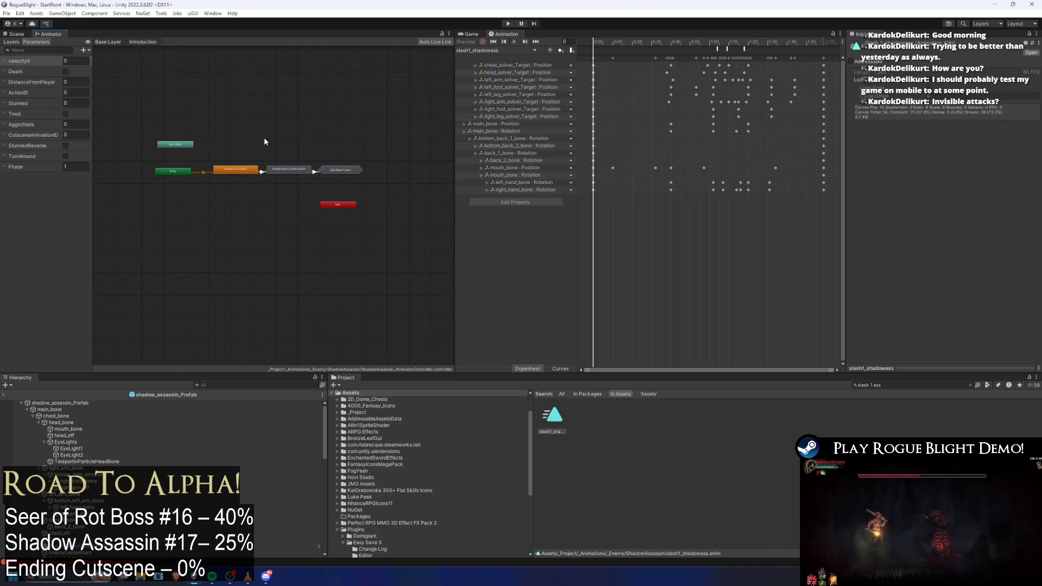
pyautogui.click(347, 257)
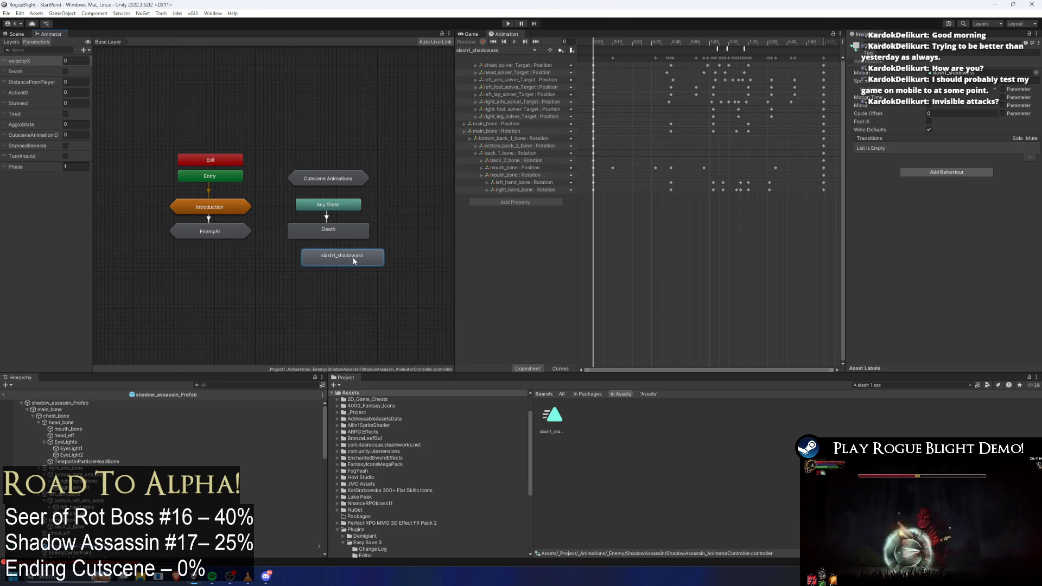
pyautogui.doubleClick(209, 231)
pyautogui.doubleClick(243, 219)
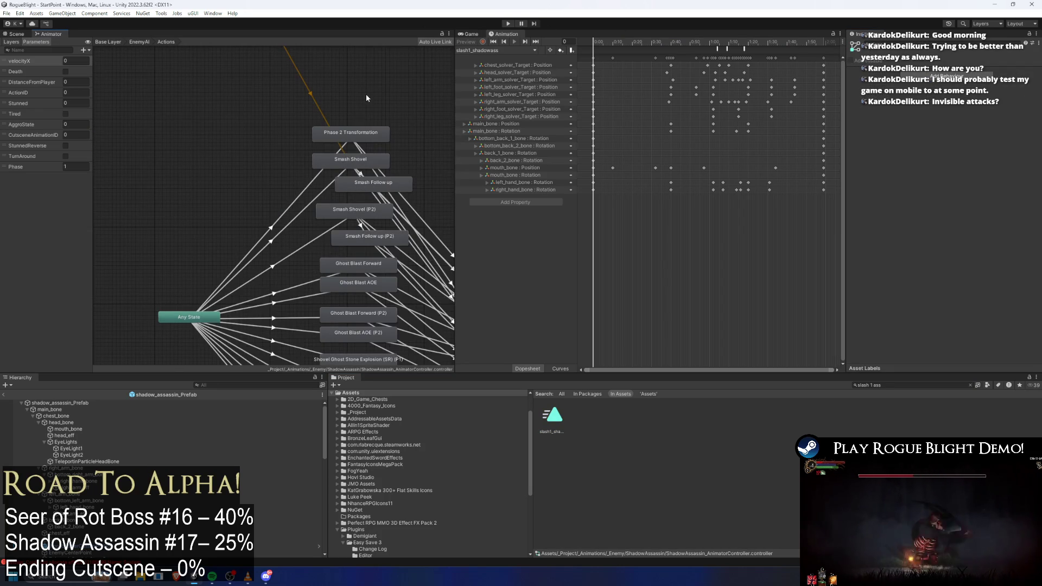
# - Inspect the Phase 2 Transformation and Smash Follow up states and their incoming transitions
pyautogui.click(346, 137)
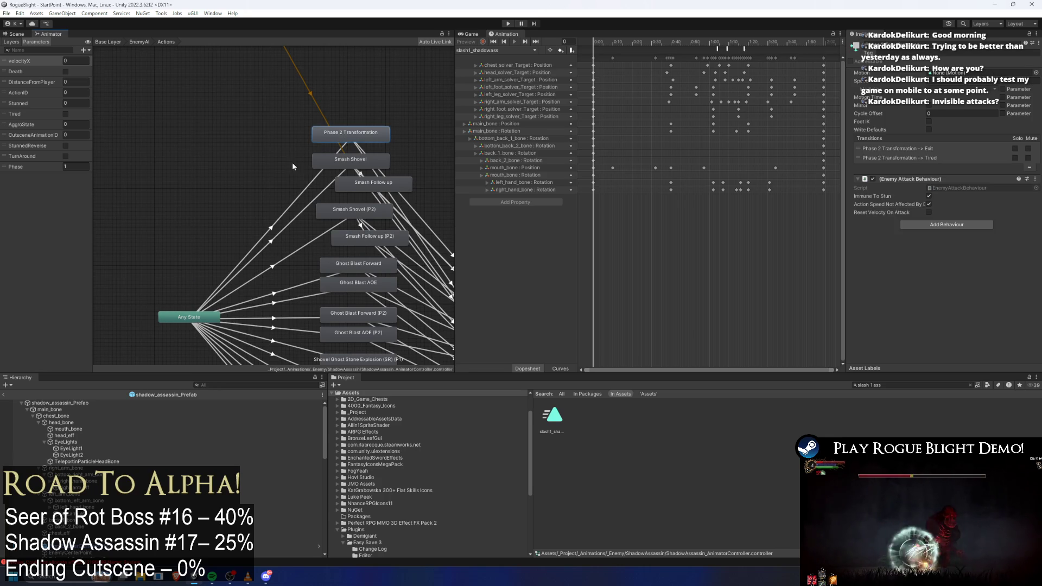
pyautogui.click(305, 194)
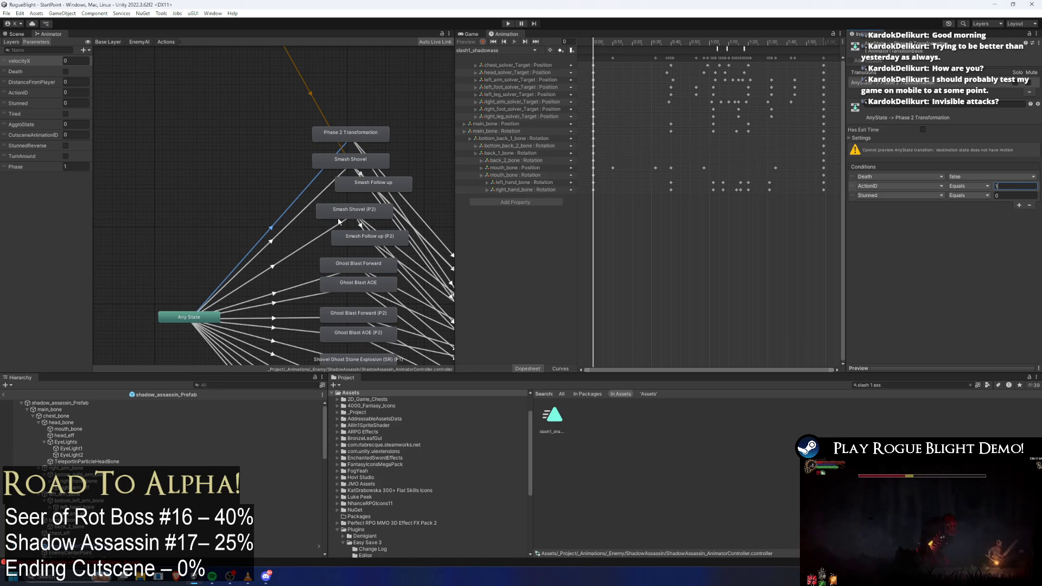
pyautogui.click(389, 187)
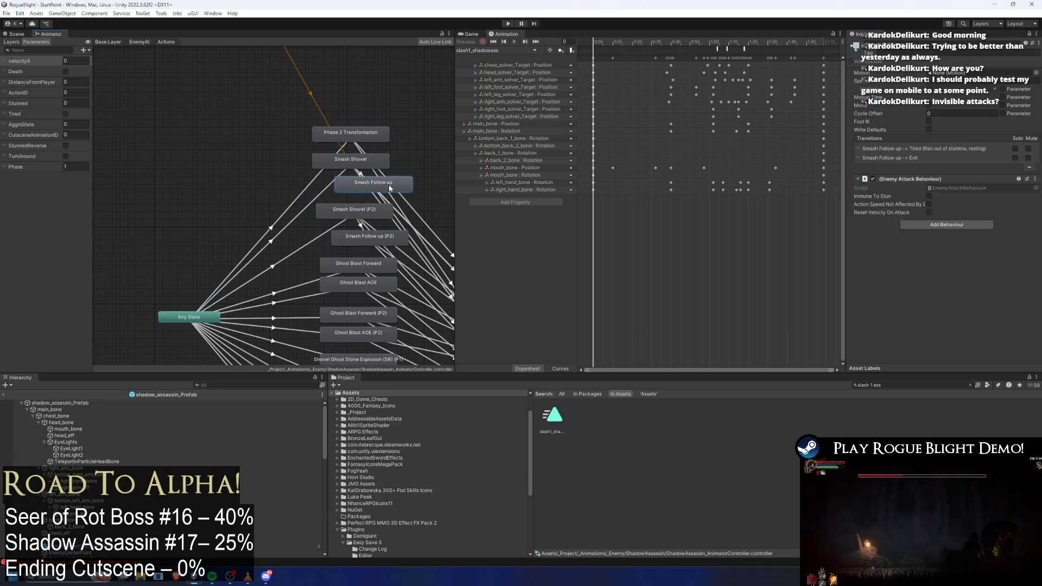
pyautogui.click(342, 177)
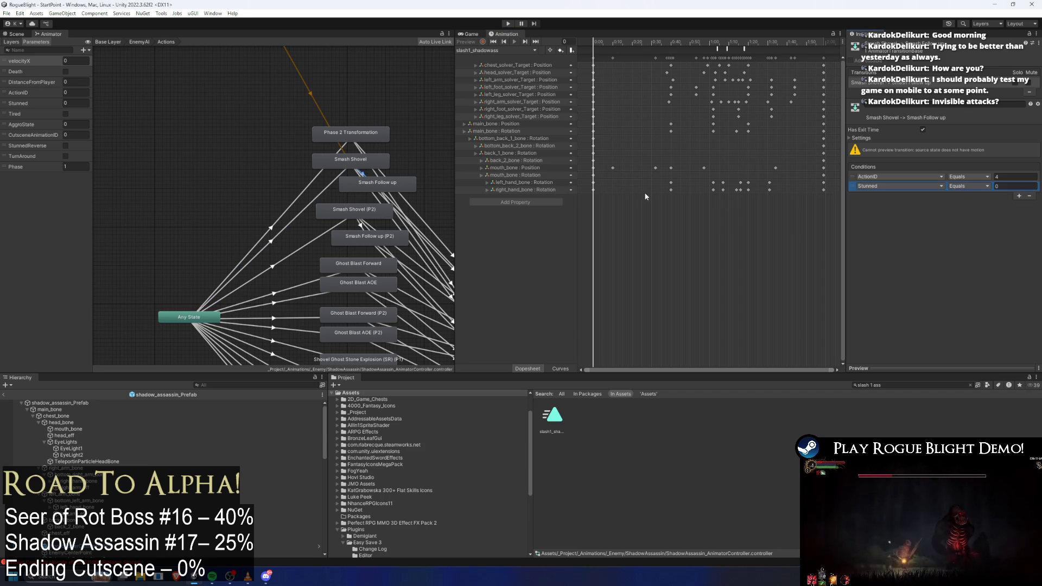
# - Reposition Smash Follow up directly below Smash Shovel in the state graph
pyautogui.scroll(-5, 313, 198)
pyautogui.moveTo(327, 230); pyautogui.dragTo(318, 259)
pyautogui.scroll(5, 327, 101)
pyautogui.moveTo(374, 162)
pyautogui.mouseDown()
pyautogui.moveTo(340, 195)
pyautogui.moveTo(296, 196)
pyautogui.mouseUp()
pyautogui.moveTo(326, 117); pyautogui.dragTo(335, 149)
pyautogui.moveTo(301, 245); pyautogui.dragTo(316, 210)
pyautogui.scroll(-5, 315, 211)
pyautogui.scroll(3, 412, 263)
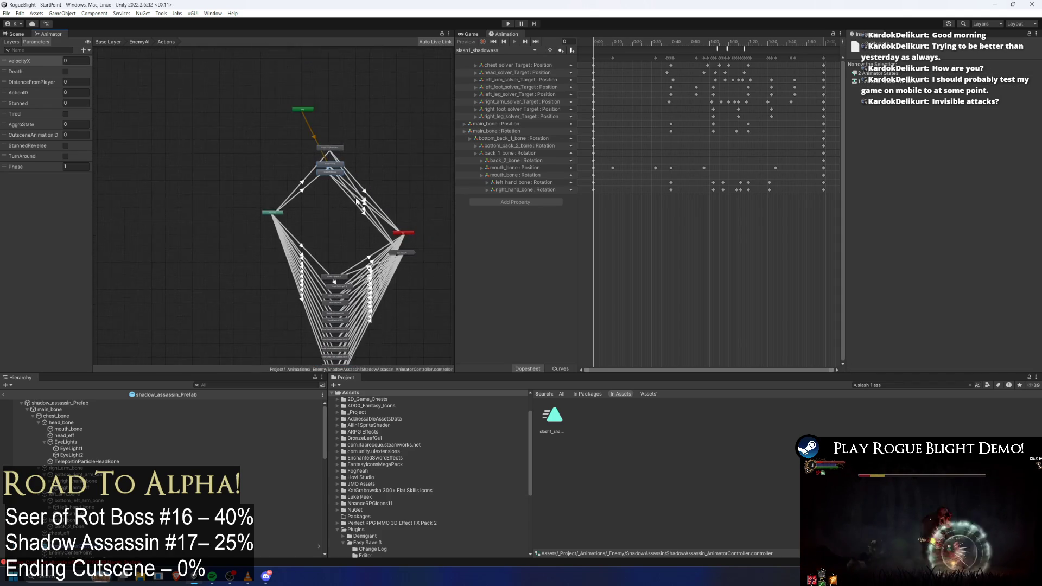
# - Move the (Up) EnemyAI node out of the way of the state stack
pyautogui.rightClick(412, 264)
pyautogui.click(251, 154)
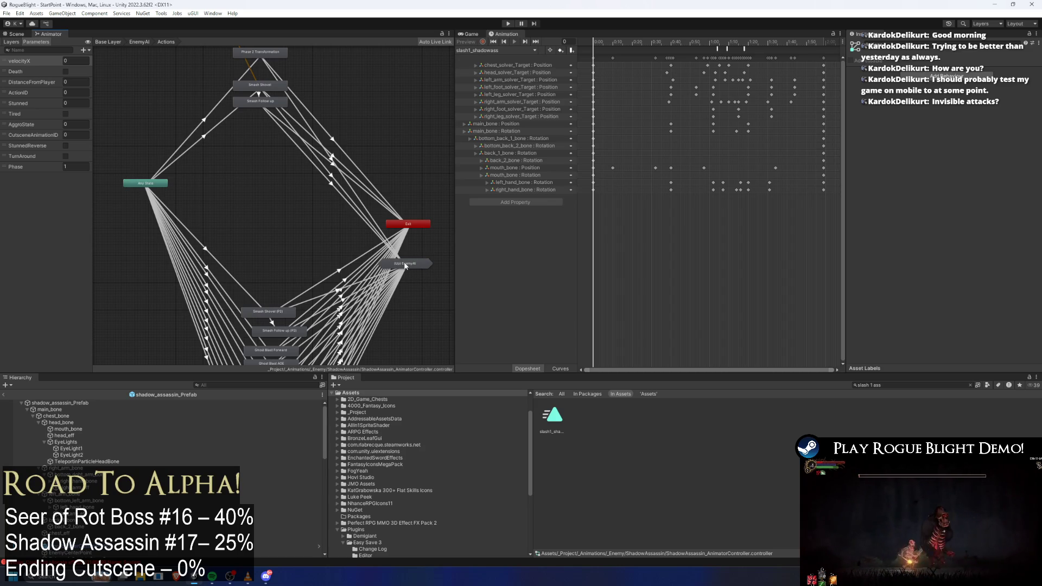
pyautogui.click(407, 264)
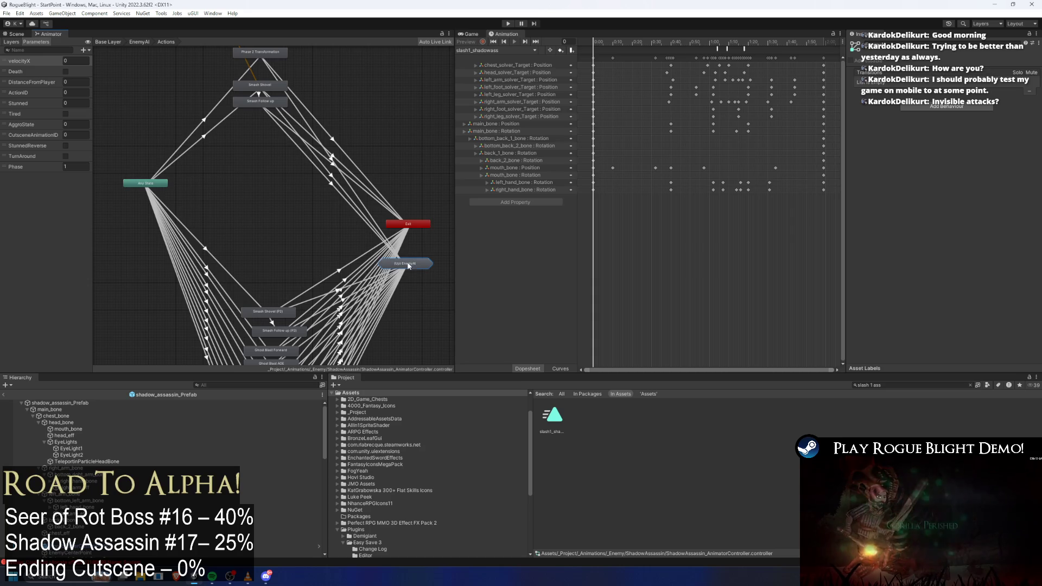
pyautogui.moveTo(417, 270)
pyautogui.mouseDown()
pyautogui.moveTo(436, 309)
pyautogui.moveTo(381, 204)
pyautogui.moveTo(453, 231)
pyautogui.mouseUp()
pyautogui.moveTo(411, 116); pyautogui.dragTo(356, 357)
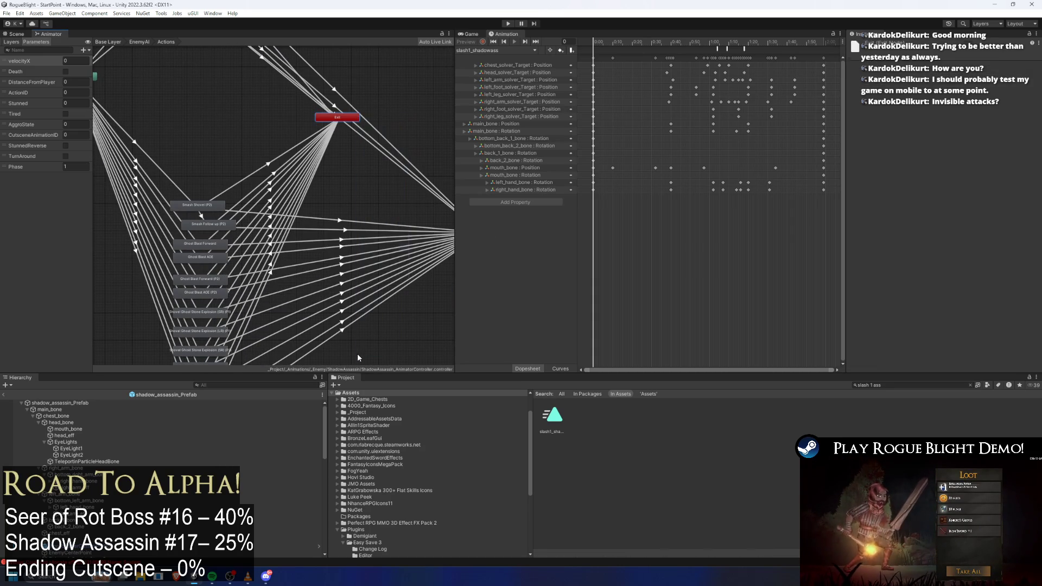
# - Multi-select six of the attack states' transitions into Tired and delete them
pyautogui.click(380, 145)
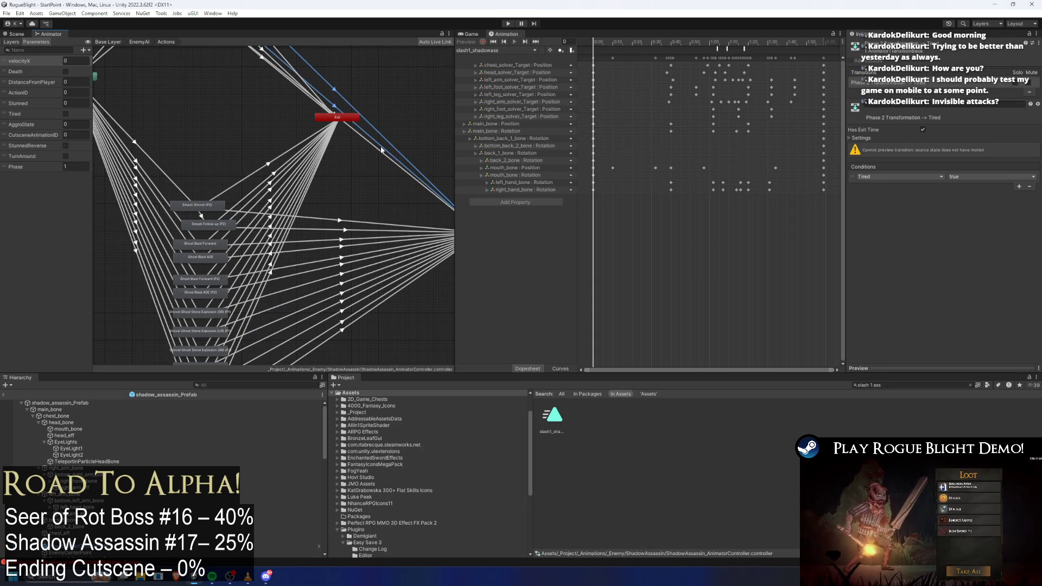
pyautogui.keyDown('shift'); pyautogui.click(345, 230); pyautogui.keyUp('shift')
pyautogui.keyDown('shift'); pyautogui.click(342, 240); pyautogui.keyUp('shift')
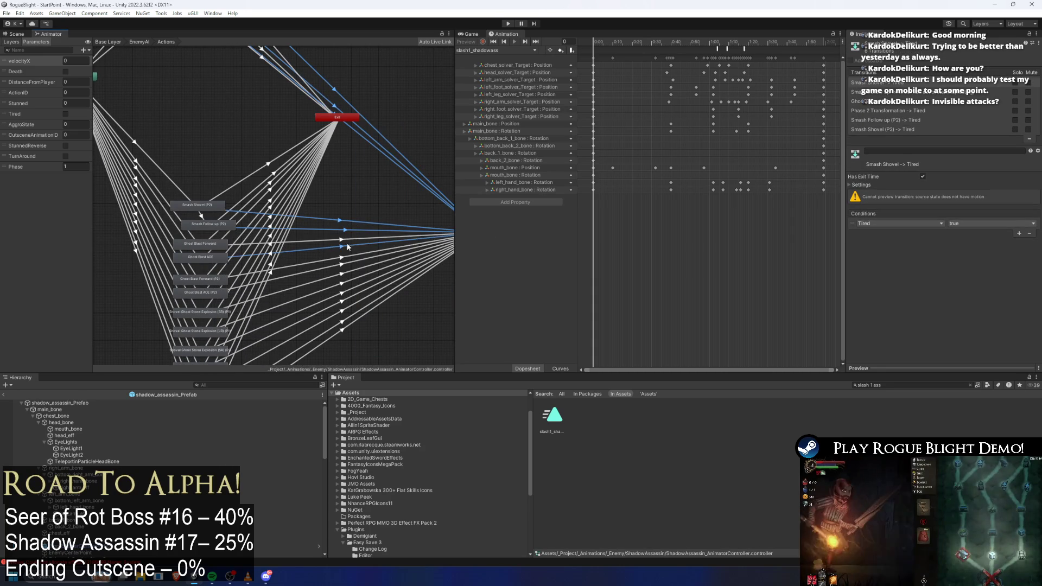
pyautogui.keyDown('shift'); pyautogui.click(342, 249); pyautogui.keyUp('shift')
pyautogui.keyDown('shift'); pyautogui.click(343, 258); pyautogui.keyUp('shift')
pyautogui.keyDown('shift'); pyautogui.click(343, 266); pyautogui.keyUp('shift')
pyautogui.keyDown('shift'); pyautogui.click(342, 275); pyautogui.keyUp('shift')
pyautogui.keyDown('shift'); pyautogui.click(342, 283); pyautogui.keyUp('shift')
pyautogui.keyDown('shift'); pyautogui.click(342, 293); pyautogui.keyUp('shift')
pyautogui.click(343, 304)
pyautogui.click(343, 312)
pyautogui.keyDown('shift'); pyautogui.click(342, 321); pyautogui.keyUp('shift')
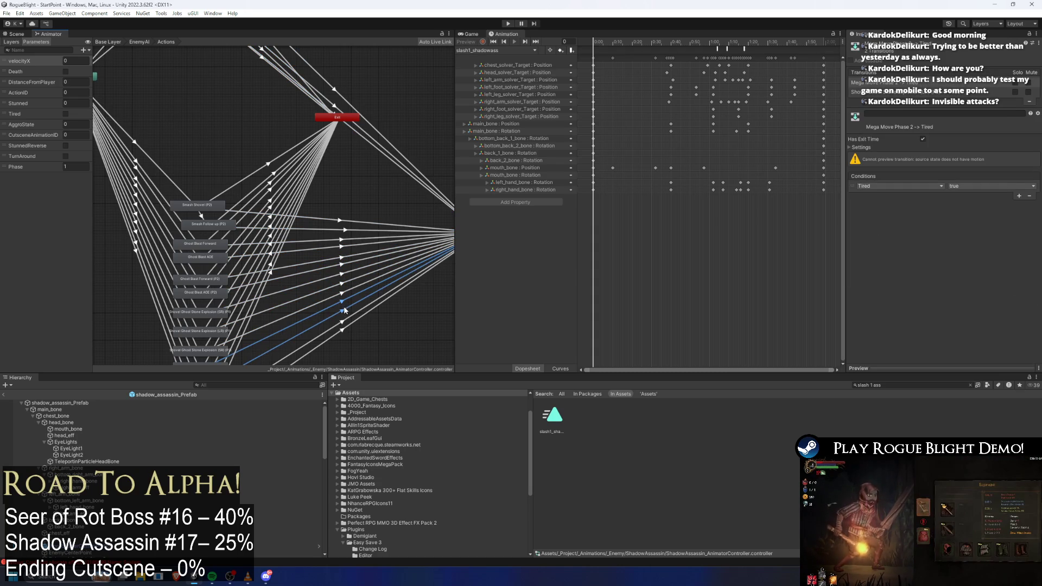
pyautogui.keyDown('shift'); pyautogui.click(342, 330); pyautogui.keyUp('shift')
pyautogui.keyDown('shift'); pyautogui.click(346, 302); pyautogui.keyUp('shift')
pyautogui.click(346, 281)
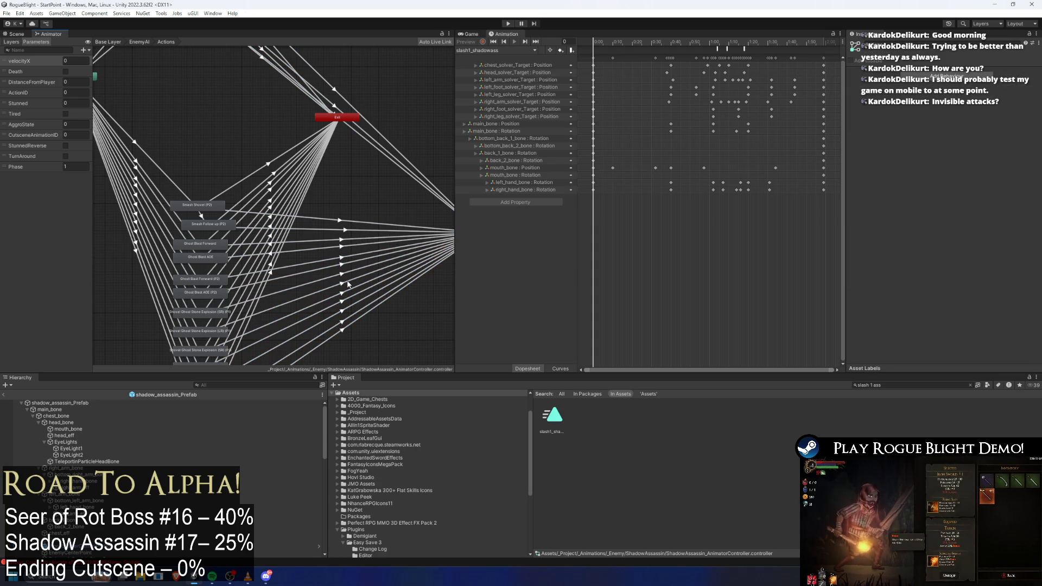
pyautogui.keyDown('shift'); pyautogui.click(344, 293); pyautogui.keyUp('shift')
pyautogui.keyDown('shift'); pyautogui.click(343, 302); pyautogui.keyUp('shift')
pyautogui.keyDown('shift'); pyautogui.click(343, 311); pyautogui.keyUp('shift')
pyautogui.keyDown('shift'); pyautogui.click(342, 320); pyautogui.keyUp('shift')
pyautogui.keyDown('shift'); pyautogui.click(342, 330); pyautogui.keyUp('shift')
pyautogui.press('Delete')
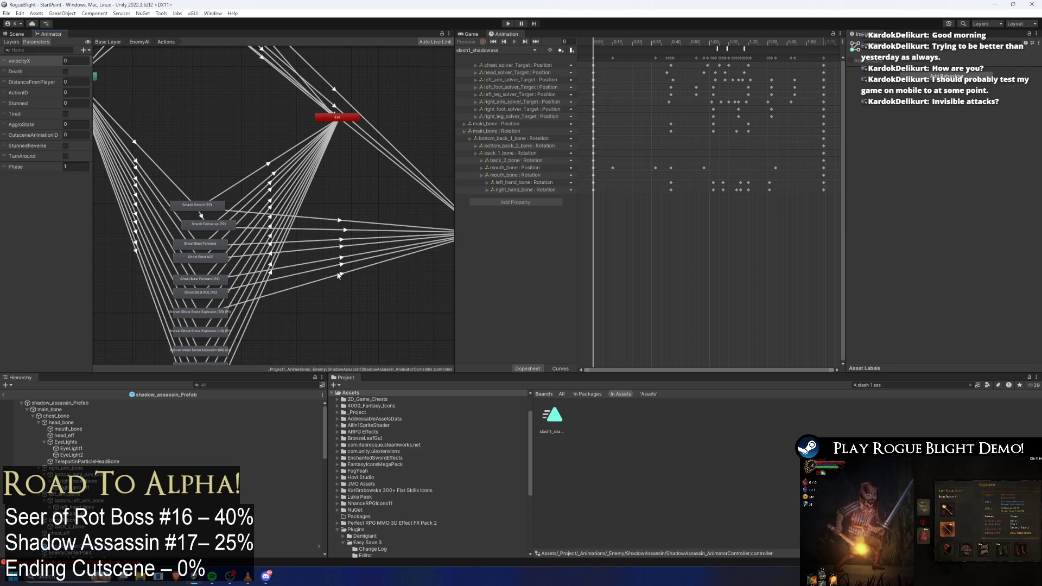
# - Delete the remaining transitions still running into Tired
pyautogui.click(346, 255)
pyautogui.keyDown('shift'); pyautogui.click(347, 243); pyautogui.keyUp('shift')
pyautogui.press('Delete')
pyautogui.click(350, 238)
pyautogui.keyDown('shift'); pyautogui.click(356, 228); pyautogui.keyUp('shift')
pyautogui.press('Delete')
# - Frame the whole state layout and select the Smash Shovel state
pyautogui.moveTo(358, 145)
pyautogui.mouseDown()
pyautogui.moveTo(361, 244)
pyautogui.moveTo(368, 174)
pyautogui.moveTo(342, 215)
pyautogui.mouseUp()
pyautogui.doubleClick(397, 259)
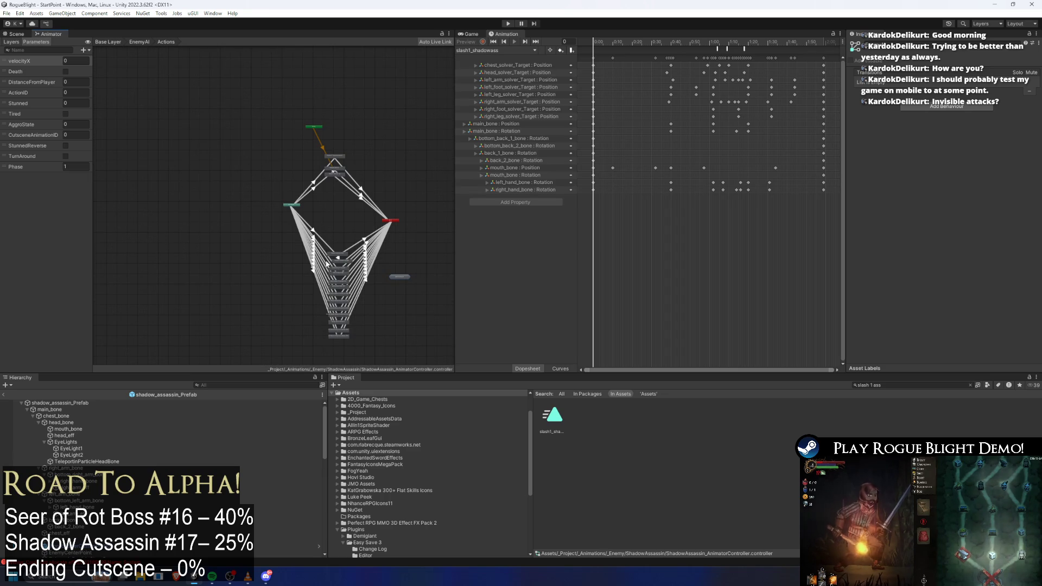
pyautogui.moveTo(365, 351); pyautogui.dragTo(307, 227)
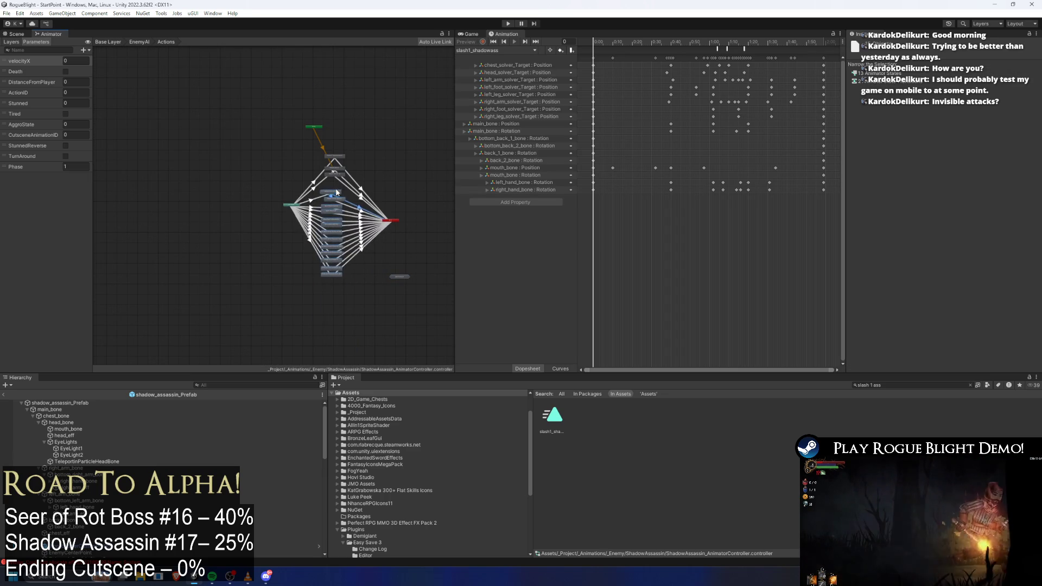
pyautogui.scroll(10, 333, 190)
pyautogui.click(320, 130)
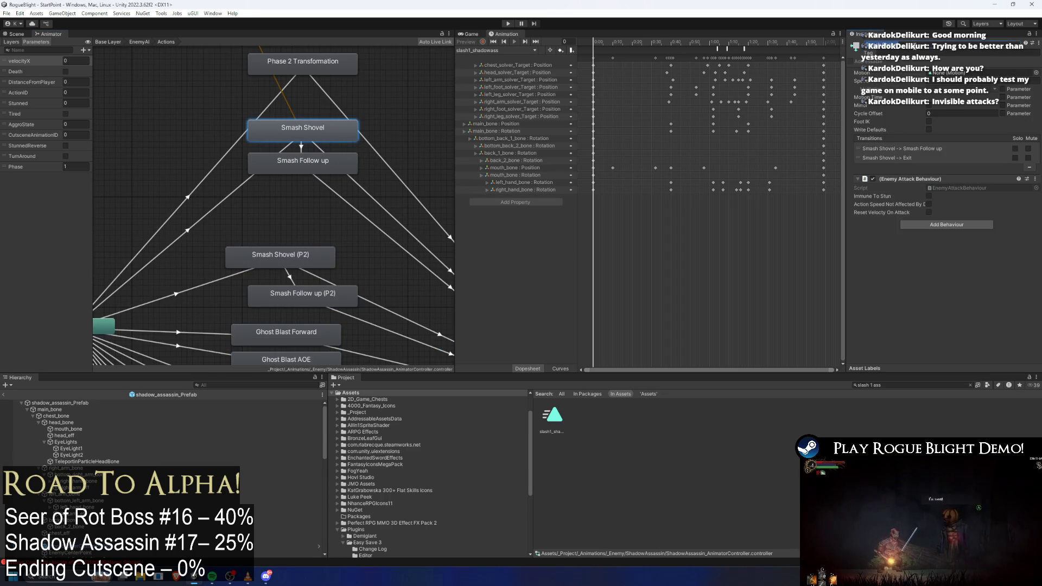
# - Rename Smash Shovel to Slash 1 and assign it the slash1_shadowass clip
pyautogui.press('Return')
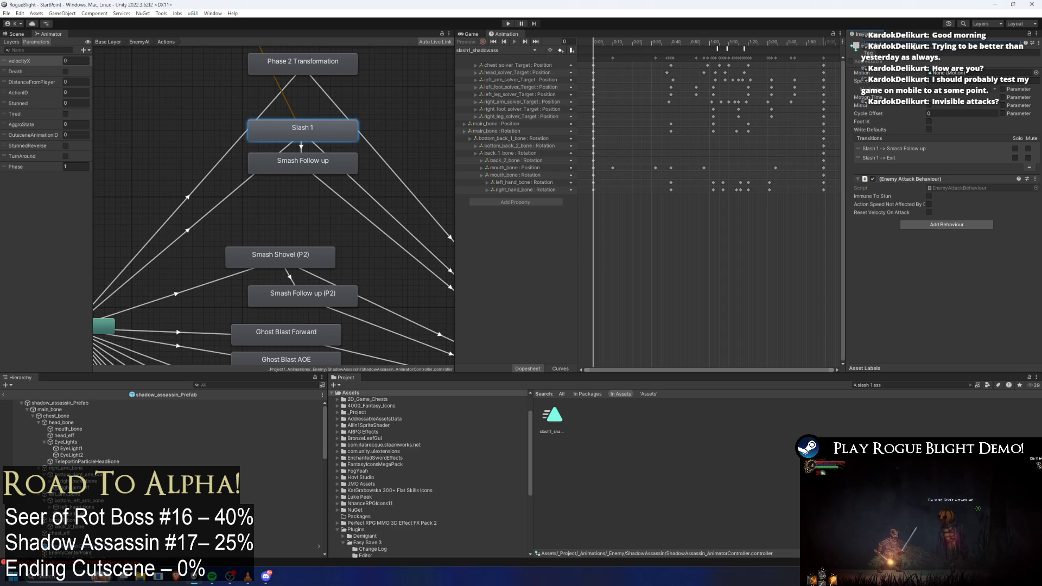
pyautogui.click(1035, 73)
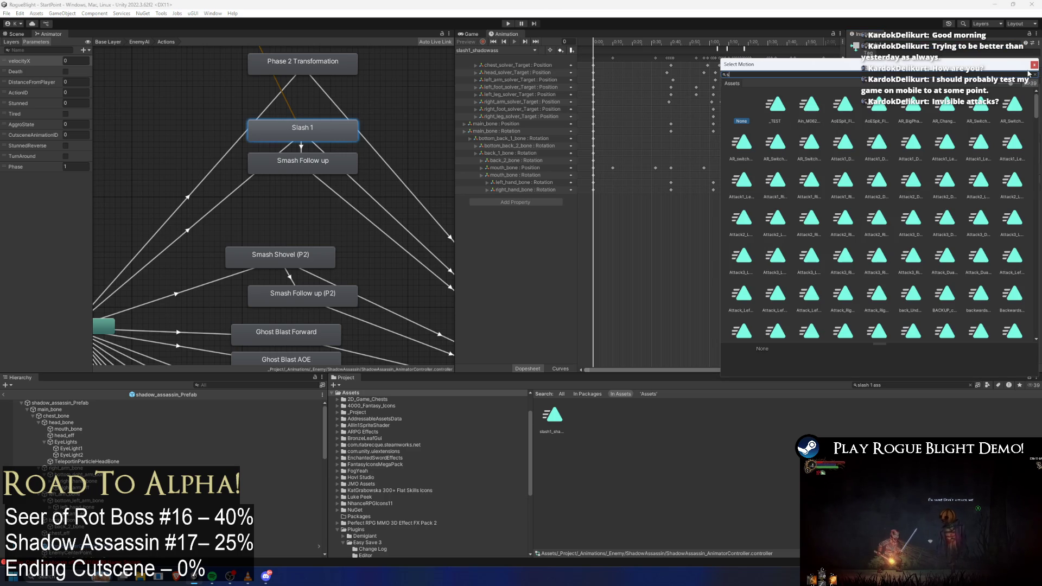
pyautogui.write('lash 1 ass')
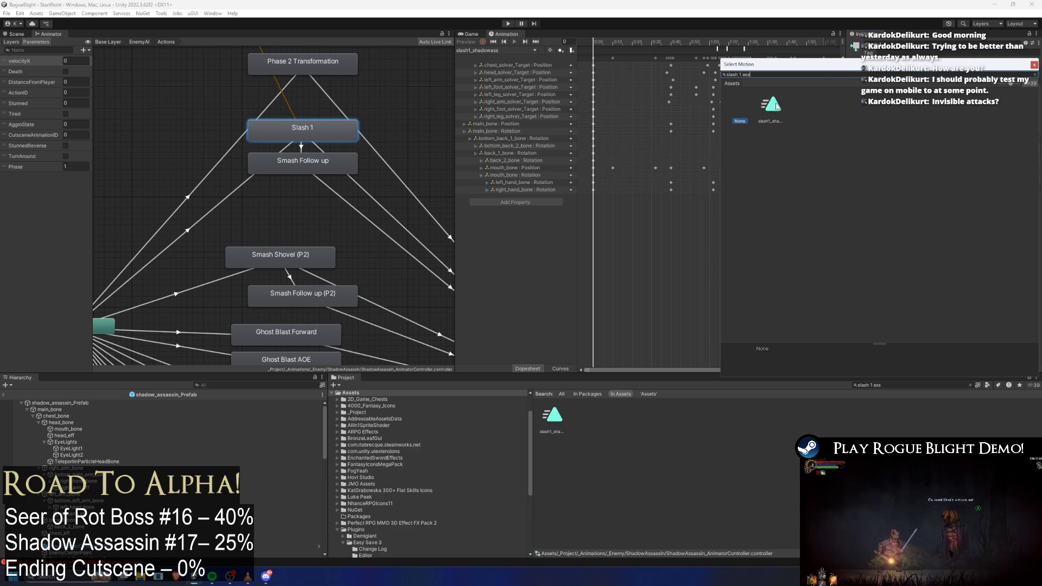
pyautogui.doubleClick(777, 107)
# - Review the conditions on the Any State, Slash 1 → Smash Follow up and Smash Shovel (P2) transitions
pyautogui.moveTo(269, 173)
pyautogui.mouseDown()
pyautogui.moveTo(311, 191)
pyautogui.moveTo(296, 205)
pyautogui.mouseUp()
pyautogui.click(244, 183)
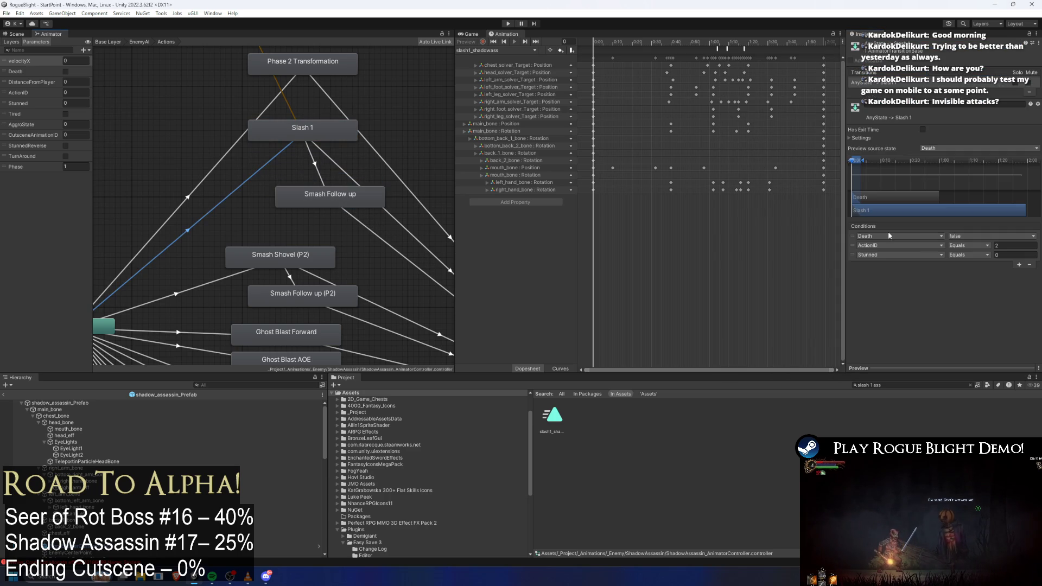
pyautogui.click(314, 161)
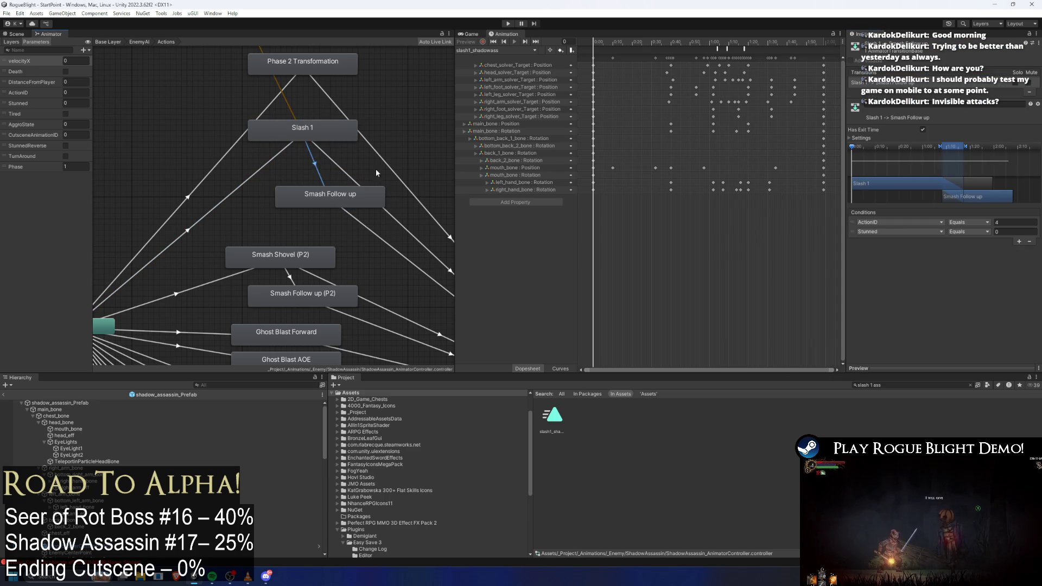
pyautogui.click(1013, 223)
pyautogui.click(203, 285)
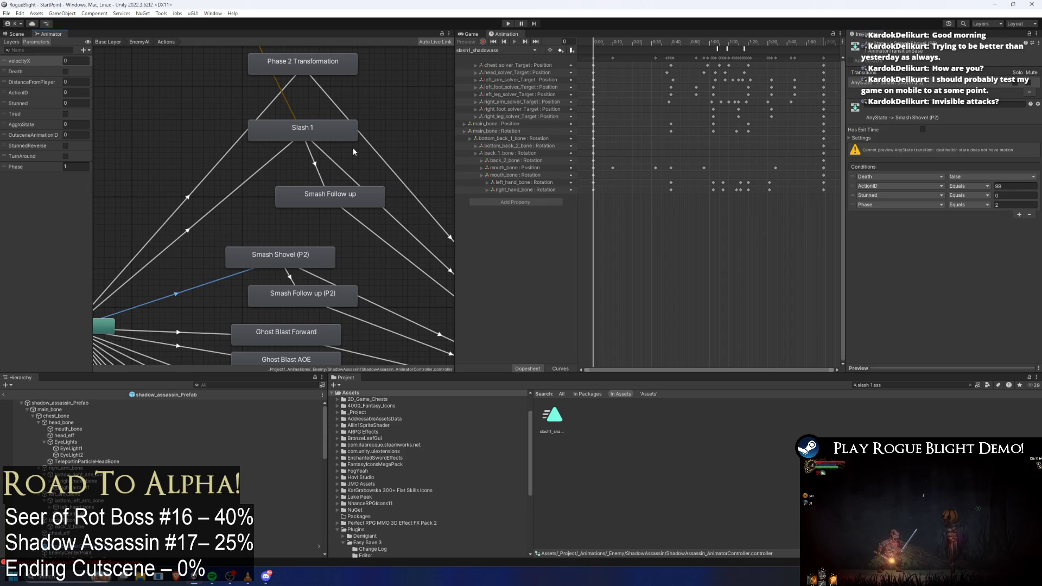
pyautogui.click(313, 164)
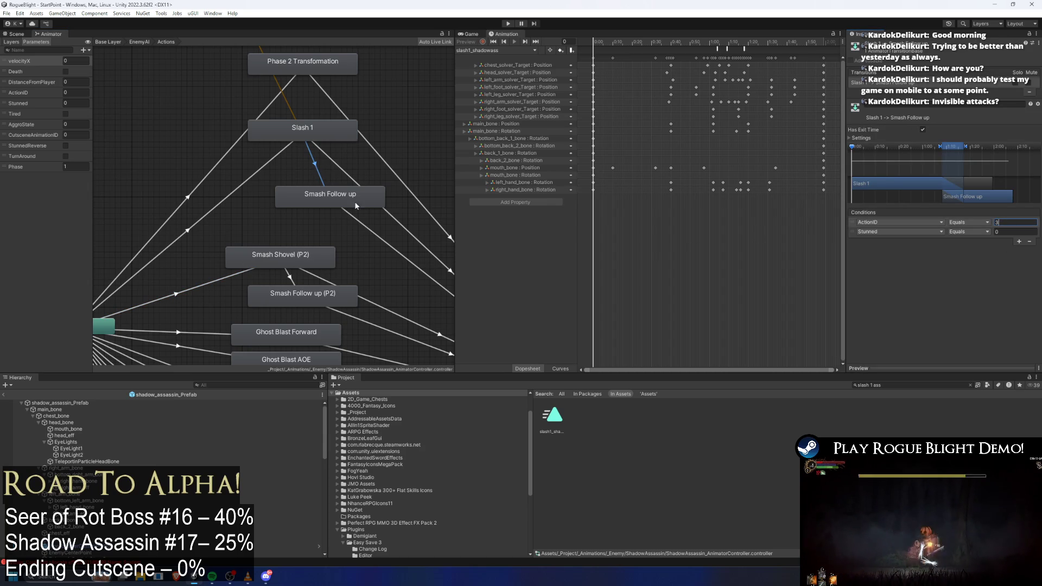
# - Rename the Smash Follow up state to Slash 2
pyautogui.moveTo(374, 202); pyautogui.dragTo(363, 191)
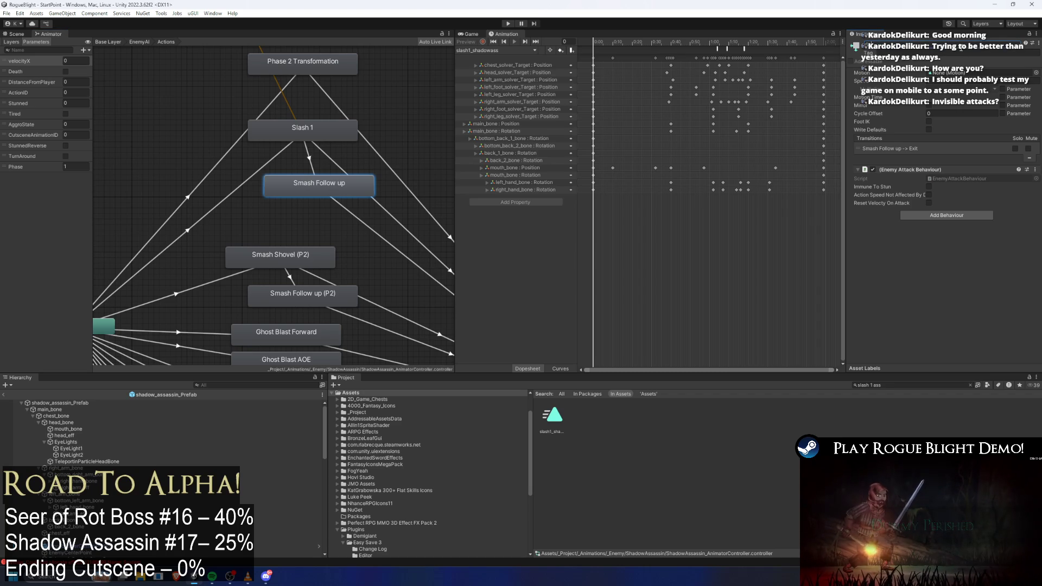
pyautogui.press('Return')
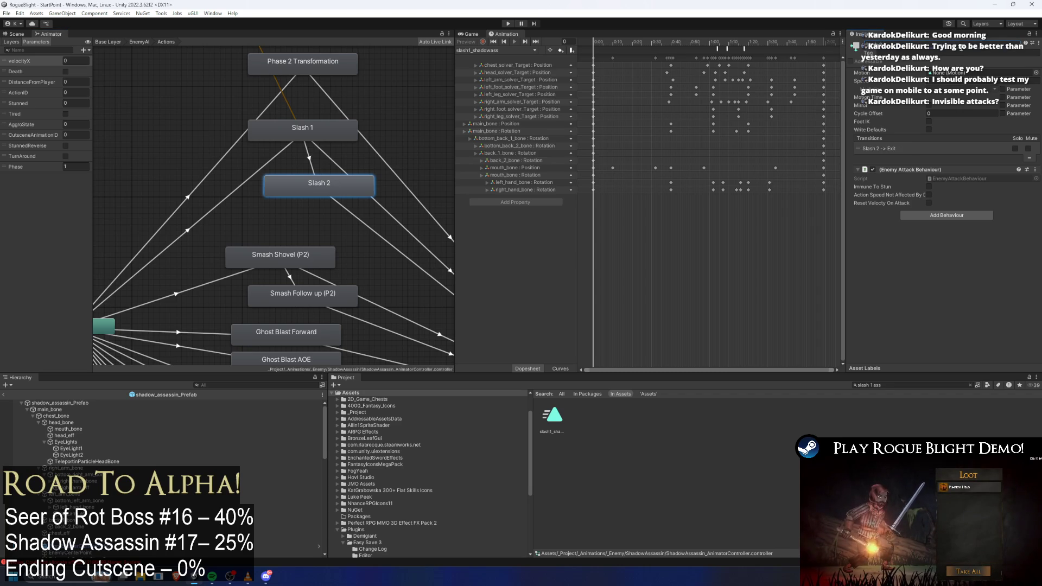
pyautogui.scroll(-5, 345, 133)
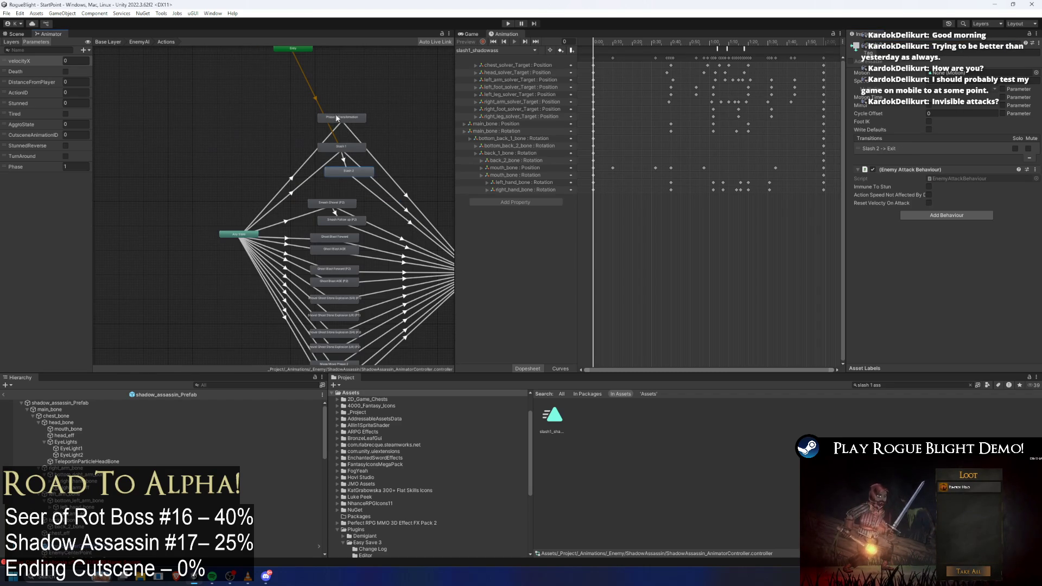
# - Review the Phase 2 Transformation and Slash 2 states and the Any State → Slash 1 transition
pyautogui.click(330, 121)
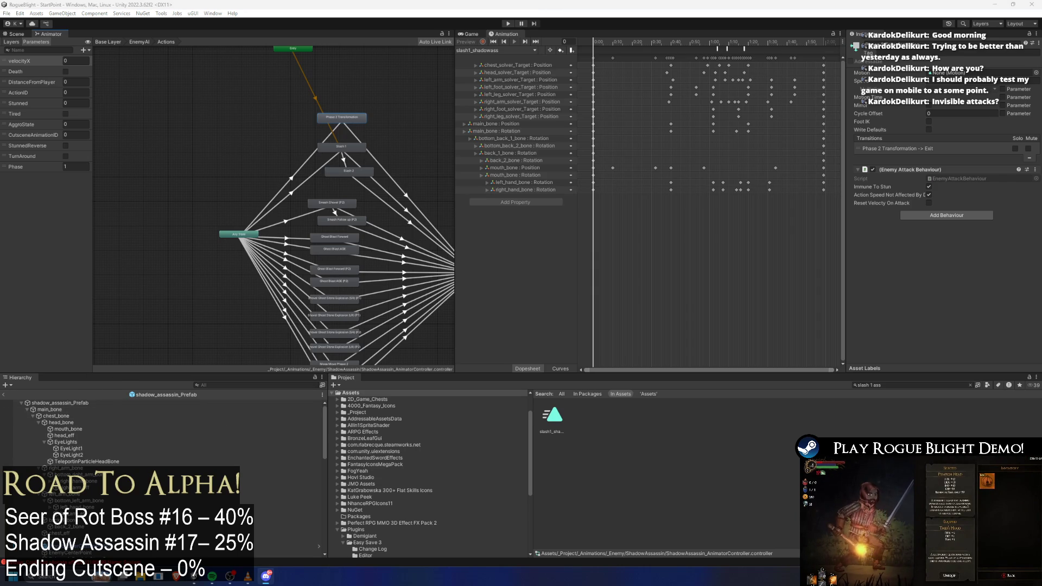
pyautogui.click(86, 403)
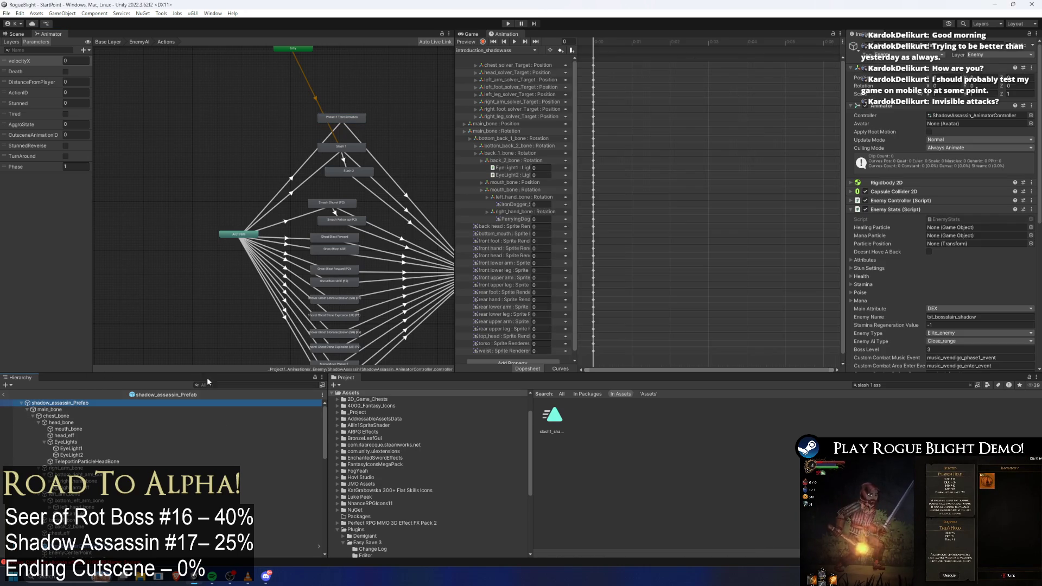
pyautogui.scroll(-10, 182, 440)
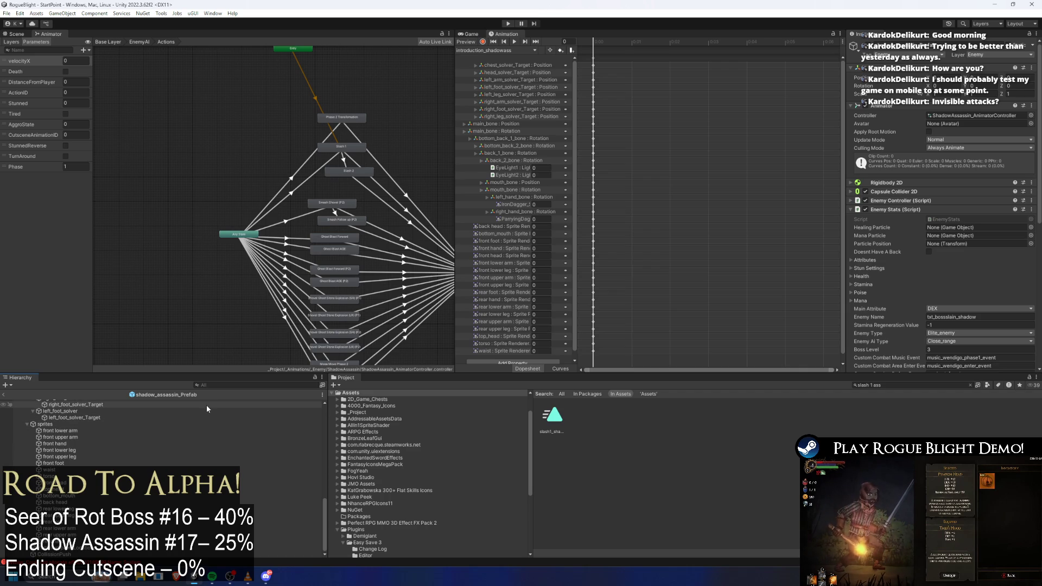
pyautogui.click(326, 170)
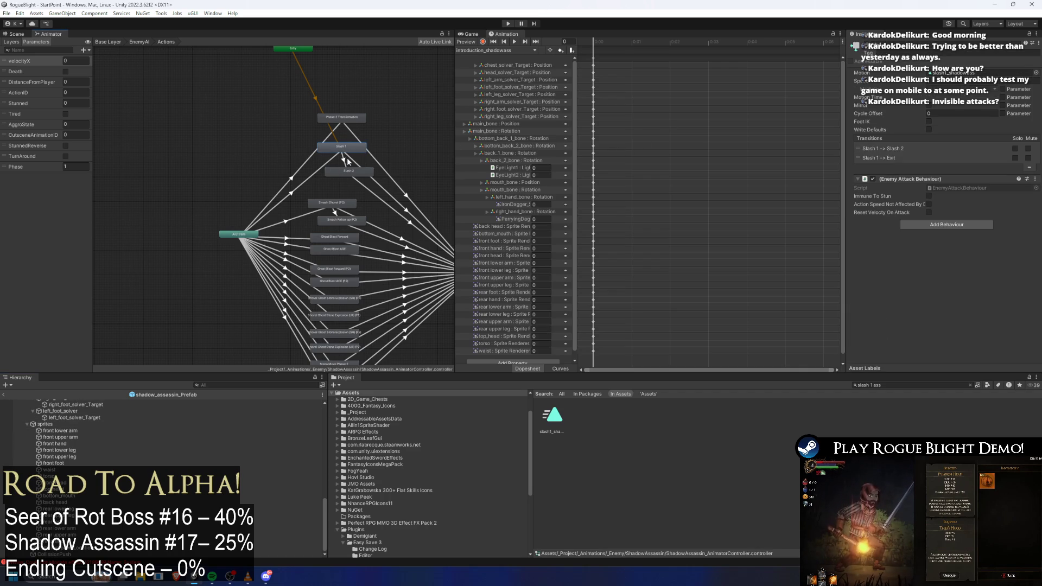
pyautogui.click(310, 176)
pyautogui.scroll(10, 89, 430)
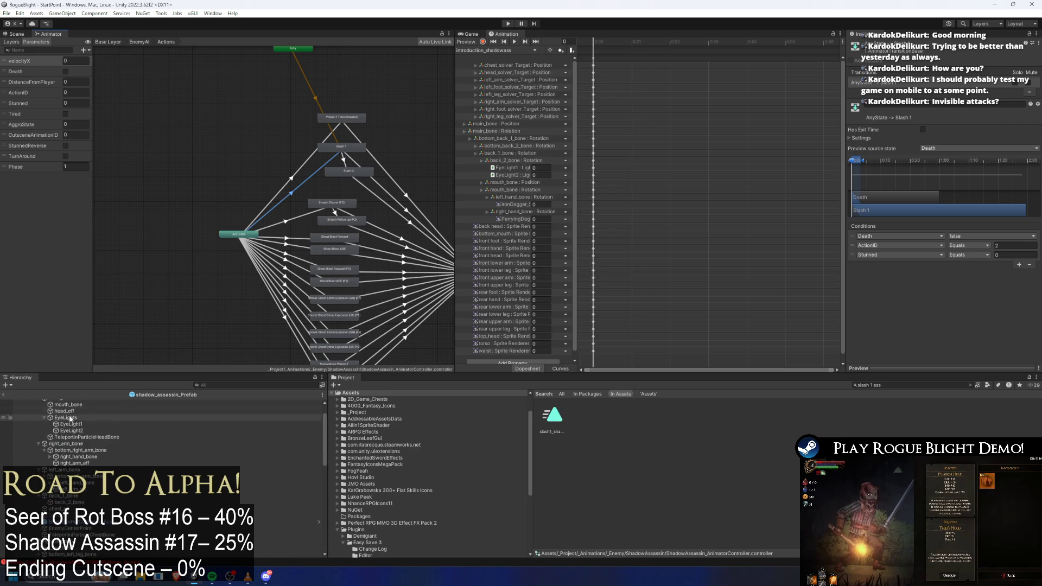
# - Select shadow_assassin_Prefab, widen the Inspector and collapse the Enemy Stats component
pyautogui.click(69, 403)
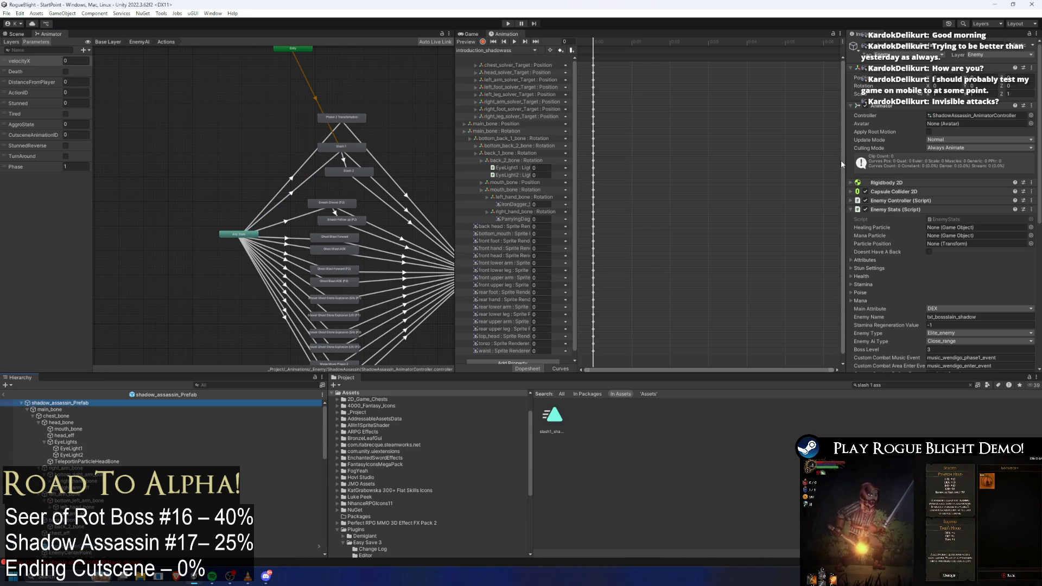
pyautogui.moveTo(841, 161); pyautogui.dragTo(683, 162)
pyautogui.click(763, 210)
# - Add a new action pattern to the Enemy Action Controller with the description 'Short Range'
pyautogui.click(761, 200)
pyautogui.click(763, 198)
pyautogui.click(808, 219)
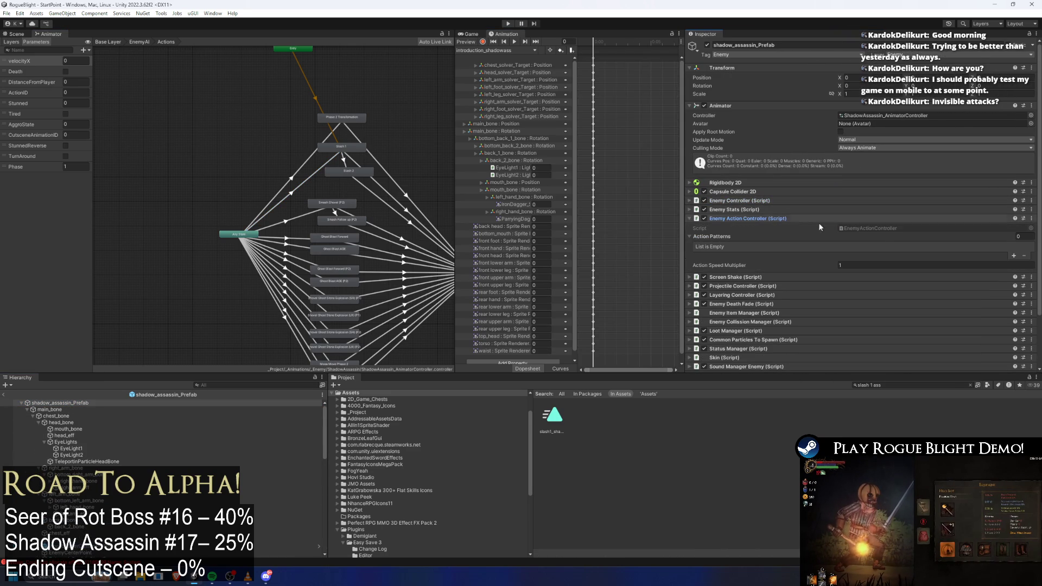
pyautogui.click(1014, 256)
pyautogui.click(897, 245)
pyautogui.click(890, 253)
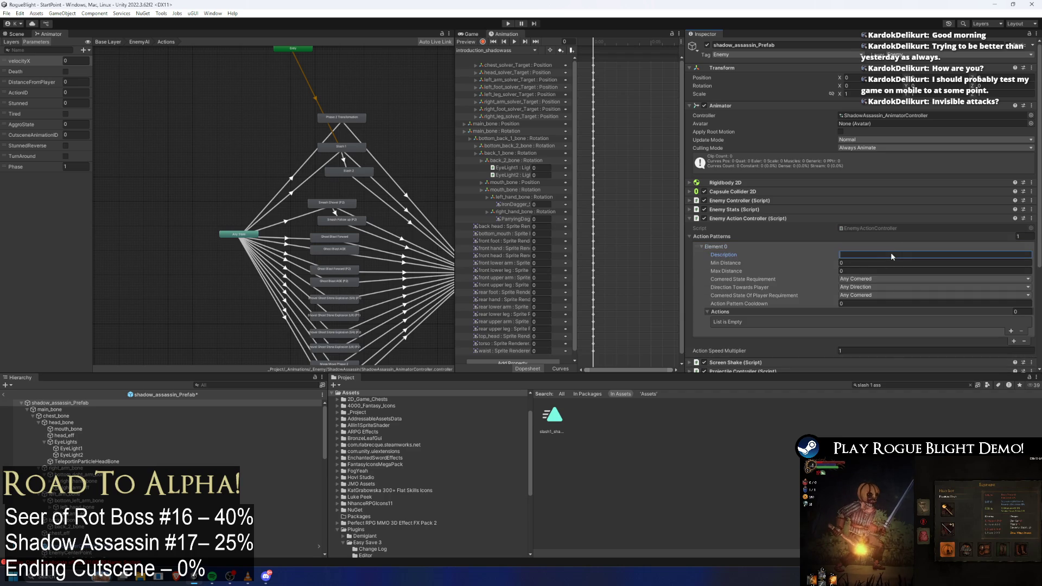
pyautogui.write('Shar')
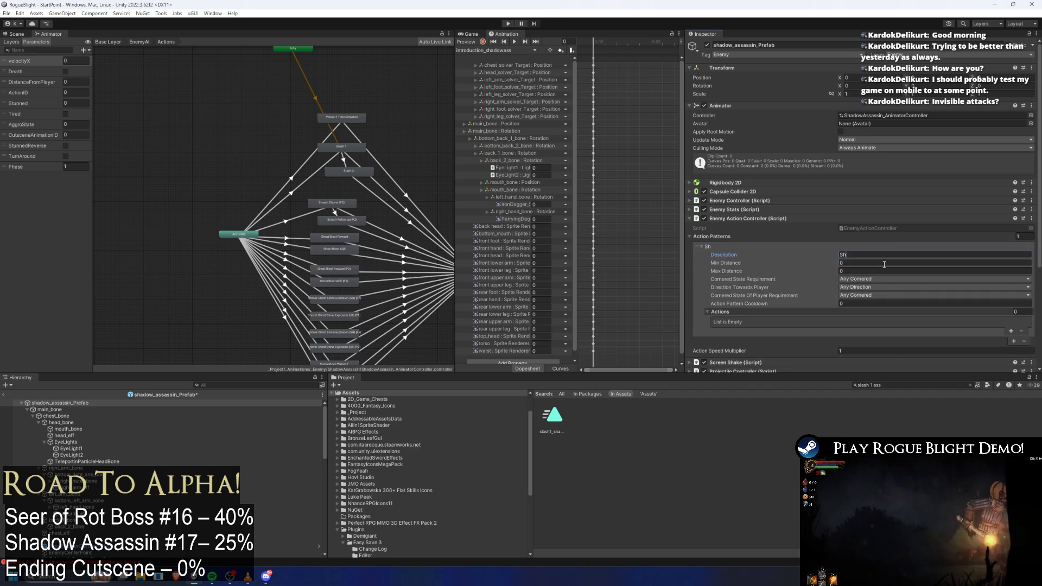
pyautogui.press('BackSpace')
pyautogui.write('ort Rang')
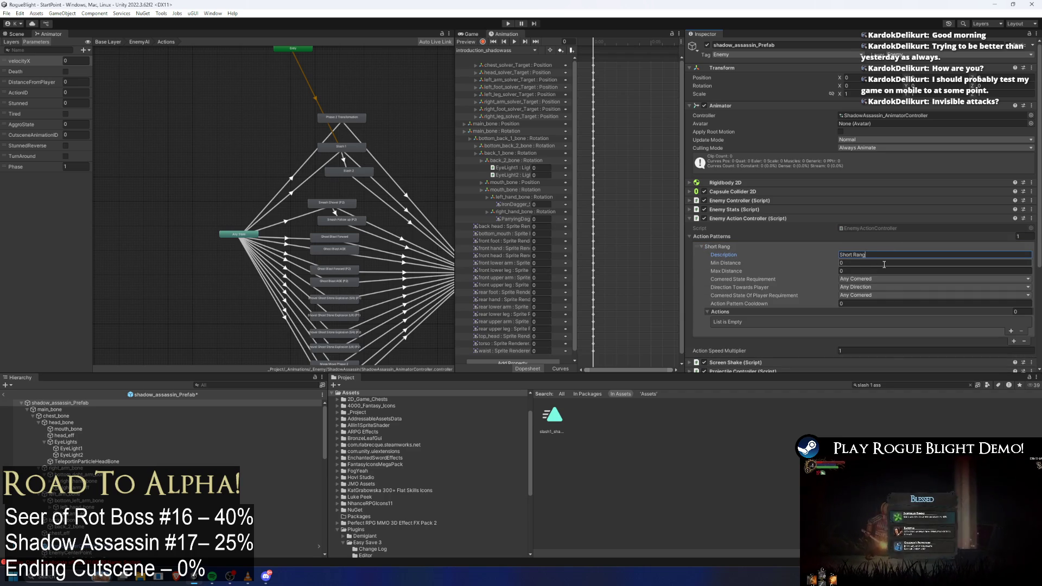
pyautogui.write('e')
pyautogui.press('Tab')
pyautogui.press('Tab')
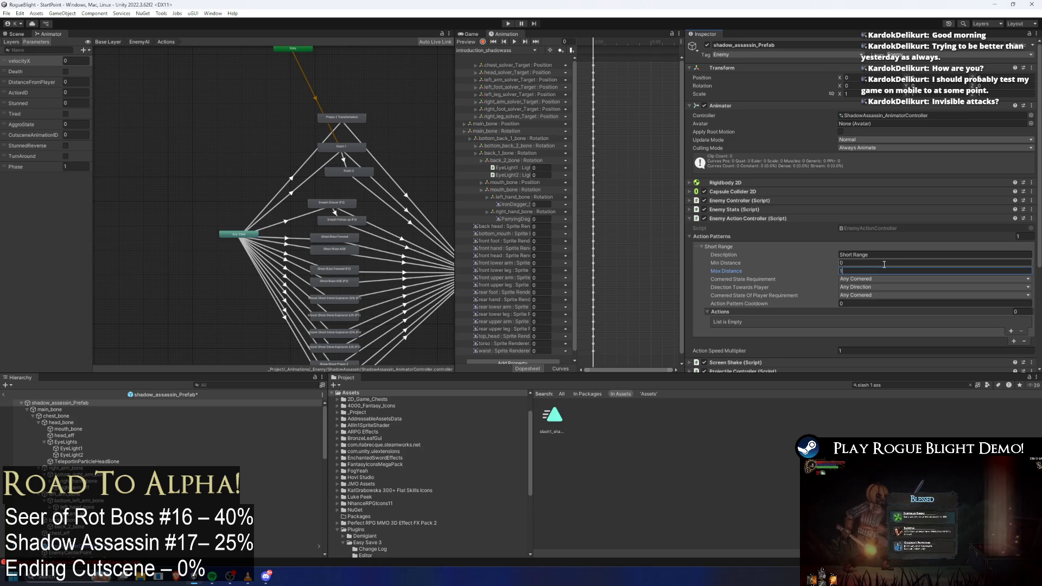
# - Add one action to the Short Range pattern with Action ID 2
pyautogui.click(861, 283)
pyautogui.click(818, 285)
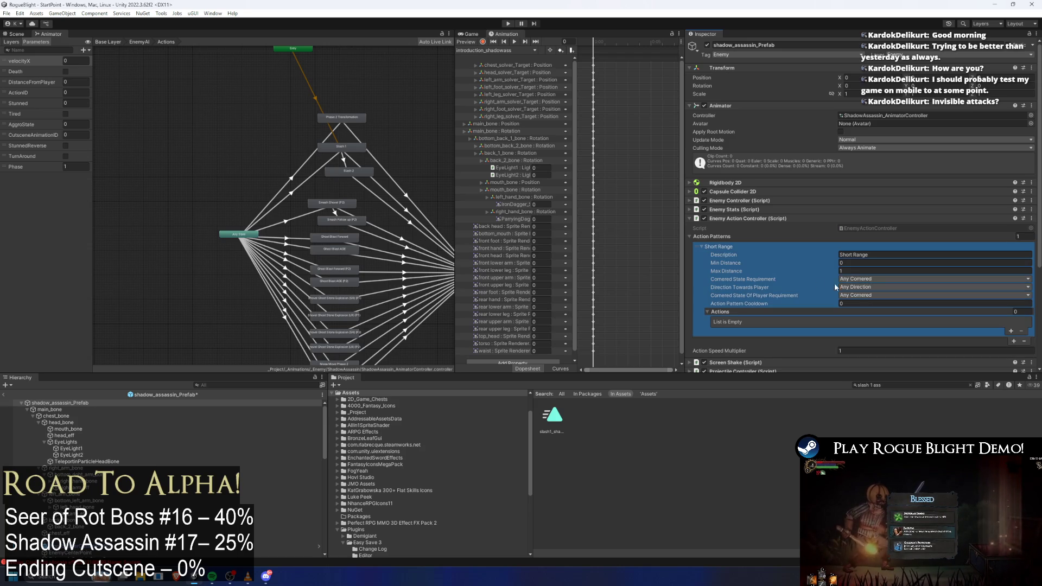
pyautogui.click(1011, 331)
pyautogui.write('2')
pyautogui.scroll(-3, 867, 304)
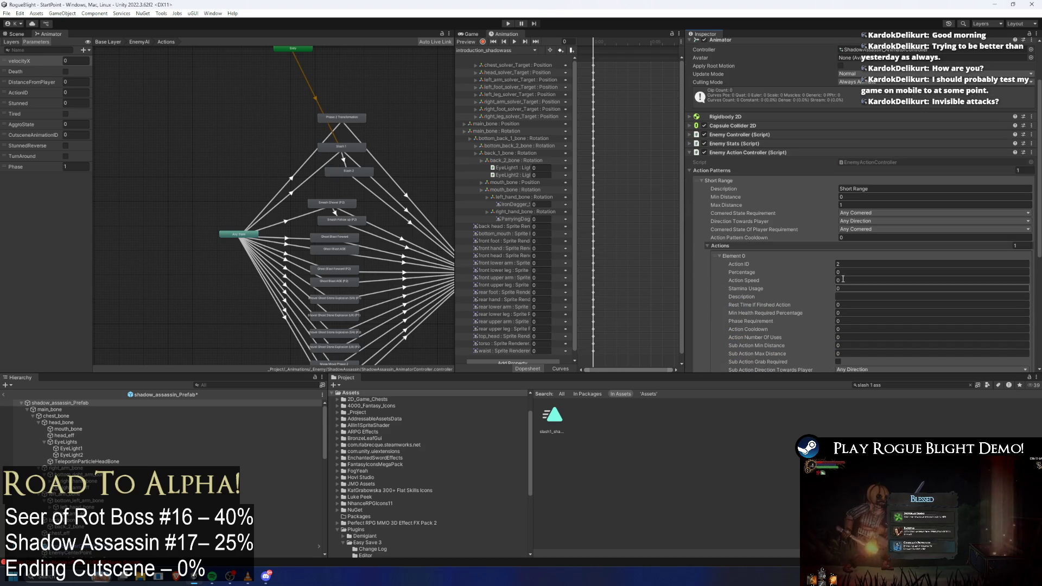
# - Set the action's Percentage to 100, Speed 1, Description 'Slash' and rest time 1
pyautogui.click(845, 274)
pyautogui.write('00')
pyautogui.press('Tab')
pyautogui.write('1')
pyautogui.press('Tab')
pyautogui.press('Tab')
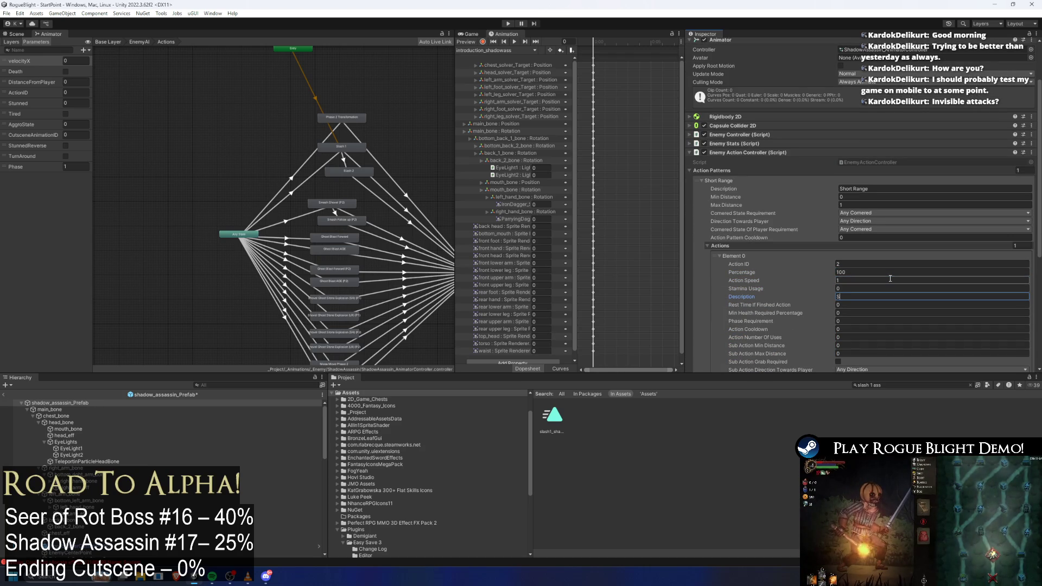
pyautogui.write('Slash')
pyautogui.press('Tab')
pyautogui.write('1')
pyautogui.press('Tab')
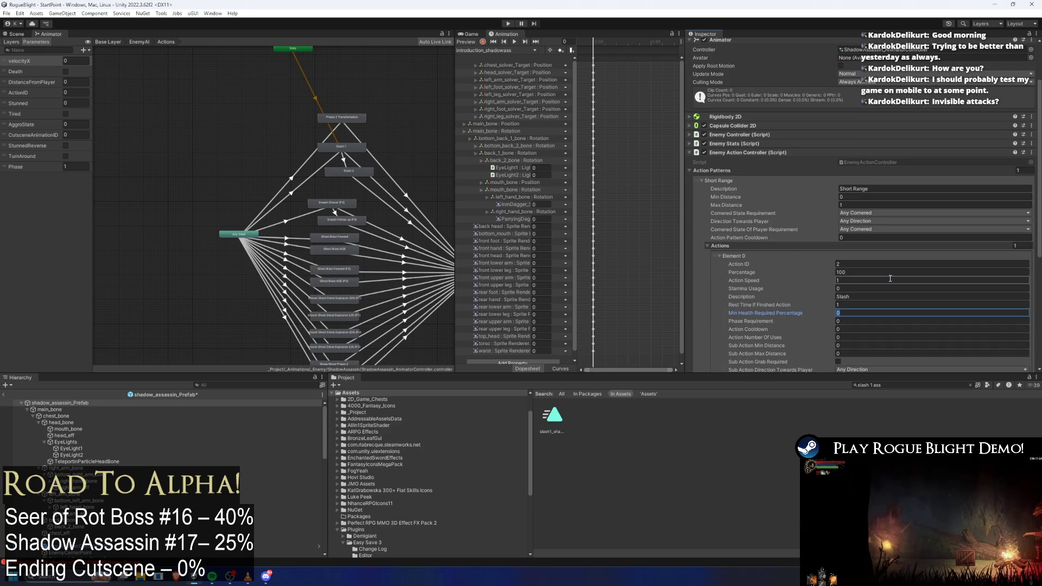
# - Set Min Health Required to 0, Action Cooldown 7 and Number of Uses -1
pyautogui.click(868, 305)
pyautogui.write('0')
pyautogui.click(868, 313)
pyautogui.press('Tab')
pyautogui.press('Tab')
pyautogui.write('-')
pyautogui.press('BackSpace')
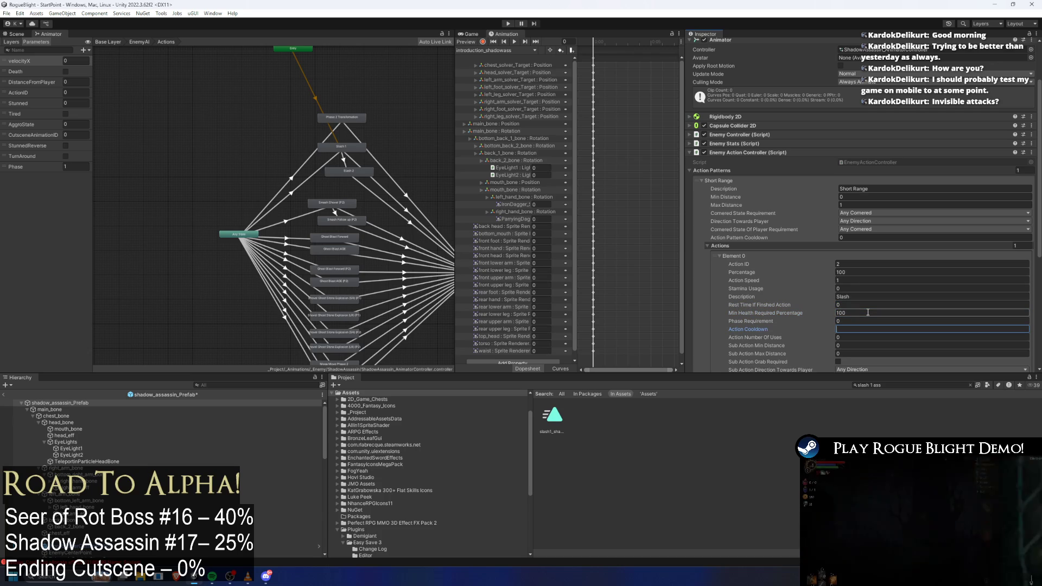
pyautogui.press('Tab')
pyautogui.write('-1')
pyautogui.press('Tab')
# - Set the sub-action Max Distance to 1.5 and enter Play mode
pyautogui.scroll(-3, 868, 313)
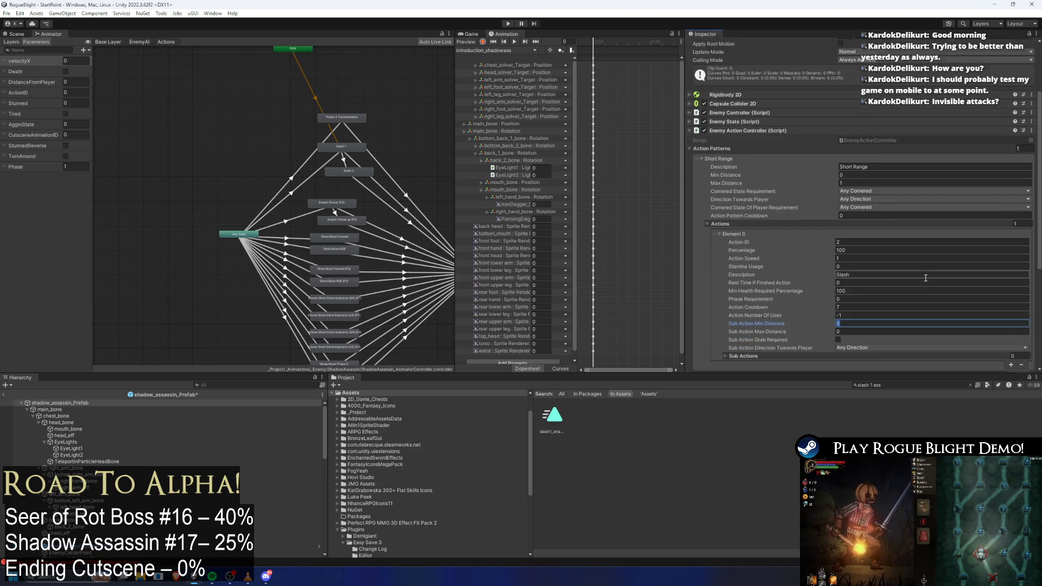
pyautogui.click(926, 287)
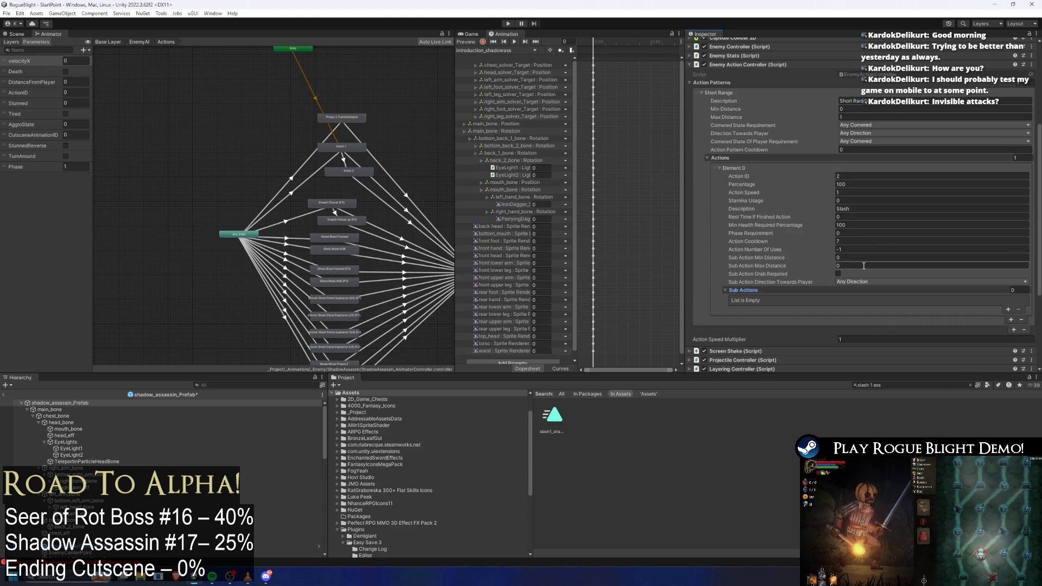
pyautogui.write('1.5')
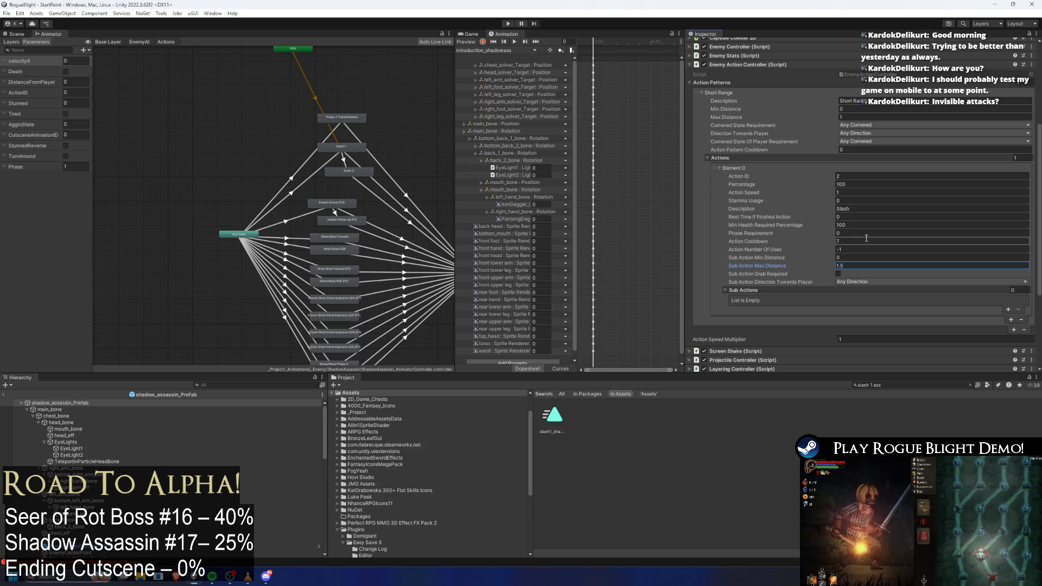
pyautogui.click(852, 266)
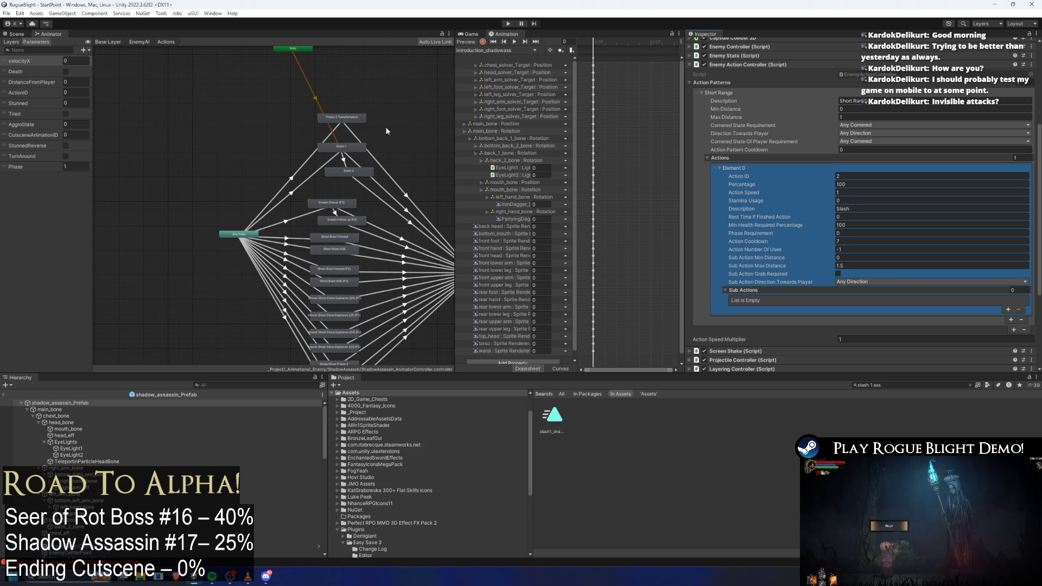
pyautogui.click(507, 24)
# - Dismiss the warning, start a new game into Fireworn City, and pause play mode
pyautogui.press('Return')
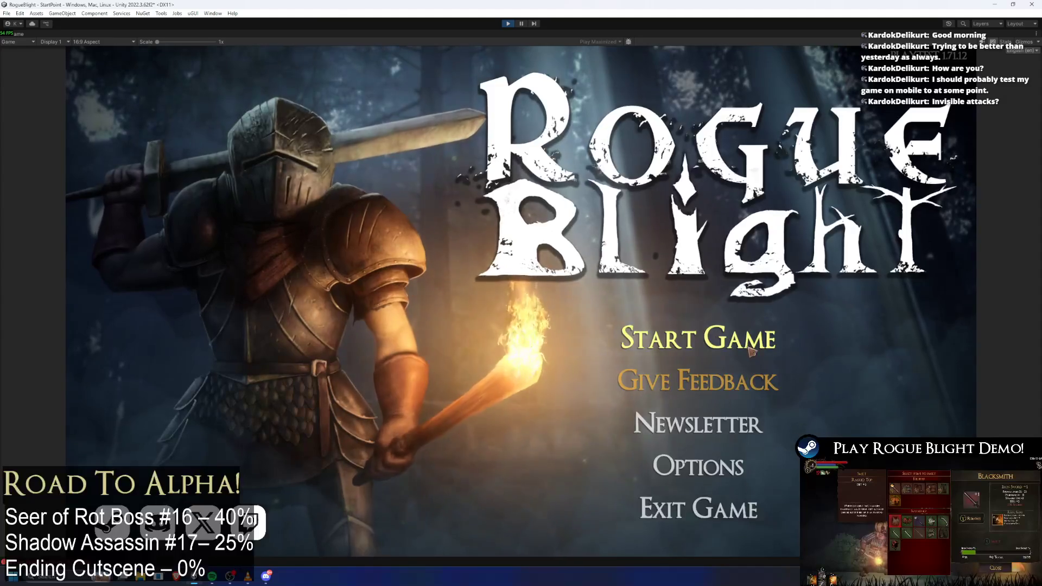
pyautogui.click(773, 309)
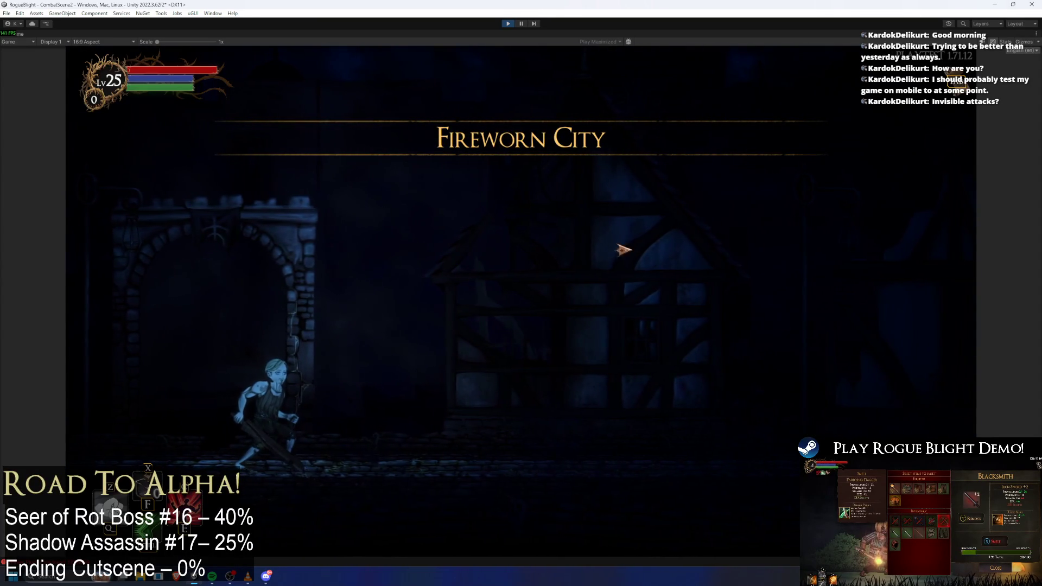
pyautogui.click(521, 23)
pyautogui.click(204, 384)
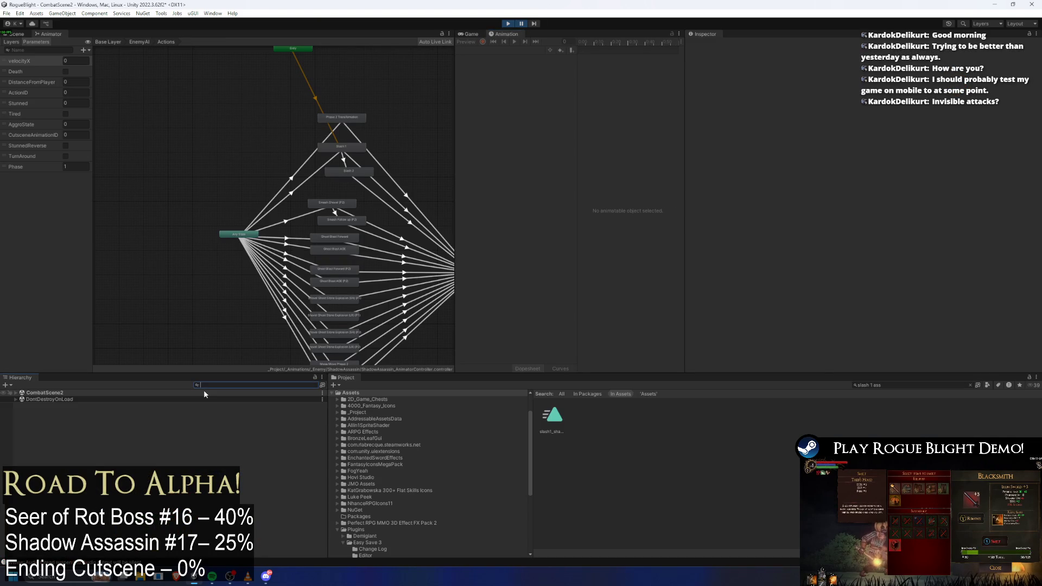
# - Set GeneralLight's flicker Min Intensity to 1 and Max Intensity to 1.1
pyautogui.write('general light')
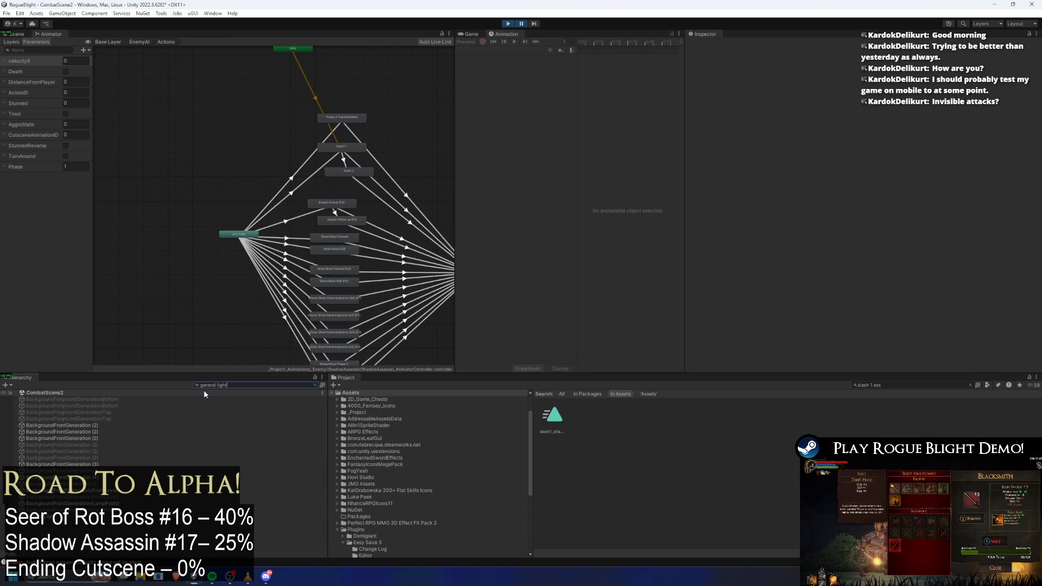
pyautogui.click(98, 399)
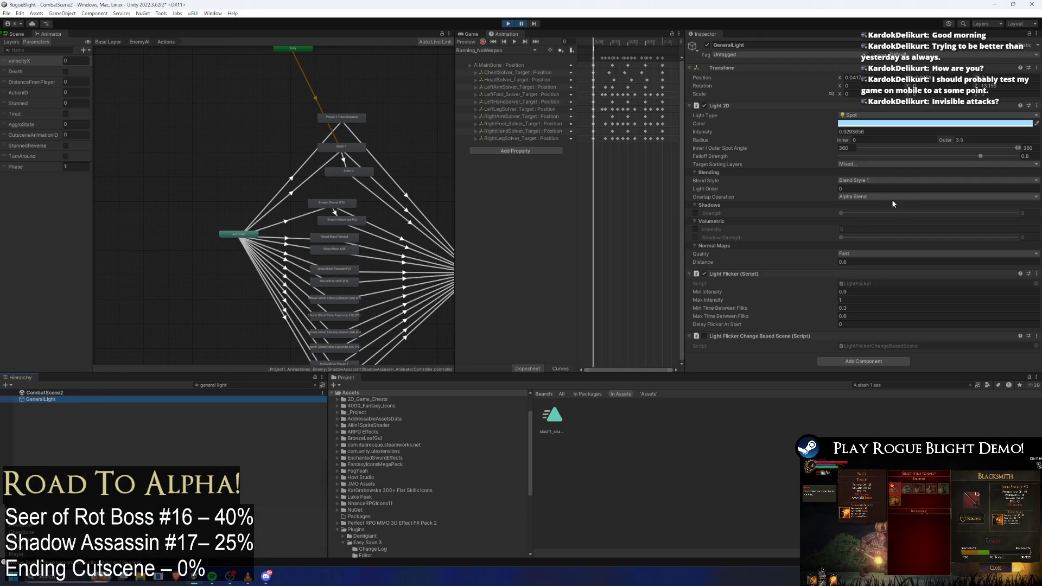
pyautogui.click(849, 301)
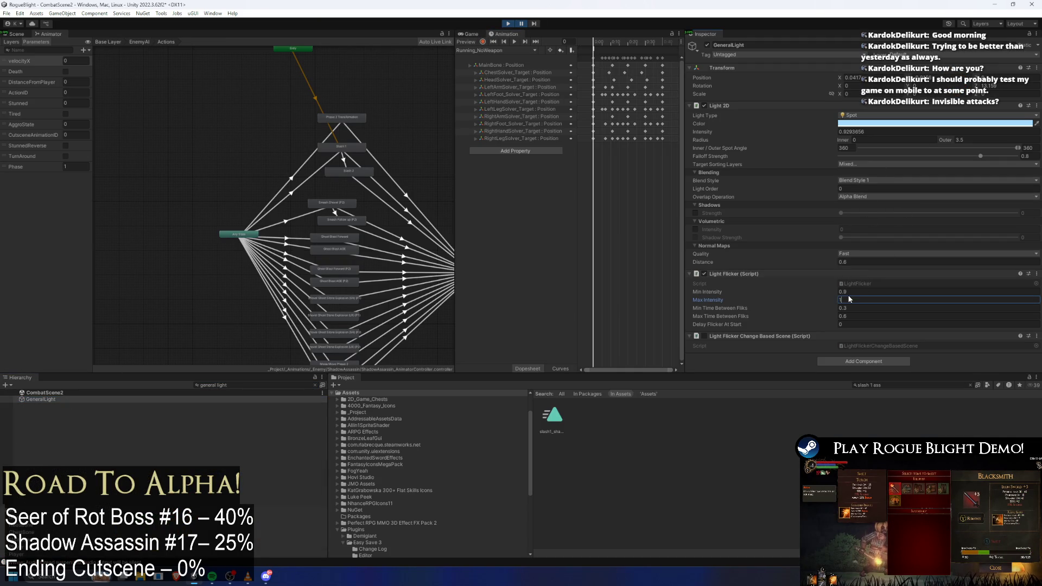
pyautogui.write('.1')
# - Test the lighting by running the character left and right, check the light colour, then resume play
pyautogui.hotkey('ctrl', 'p')
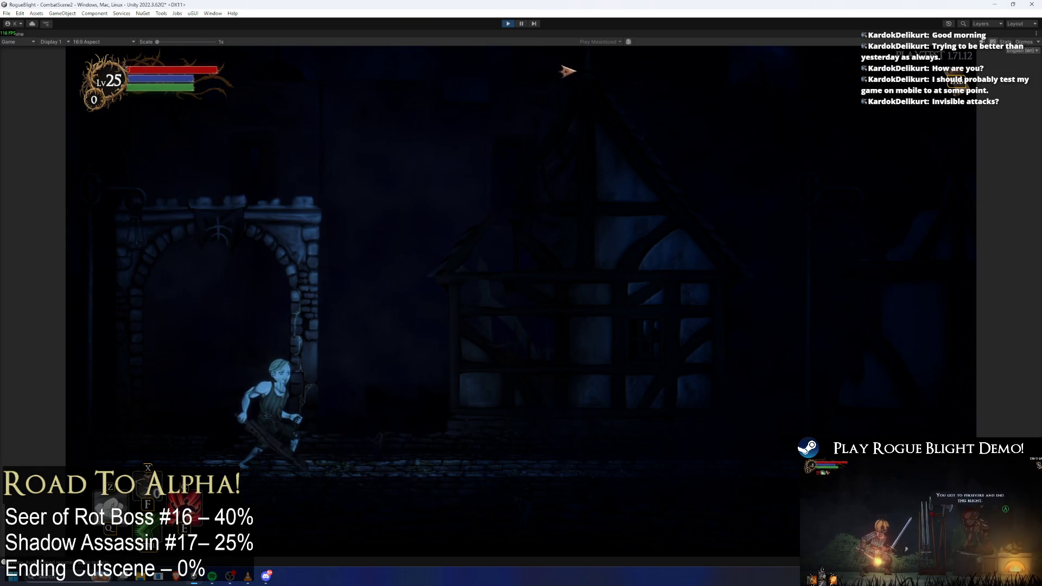
pyautogui.press('a')
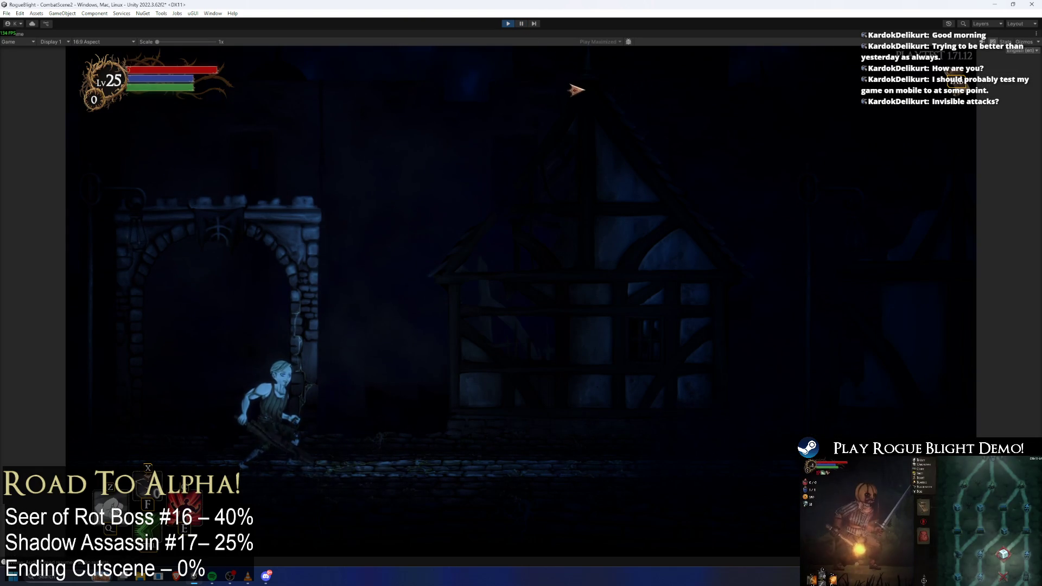
pyautogui.press('d')
pyautogui.hotkey('ctrl', 'shift', 'p')
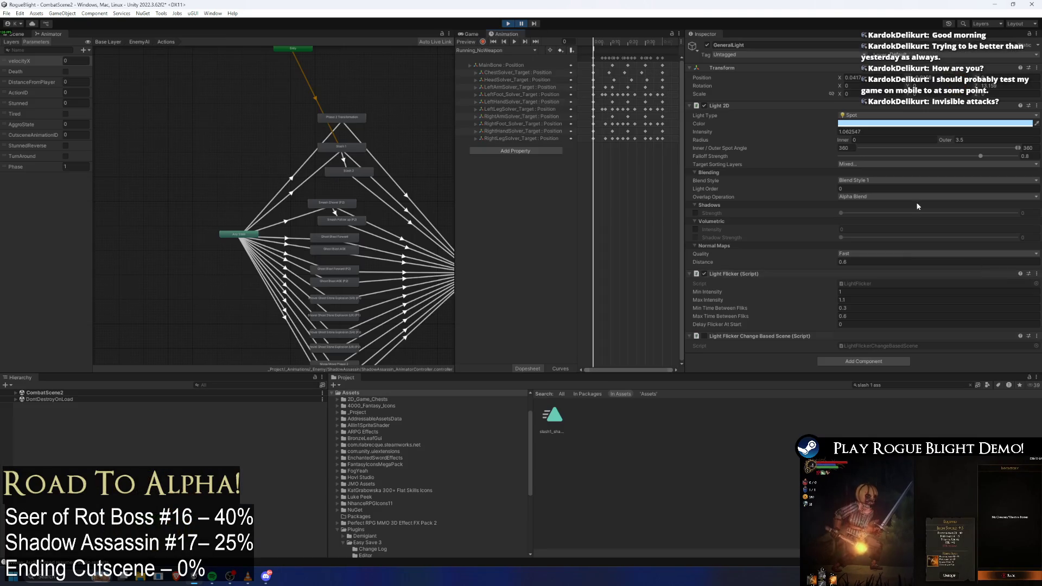
pyautogui.click(870, 125)
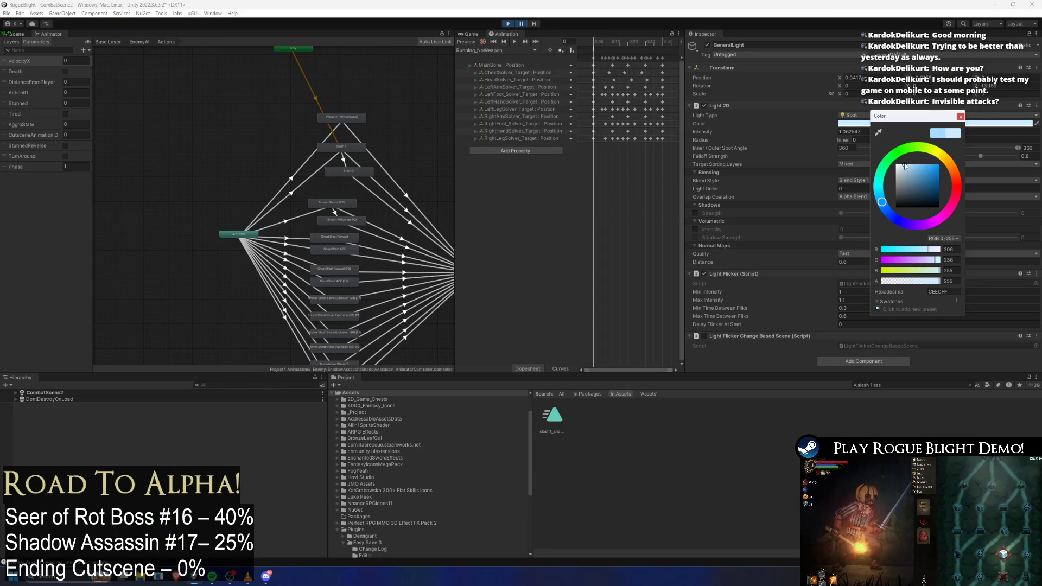
pyautogui.click(525, 24)
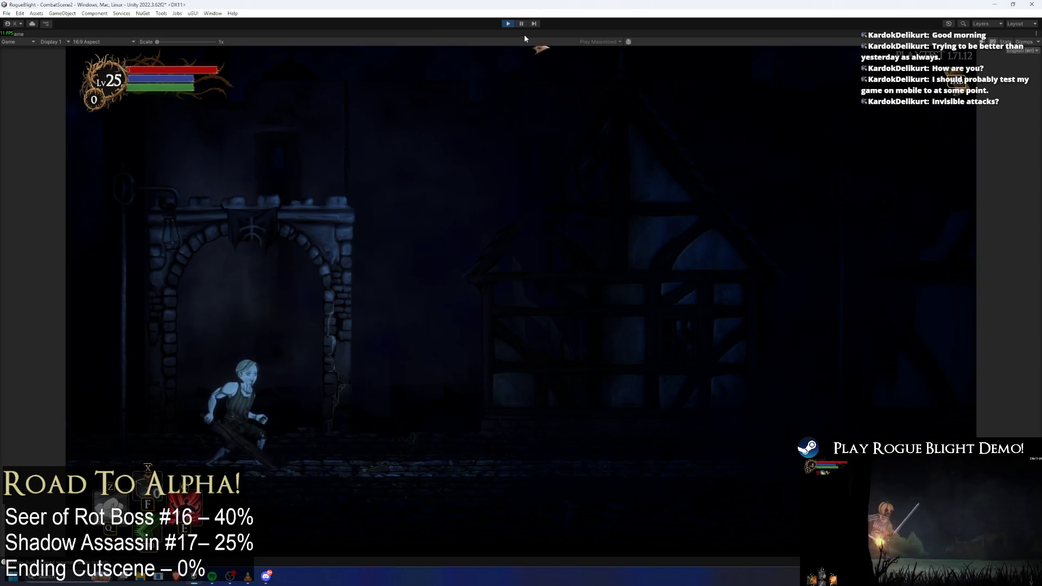
# - Run right to the Shadow Assassin boss, get past it, then retreat left toward the archway
pyautogui.press('d')
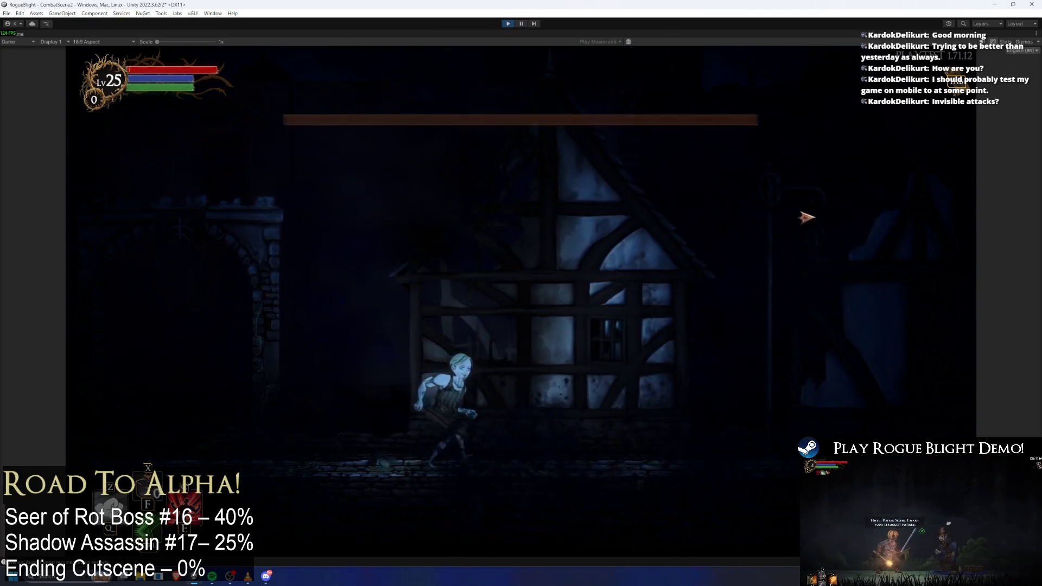
pyautogui.press('d')
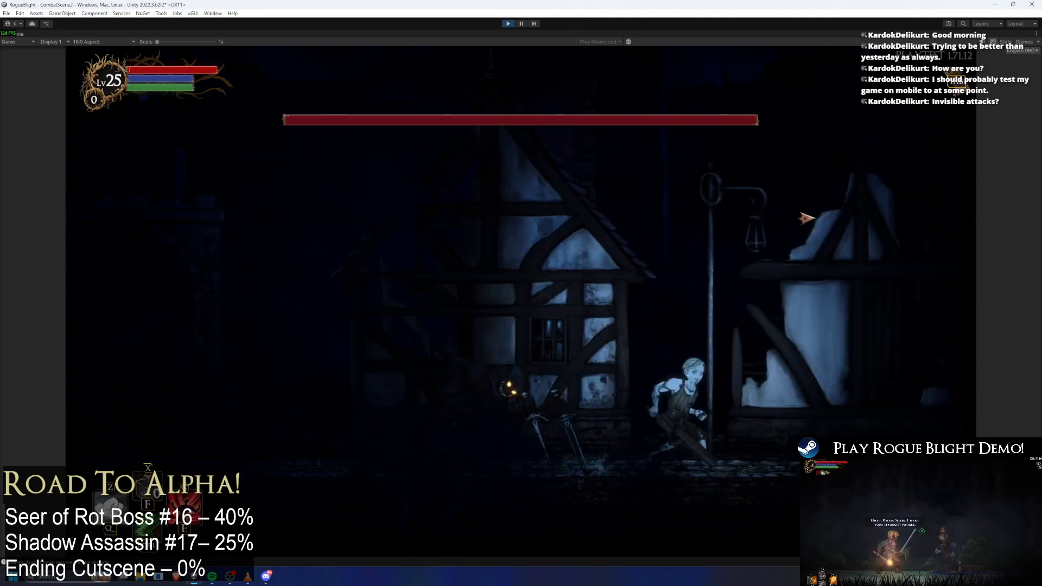
pyautogui.press('a')
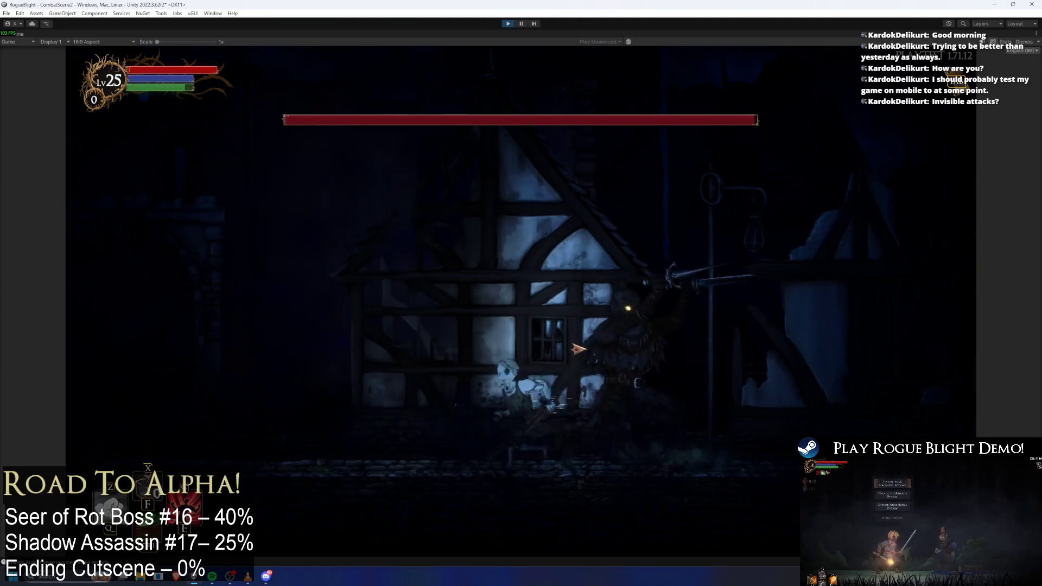
pyautogui.press('d')
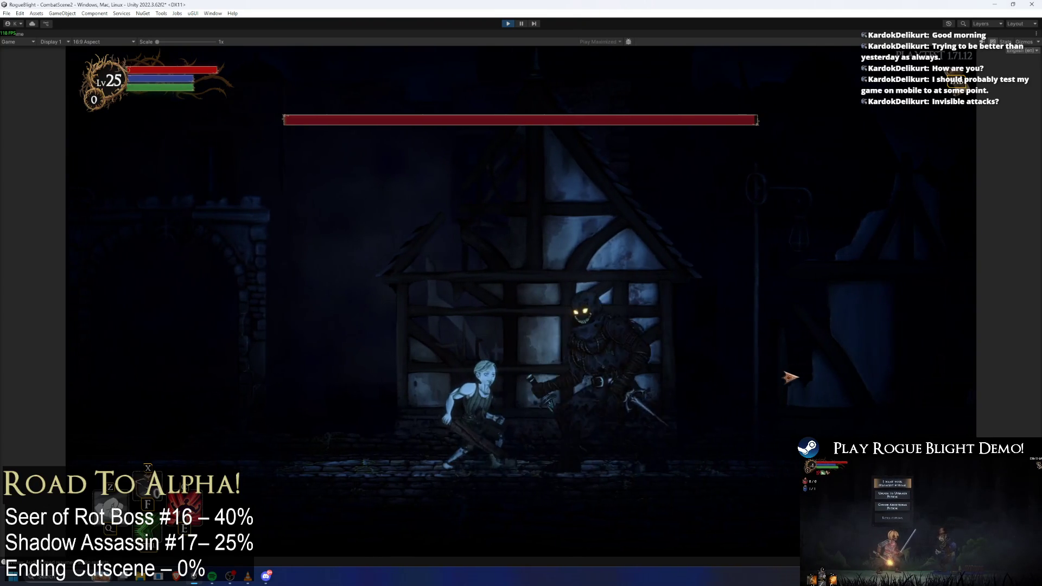
pyautogui.press('a')
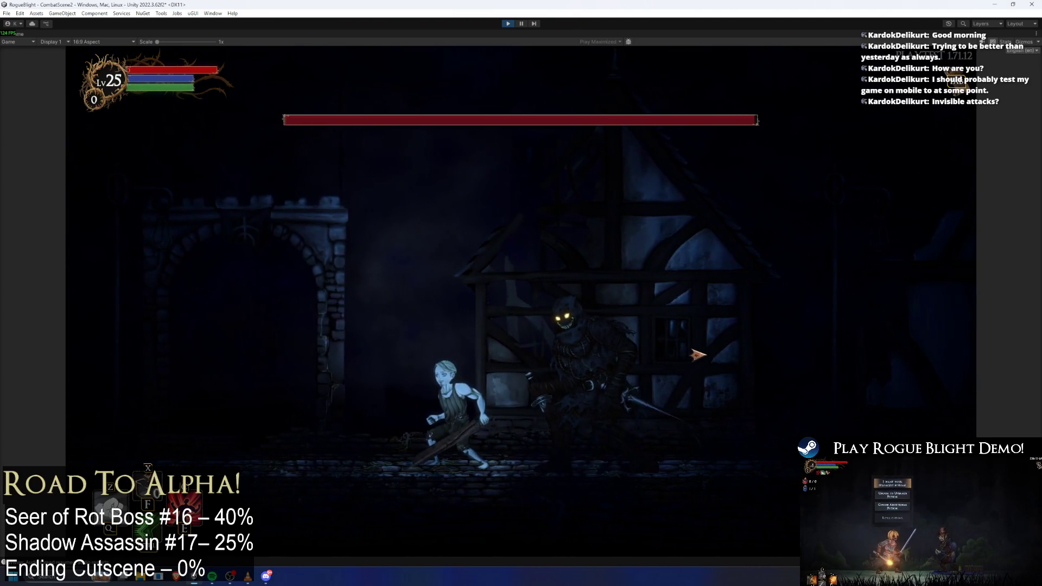
pyautogui.press('a')
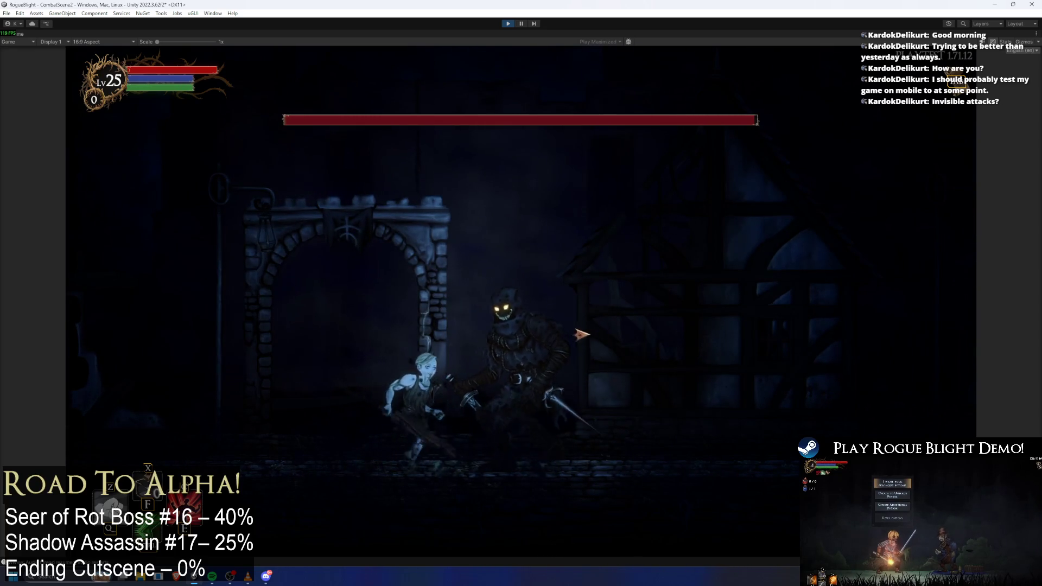
# - Dash in and strike the boss, dash away and back, then stop play mode
pyautogui.press('d')
pyautogui.click(664, 341)
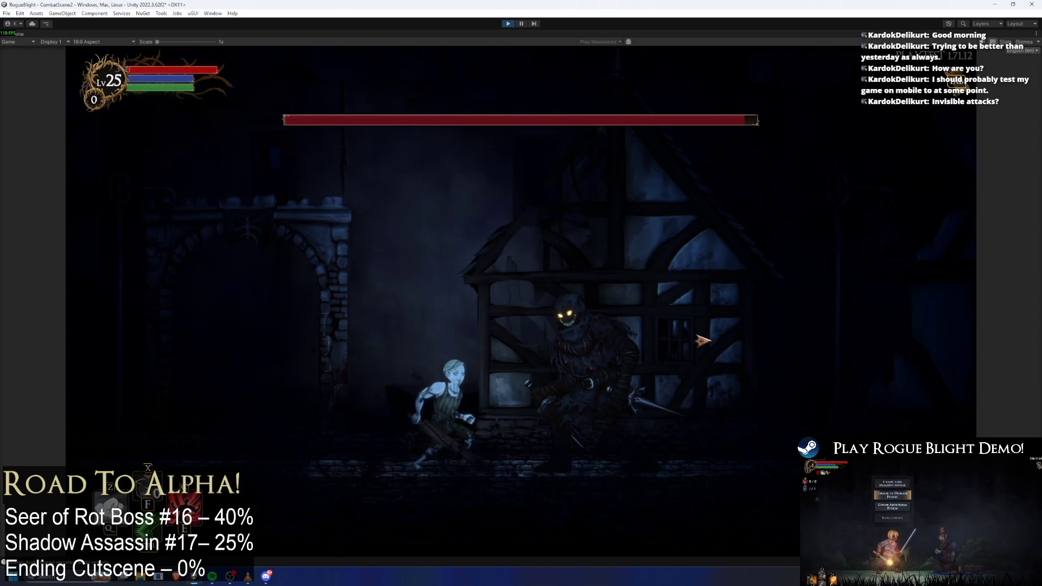
pyautogui.press('a')
pyautogui.press('shift')
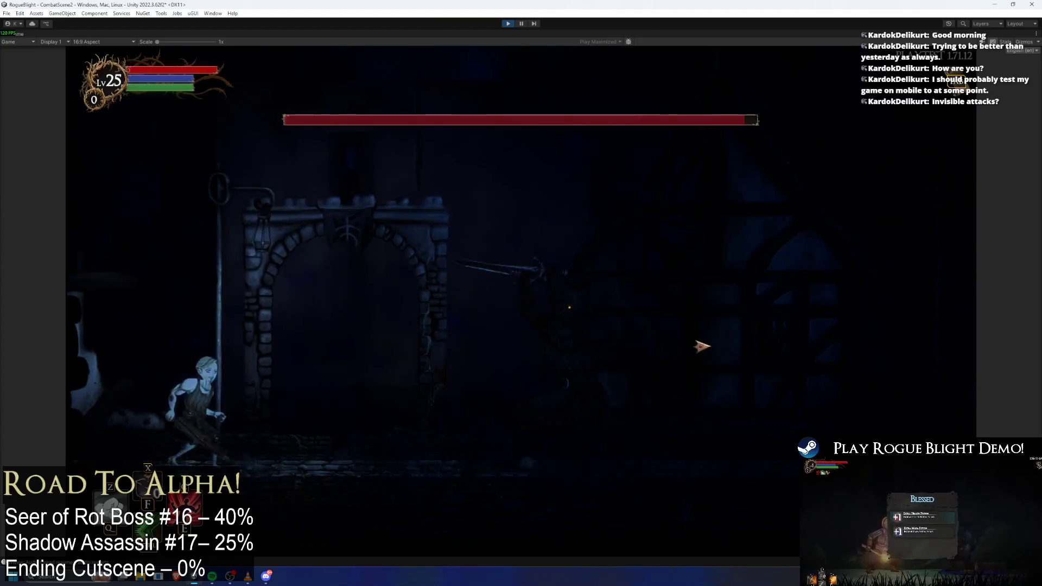
pyautogui.press('d')
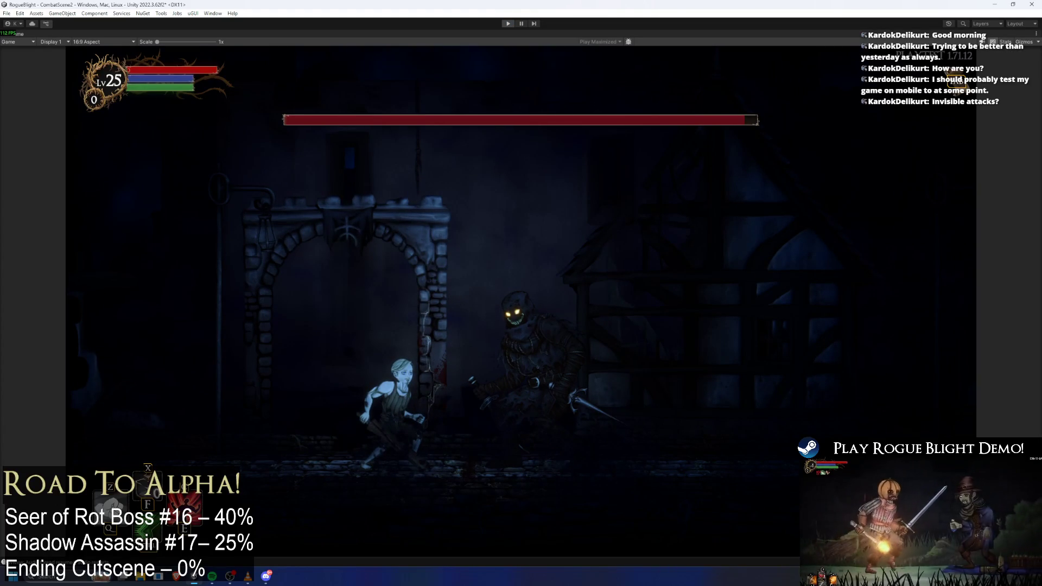
pyautogui.hotkey('ctrl', 'p')
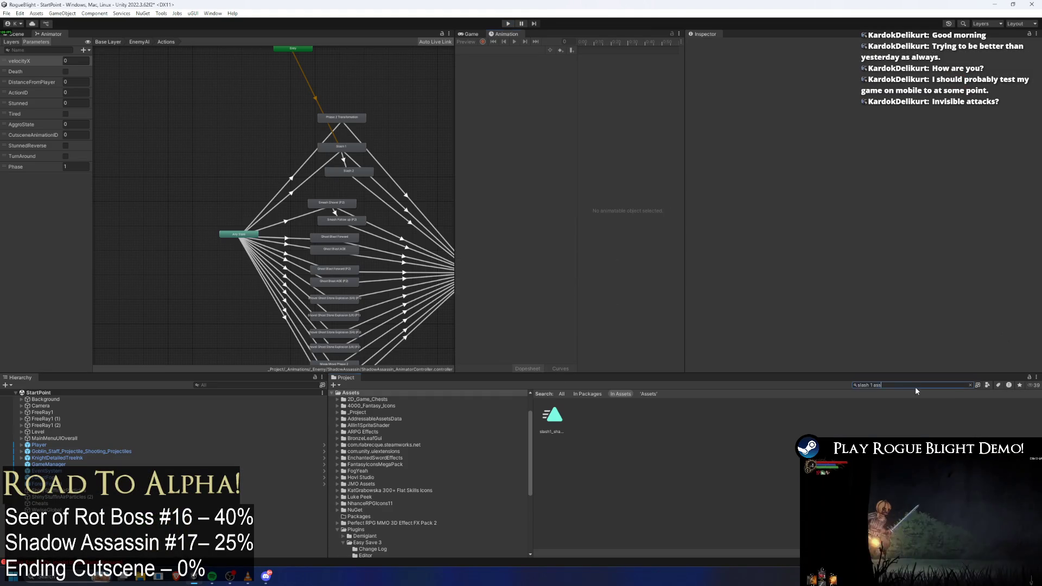
# - Search 'shadow ass prefa' in the Project, open the prefab and switch to the slash1_shadowass clip
pyautogui.click(916, 384)
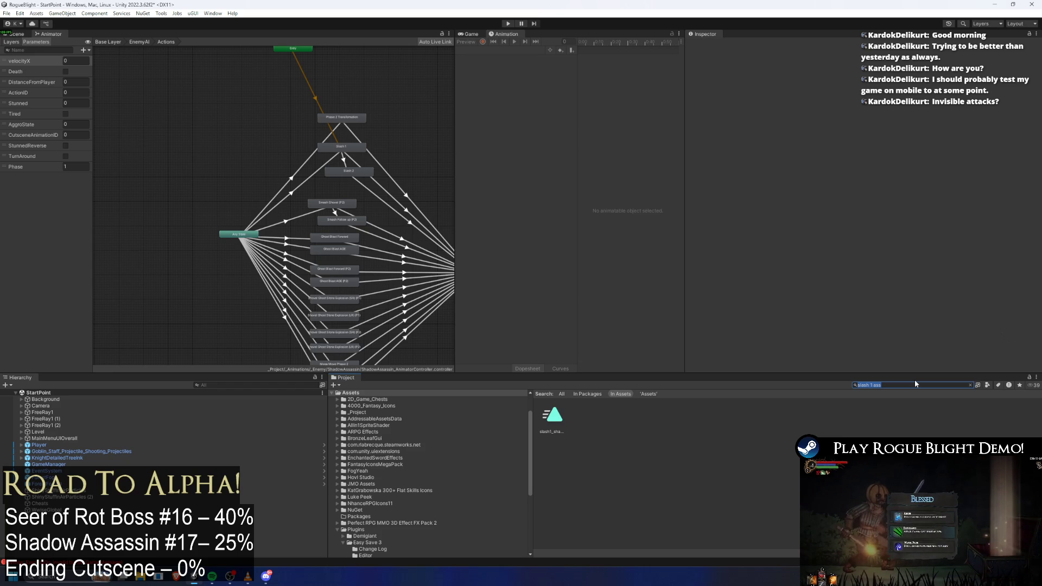
pyautogui.write('shadow ass prefa')
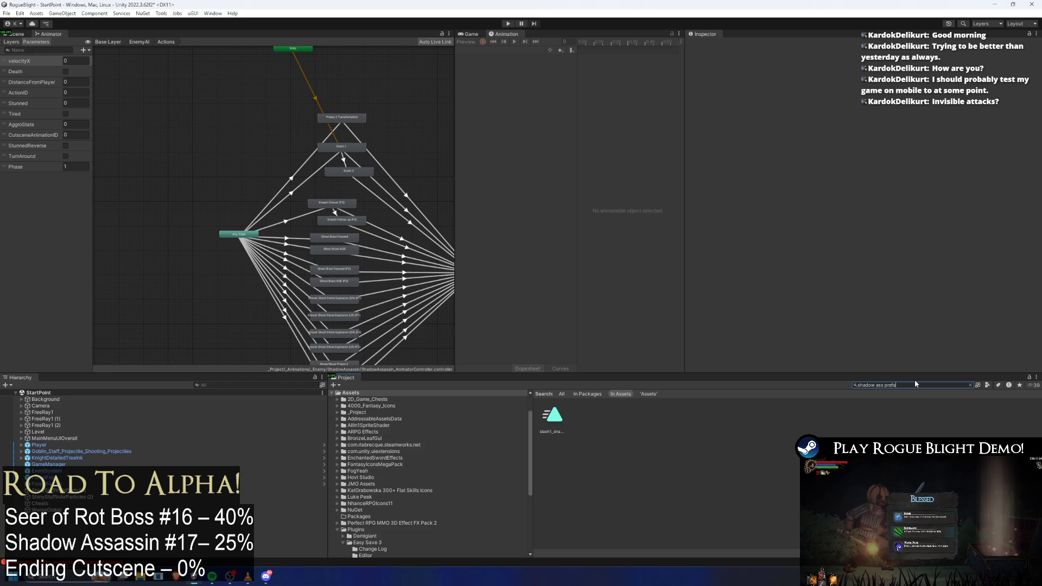
pyautogui.doubleClick(551, 415)
pyautogui.click(496, 50)
pyautogui.click(521, 95)
# - Set the PushForward event's float parameter to 3, then select the other PushForward event at frame 63
pyautogui.click(629, 49)
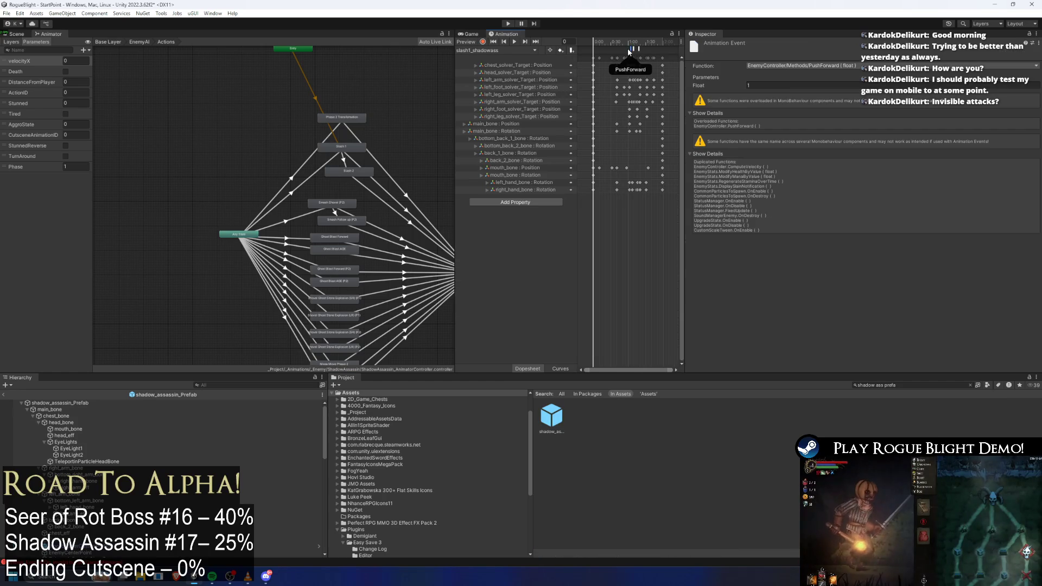
pyautogui.click(749, 85)
pyautogui.write('.5')
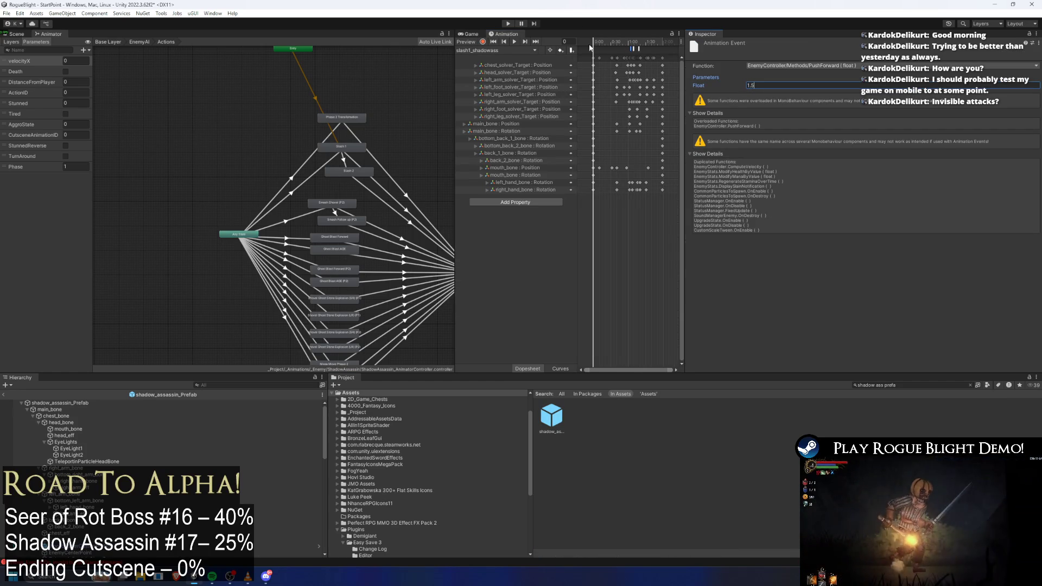
pyautogui.press('BackSpace')
pyautogui.press('BackSpace')
pyautogui.press('BackSpace')
pyautogui.write('2')
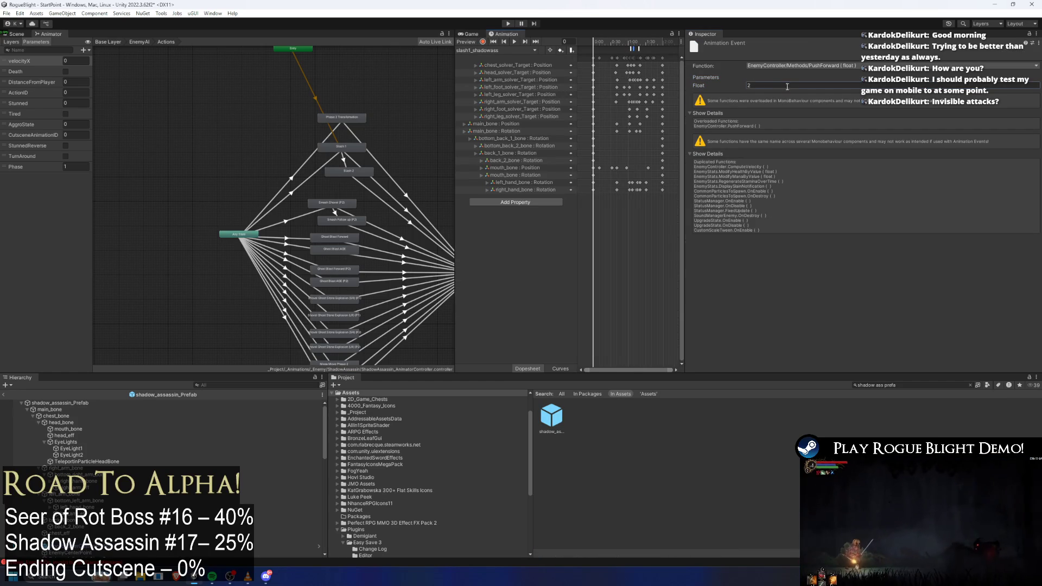
pyautogui.write('3')
pyautogui.click(636, 42)
pyautogui.click(11, 34)
pyautogui.scroll(3, 638, 48)
pyautogui.click(637, 49)
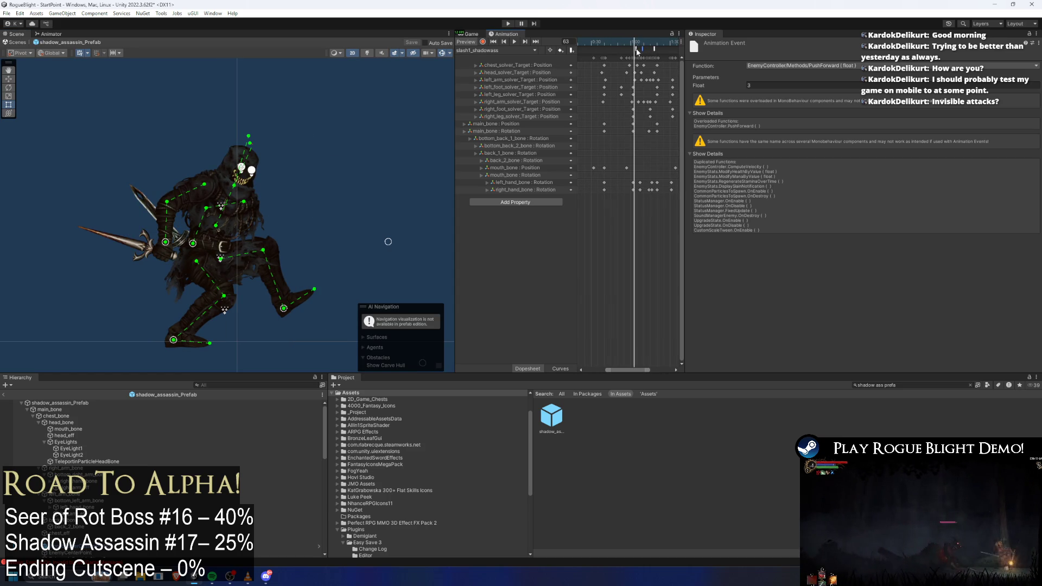
# - Move the StopForward event later to frame 81 and play the clip preview
pyautogui.moveTo(639, 47); pyautogui.dragTo(655, 50)
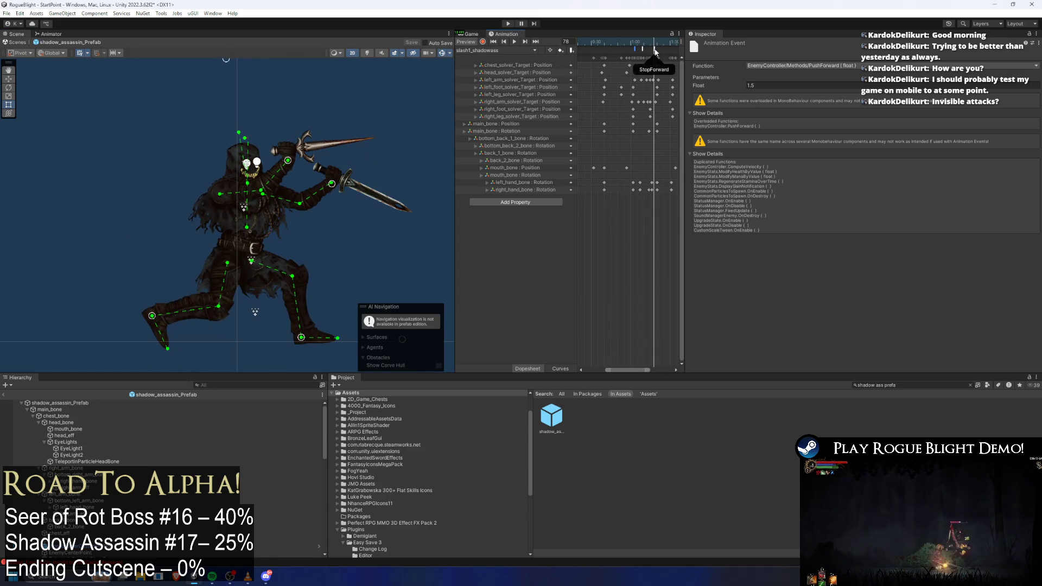
pyautogui.click(656, 50)
pyautogui.moveTo(654, 49); pyautogui.dragTo(658, 50)
pyautogui.press('space')
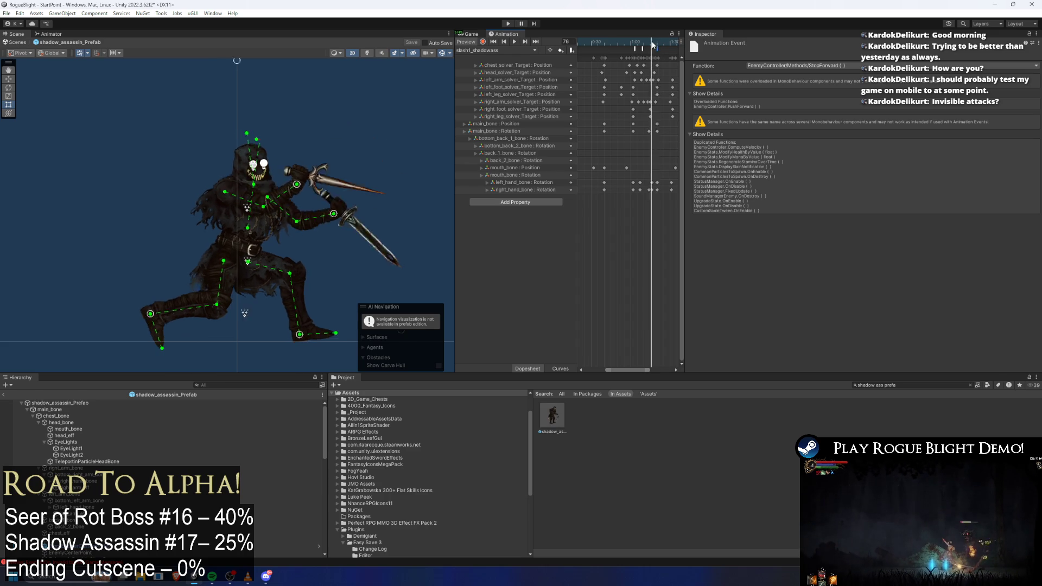
# - Add a new animation event that calls EnableAttackCollision
pyautogui.doubleClick(611, 47)
pyautogui.click(774, 66)
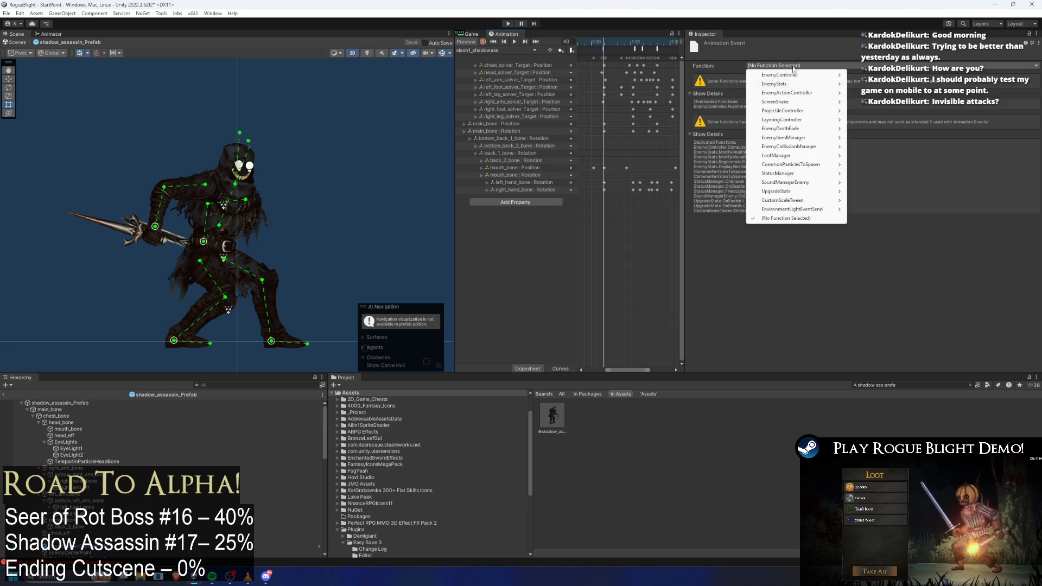
pyautogui.moveTo(819, 147)
pyautogui.moveTo(879, 156)
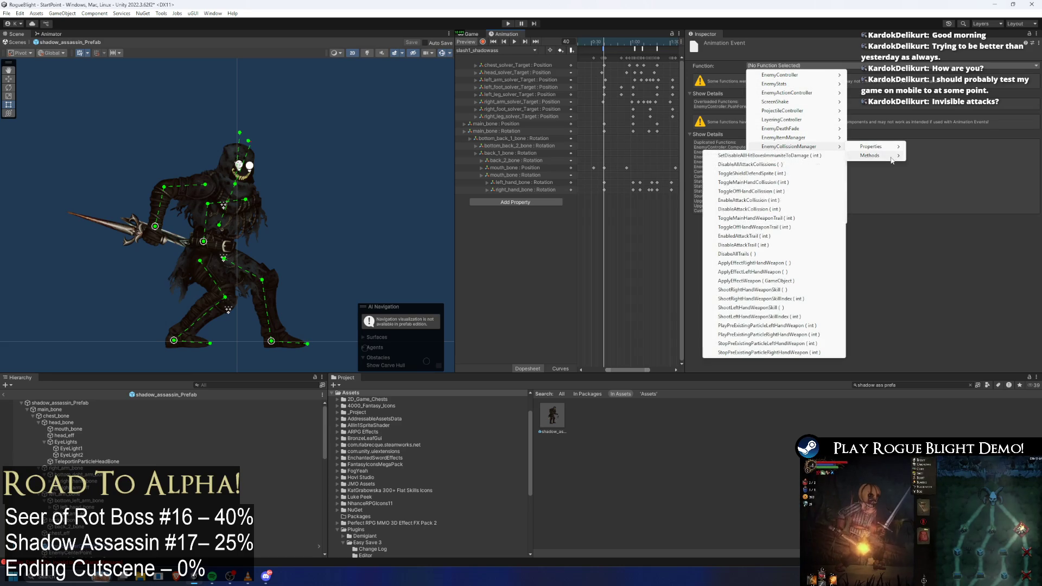
pyautogui.click(776, 200)
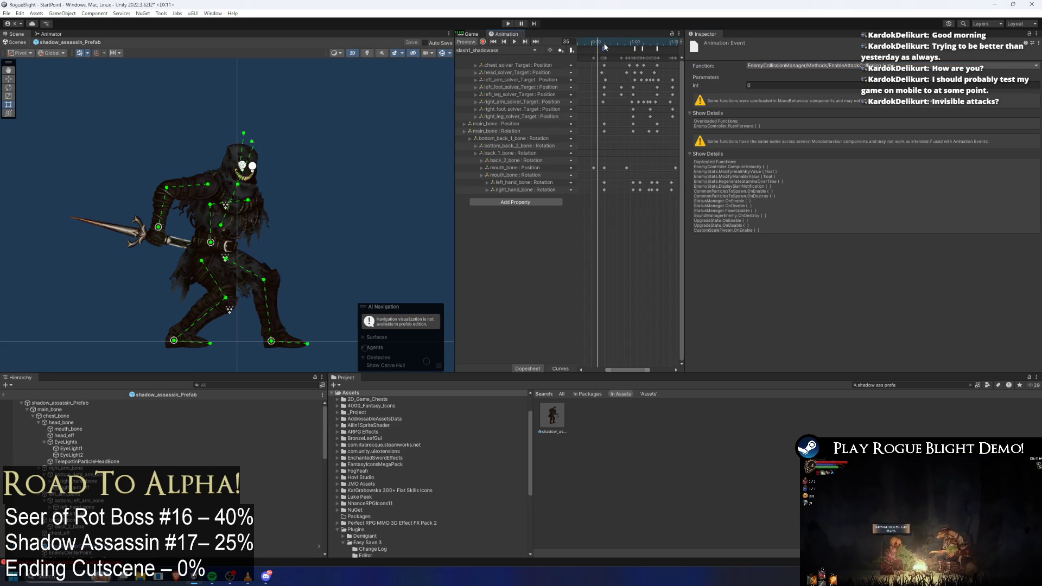
# - Switch the event near frame 51 to call DisableAttackCollision and edit its Int parameter
pyautogui.click(603, 44)
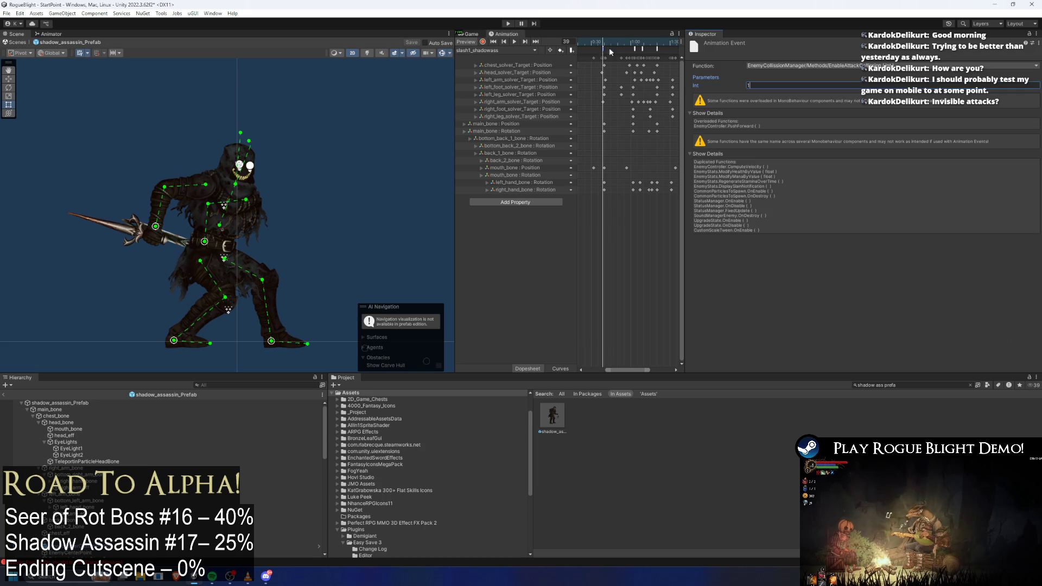
pyautogui.click(618, 43)
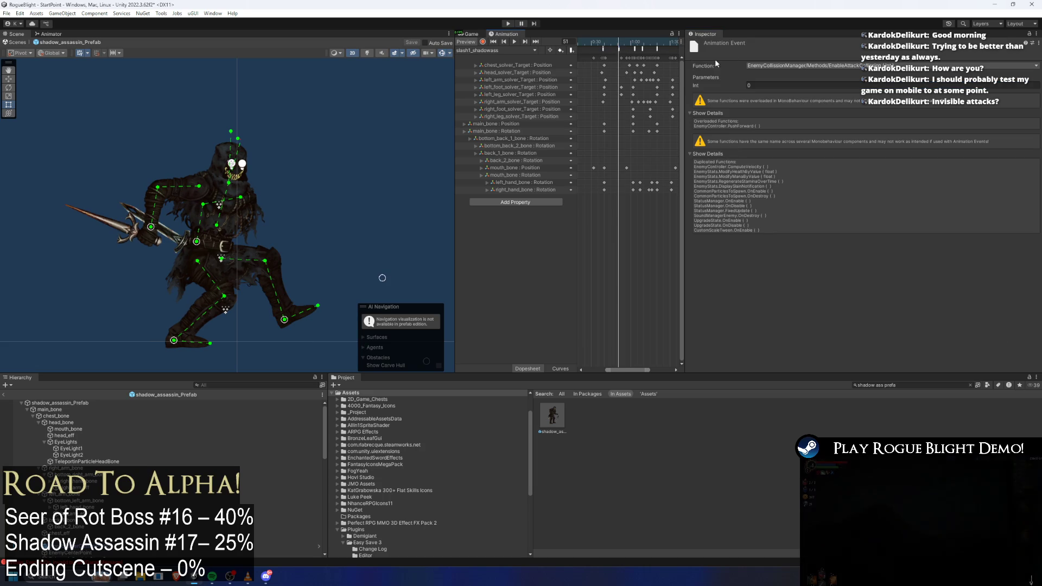
pyautogui.click(621, 50)
pyautogui.click(803, 65)
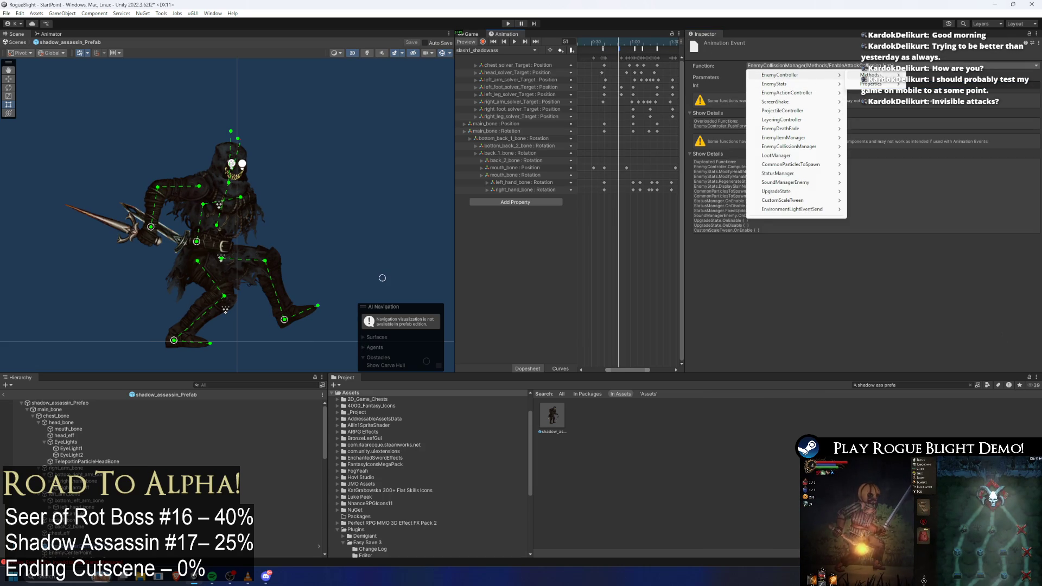
pyautogui.moveTo(809, 75)
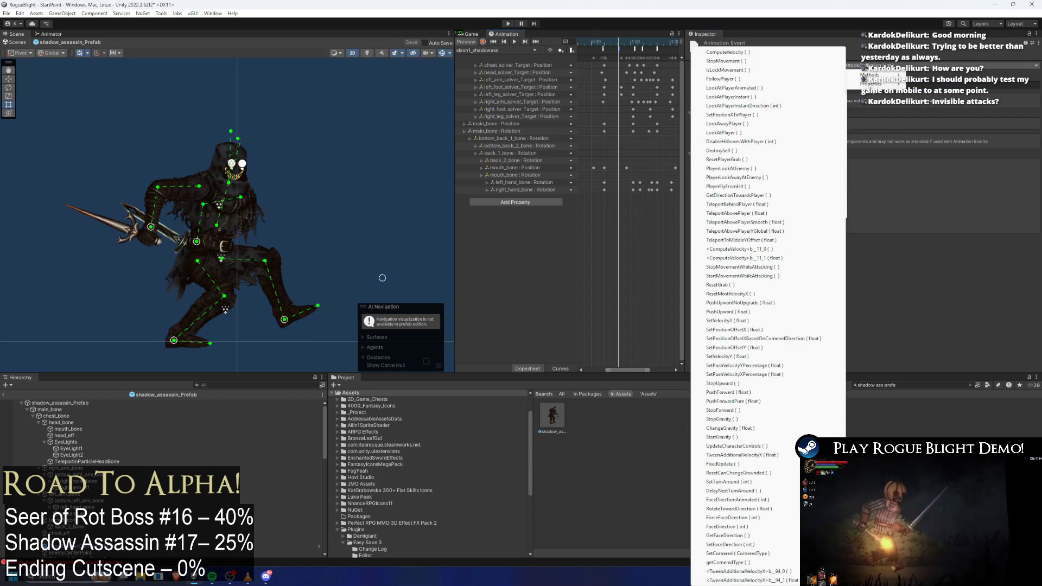
pyautogui.moveTo(803, 147)
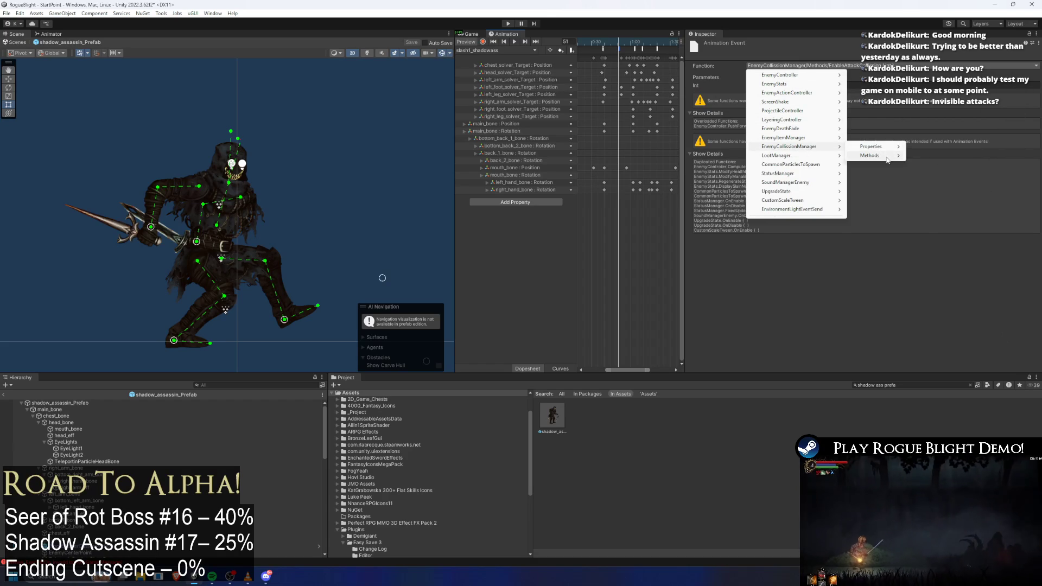
pyautogui.moveTo(871, 156)
pyautogui.click(751, 209)
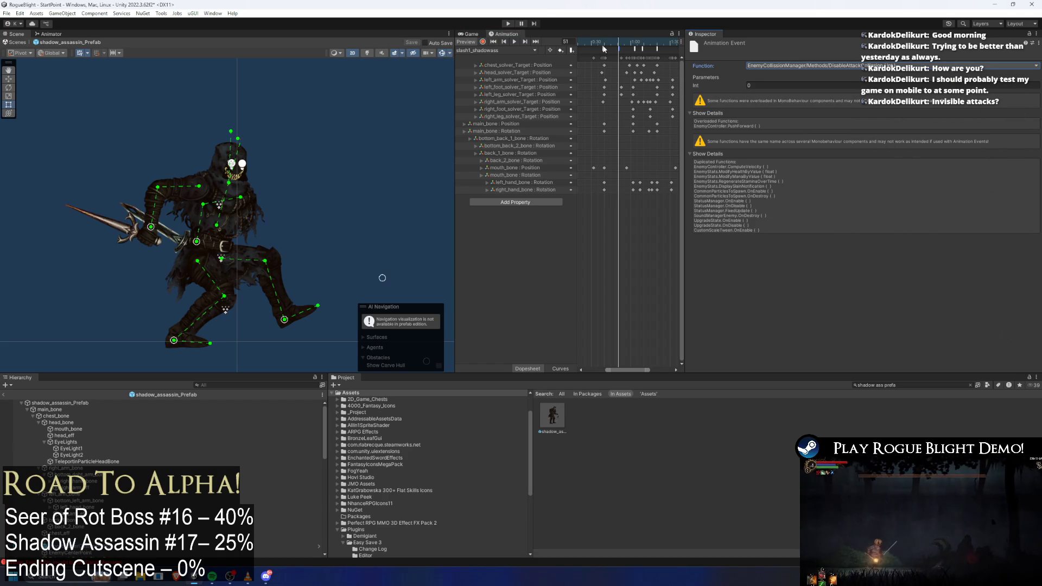
pyautogui.click(757, 86)
pyautogui.write('1')
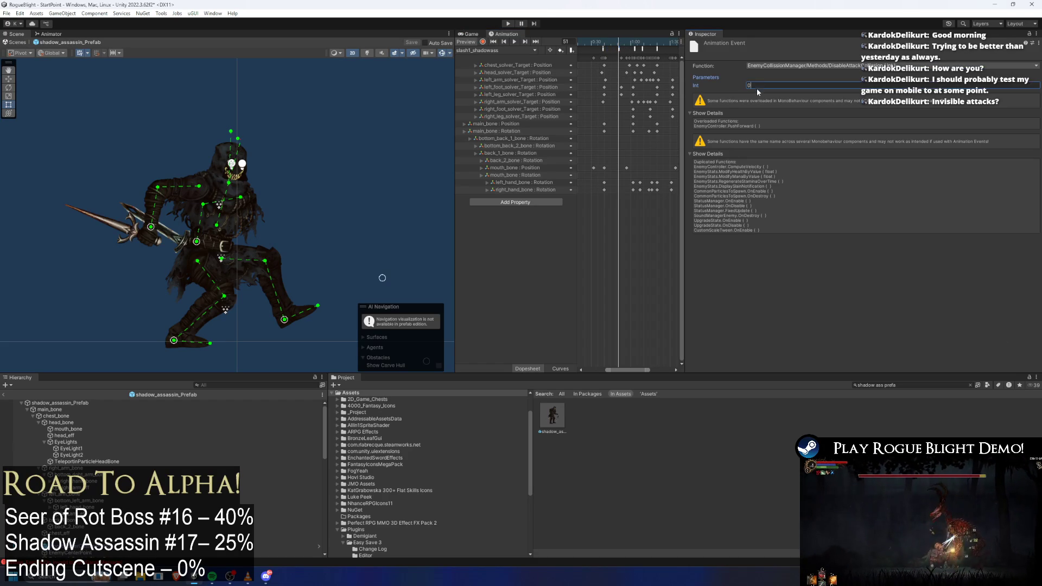
# - Select the events around frame 48 and set them to call DisableAttackCollision (int)
pyautogui.click(627, 51)
pyautogui.moveTo(626, 52); pyautogui.dragTo(620, 48)
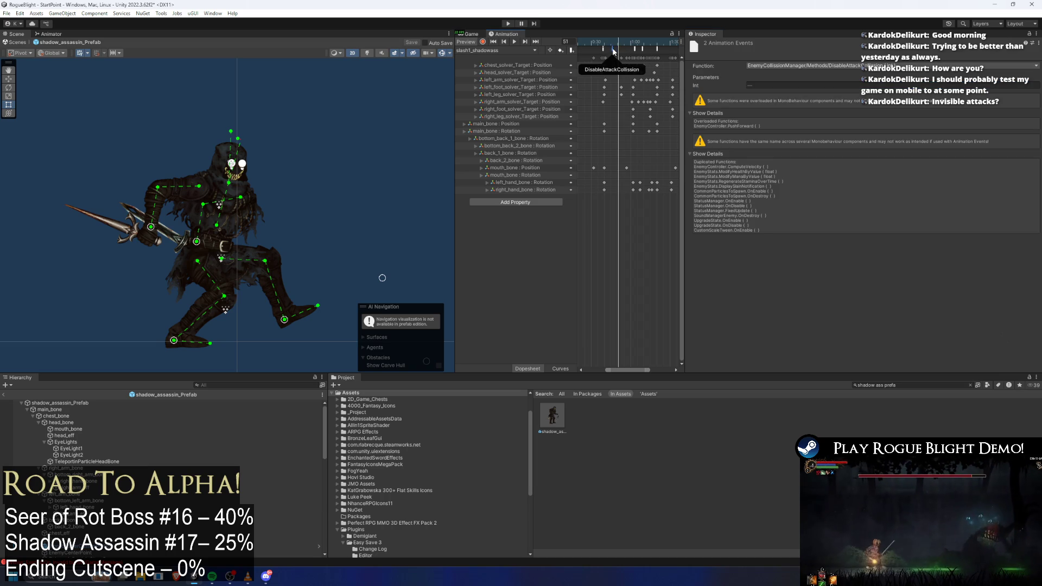
pyautogui.keyDown('shift'); pyautogui.click(595, 50); pyautogui.keyUp('shift')
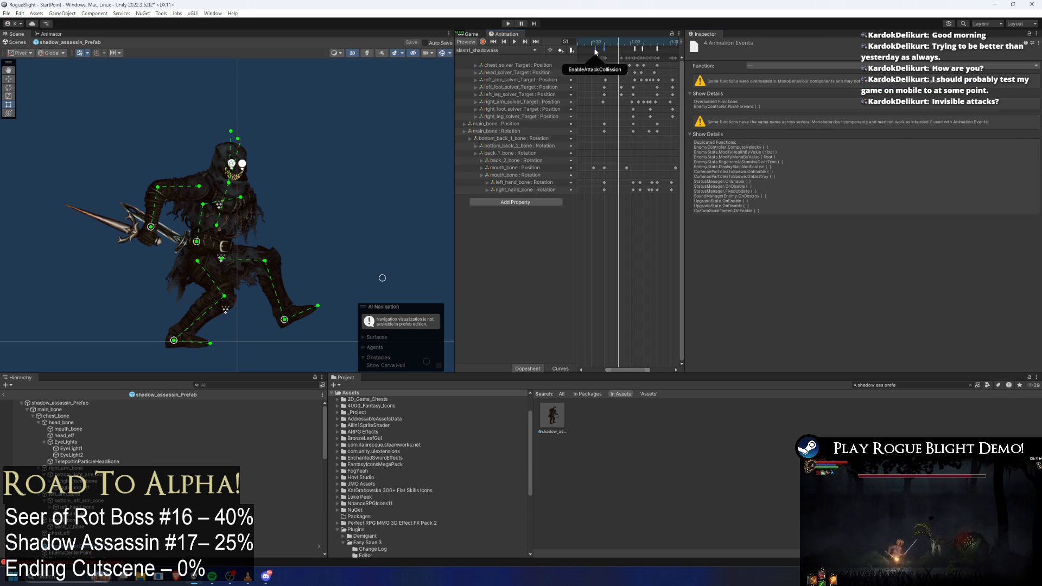
pyautogui.moveTo(595, 42); pyautogui.dragTo(615, 47)
pyautogui.click(611, 49)
pyautogui.click(777, 65)
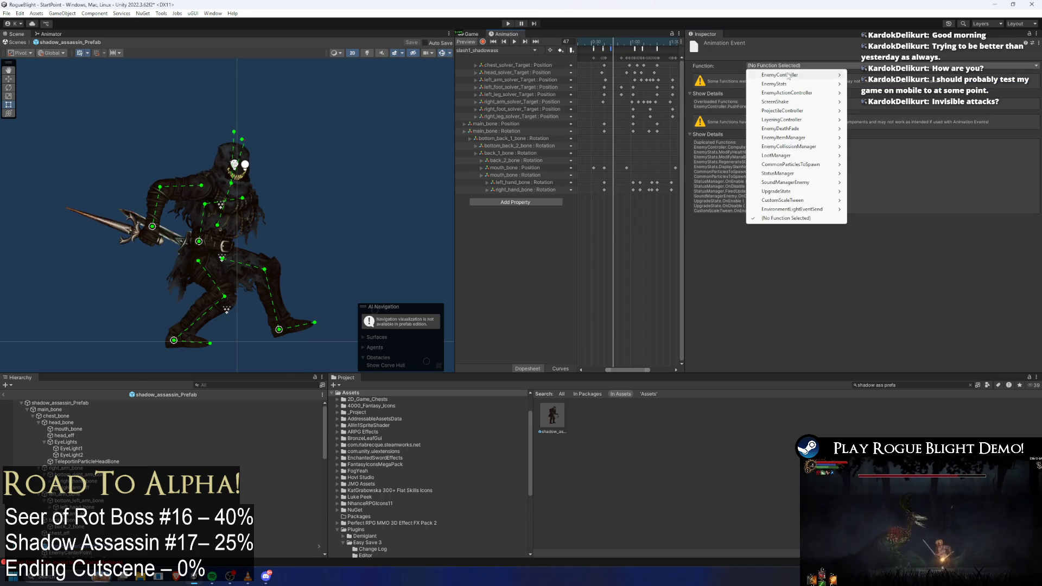
pyautogui.moveTo(781, 147)
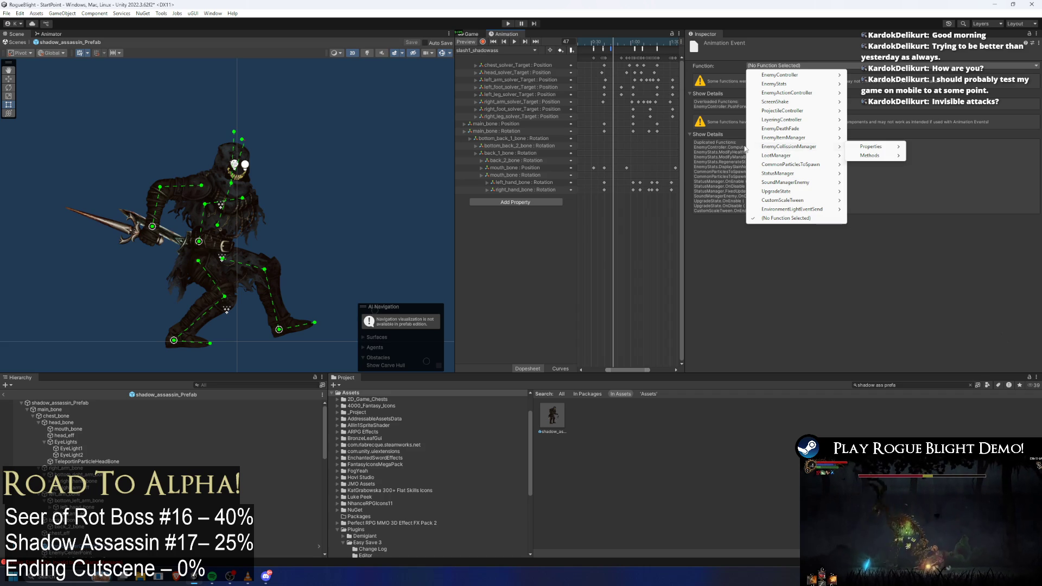
pyautogui.moveTo(819, 95)
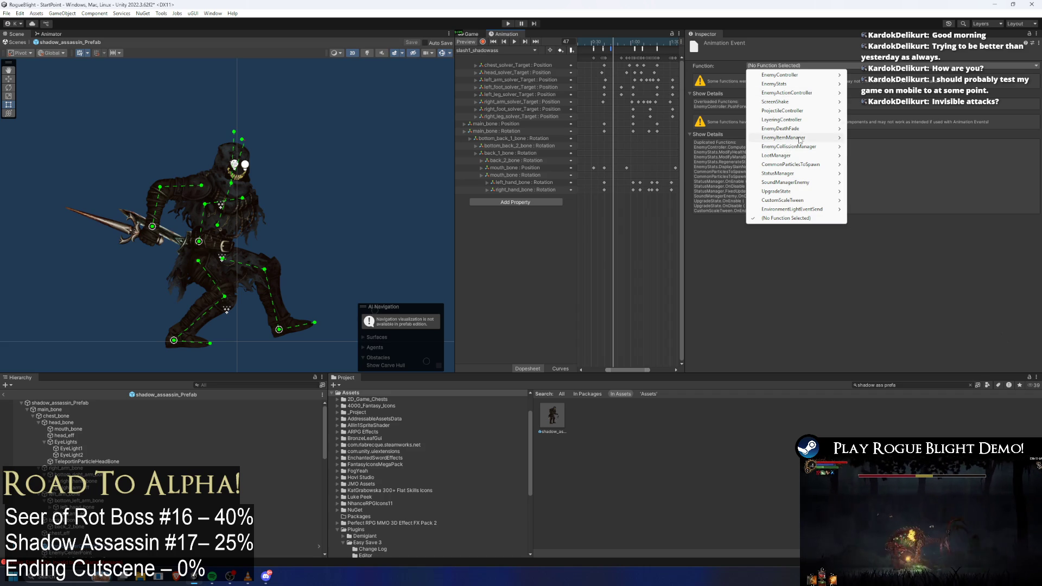
pyautogui.moveTo(813, 150)
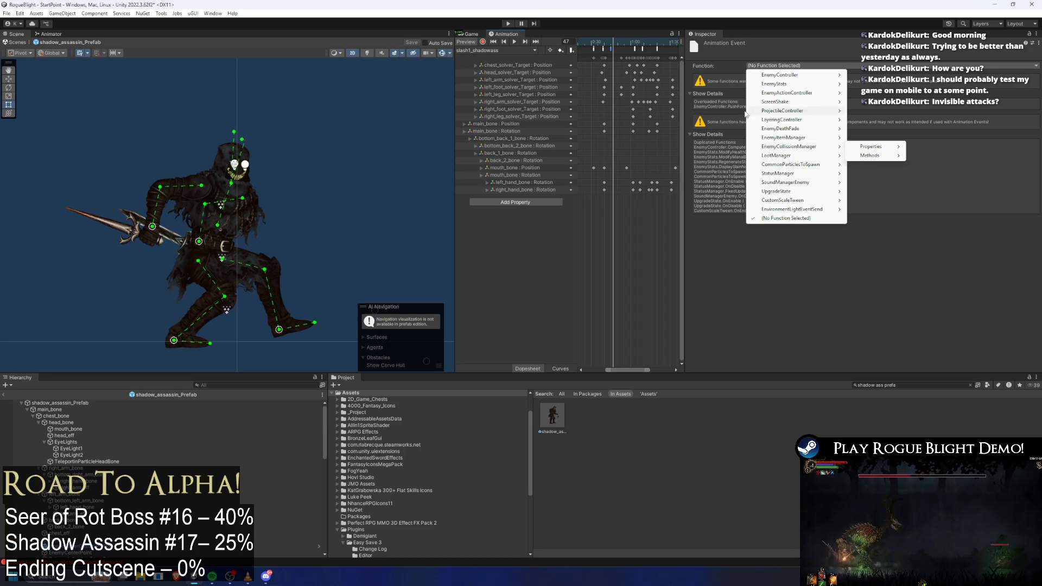
pyautogui.moveTo(814, 169)
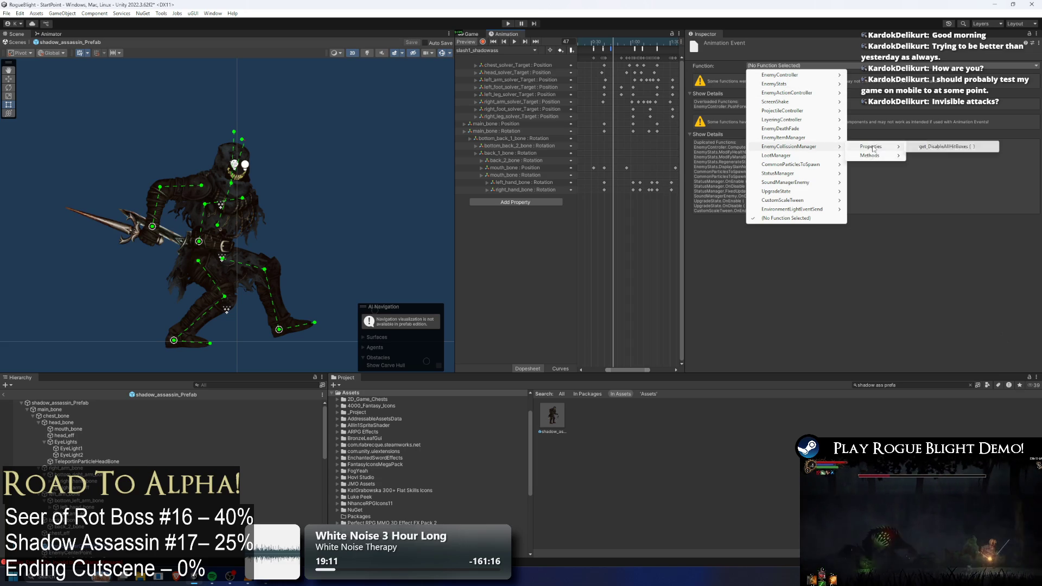
pyautogui.moveTo(862, 156)
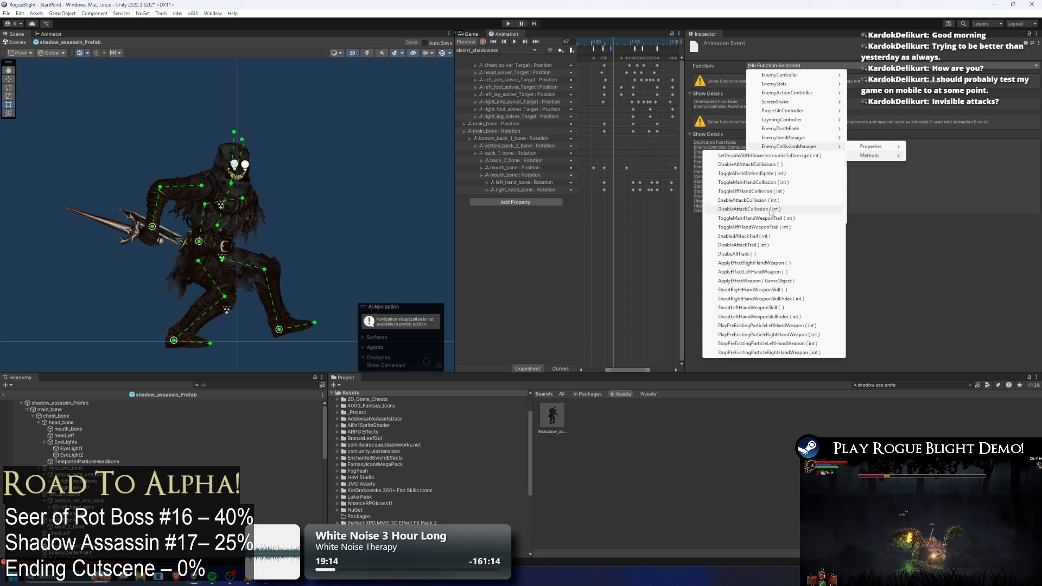
pyautogui.click(771, 210)
pyautogui.click(611, 42)
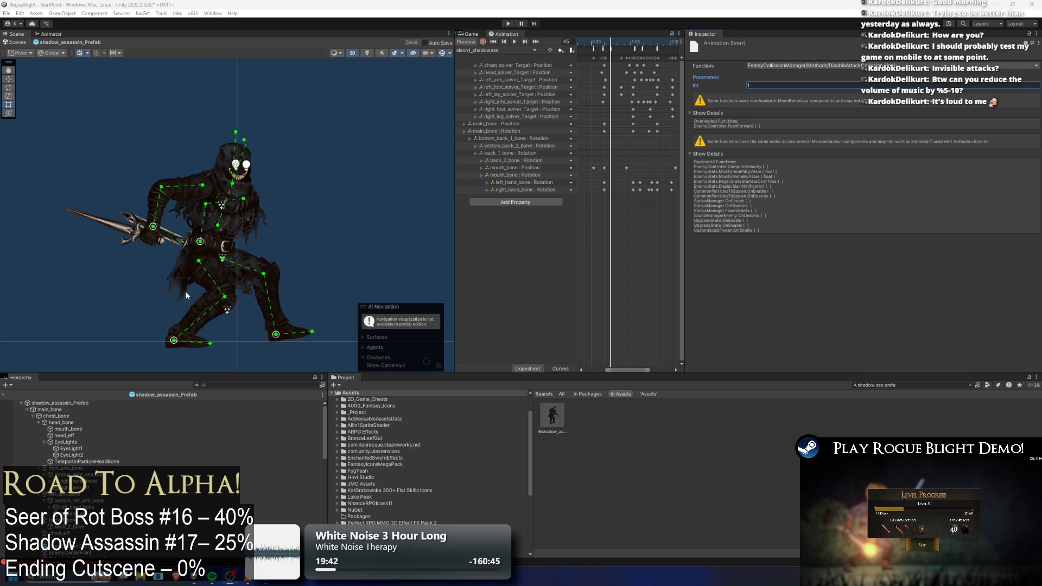
# - Commit Int 1 and compare the neighbouring DisableAttackCollision events' parameters (0 and 1) around frame 45
pyautogui.click(269, 367)
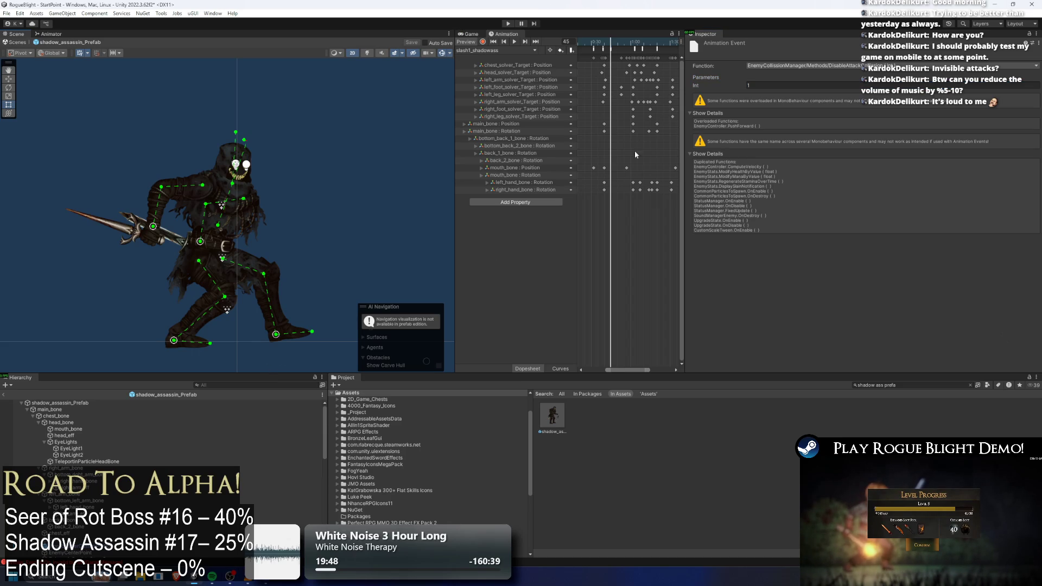
pyautogui.click(604, 49)
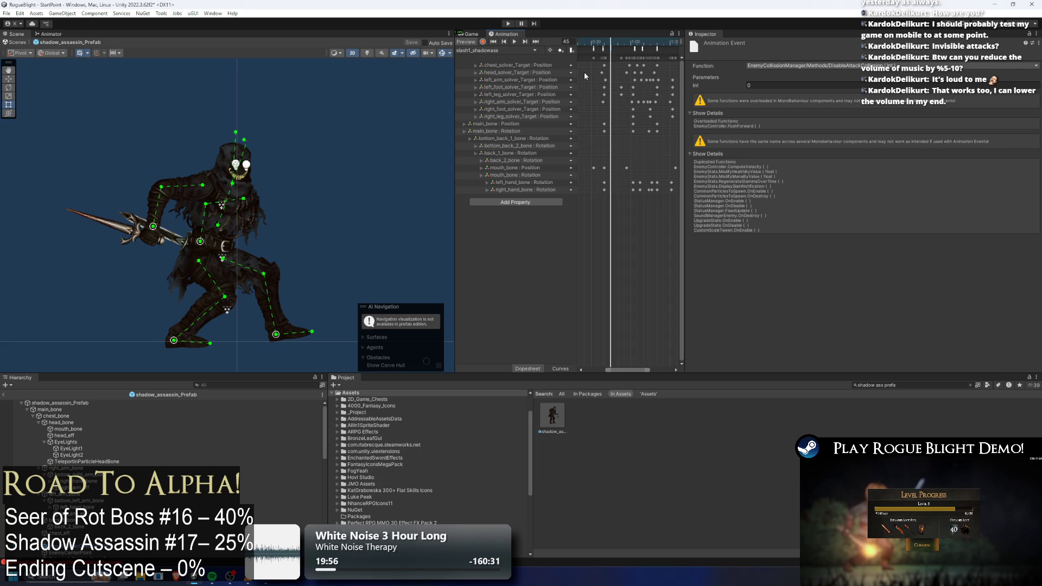
pyautogui.click(614, 49)
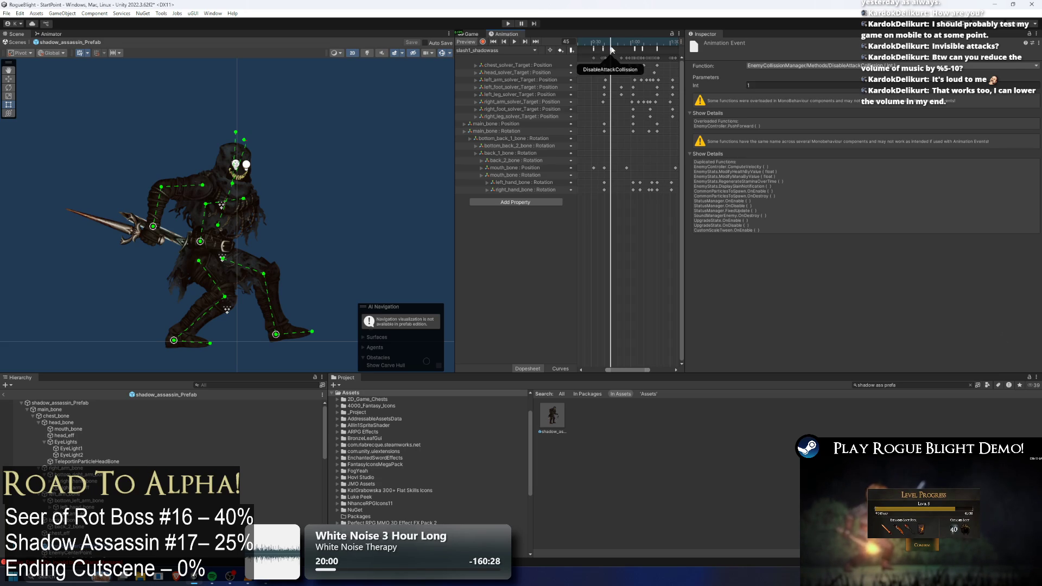
pyautogui.click(603, 48)
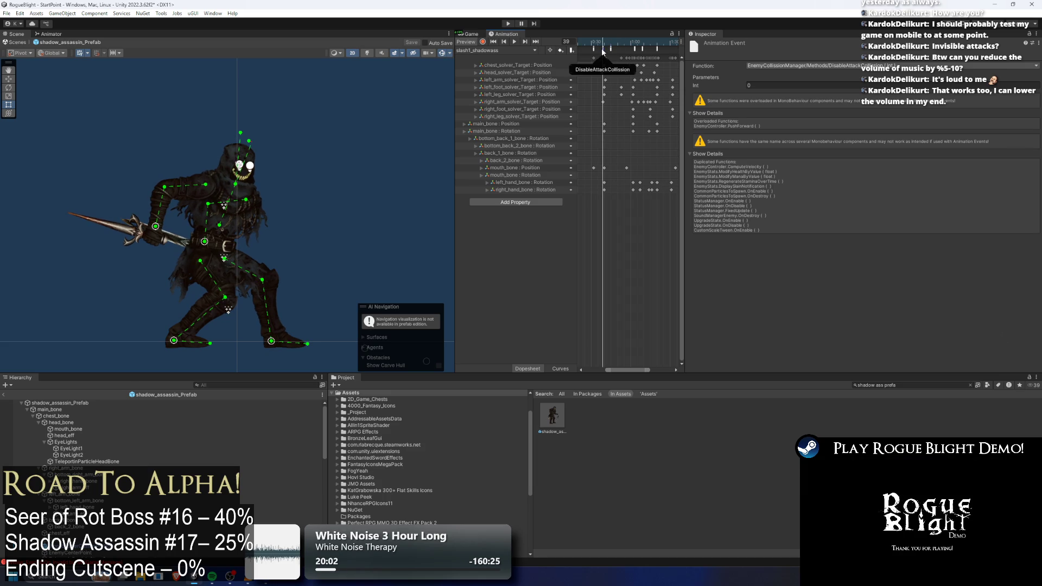
pyautogui.click(610, 42)
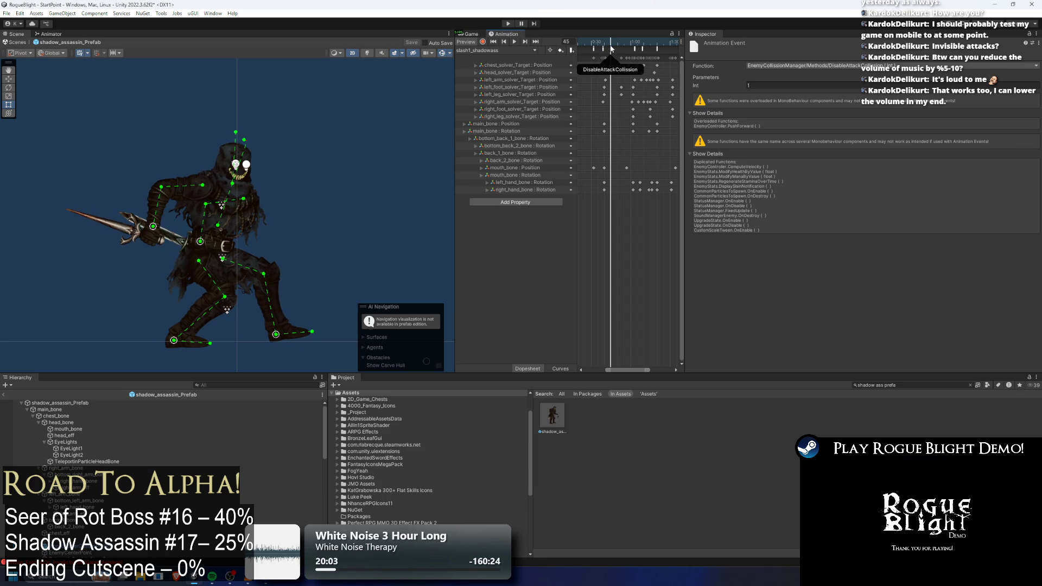
pyautogui.click(612, 49)
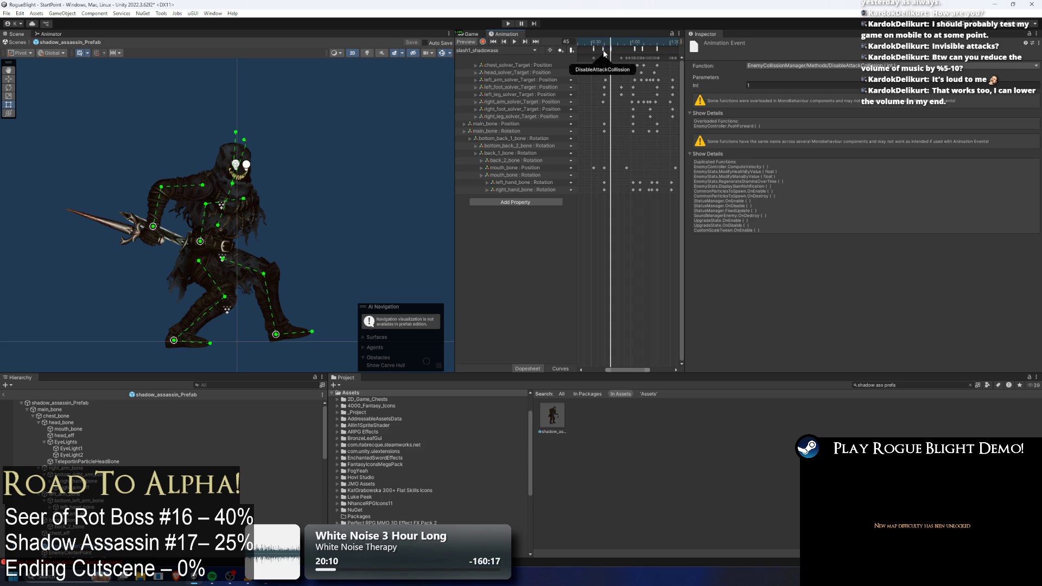
pyautogui.click(616, 49)
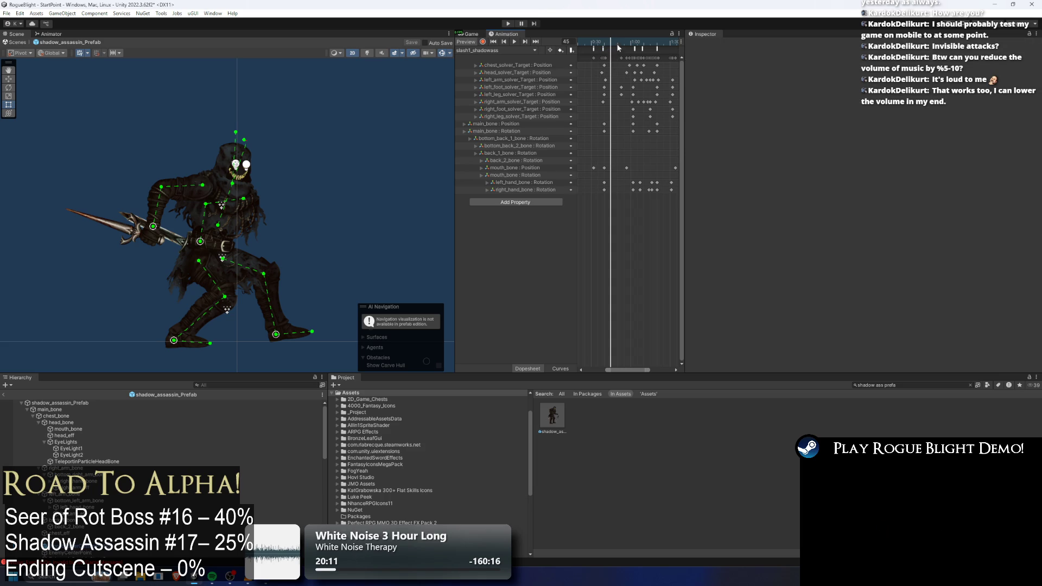
# - Drag the attack collision event onto the PushForward event near frame 64
pyautogui.moveTo(641, 41)
pyautogui.mouseDown()
pyautogui.moveTo(629, 42)
pyautogui.moveTo(644, 47)
pyautogui.mouseUp()
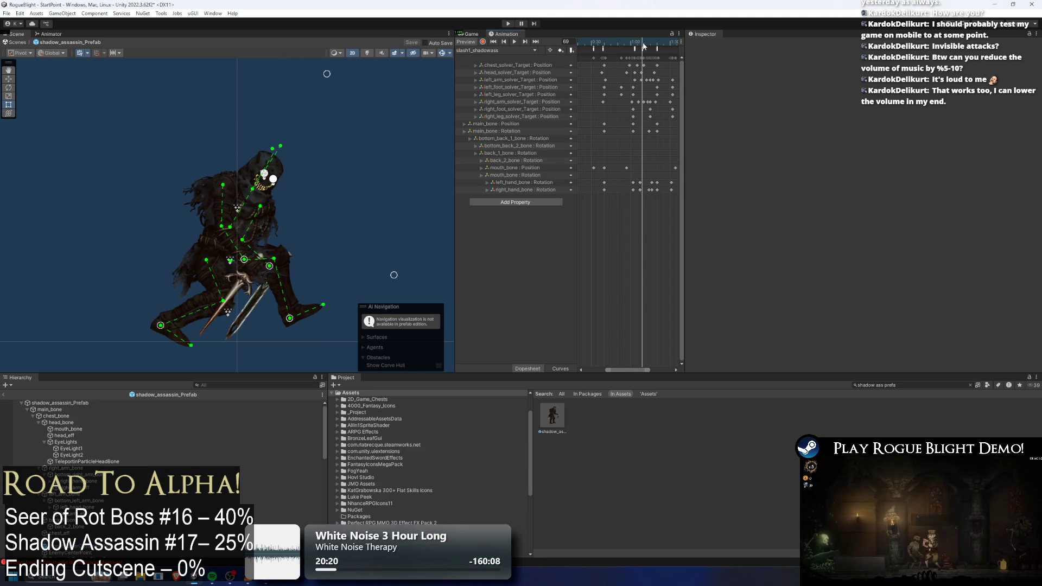
pyautogui.moveTo(594, 50)
pyautogui.moveTo(594, 49); pyautogui.dragTo(645, 45)
pyautogui.scroll(2, 644, 61)
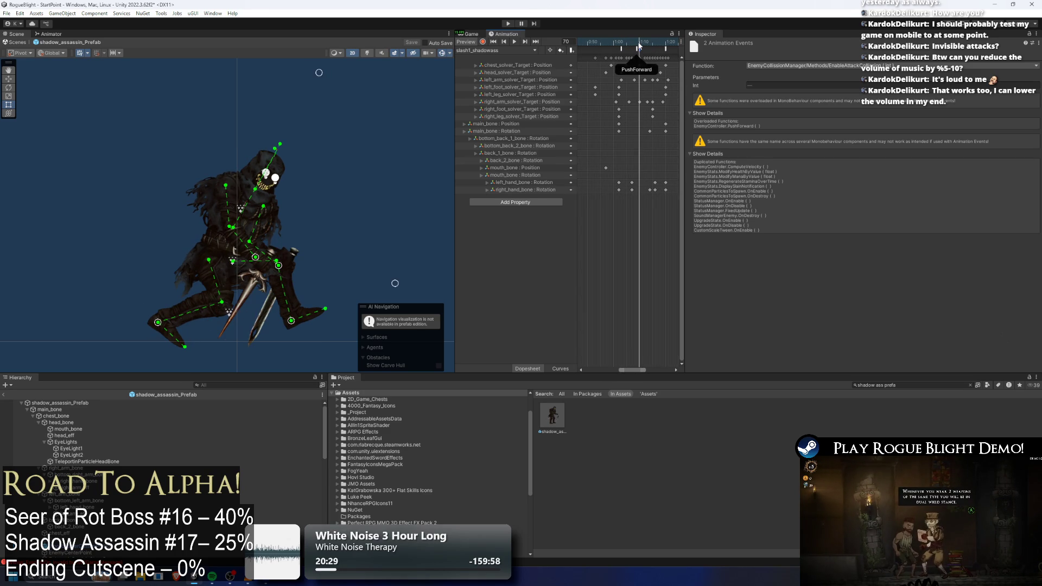
pyautogui.scroll(-2, 629, 57)
# - Scrub the slash around frames 77–79 to check timing, then widen the animation timeline panel
pyautogui.moveTo(623, 38); pyautogui.dragTo(652, 41)
pyautogui.moveTo(656, 40); pyautogui.dragTo(654, 40)
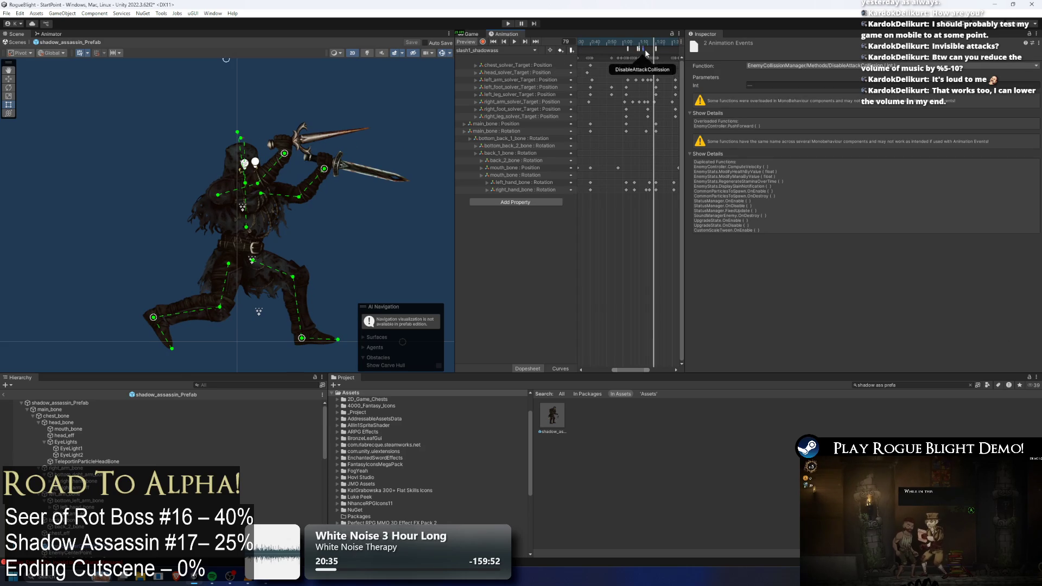
pyautogui.moveTo(655, 52)
pyautogui.mouseDown()
pyautogui.moveTo(641, 43)
pyautogui.moveTo(663, 43)
pyautogui.moveTo(653, 52)
pyautogui.mouseUp()
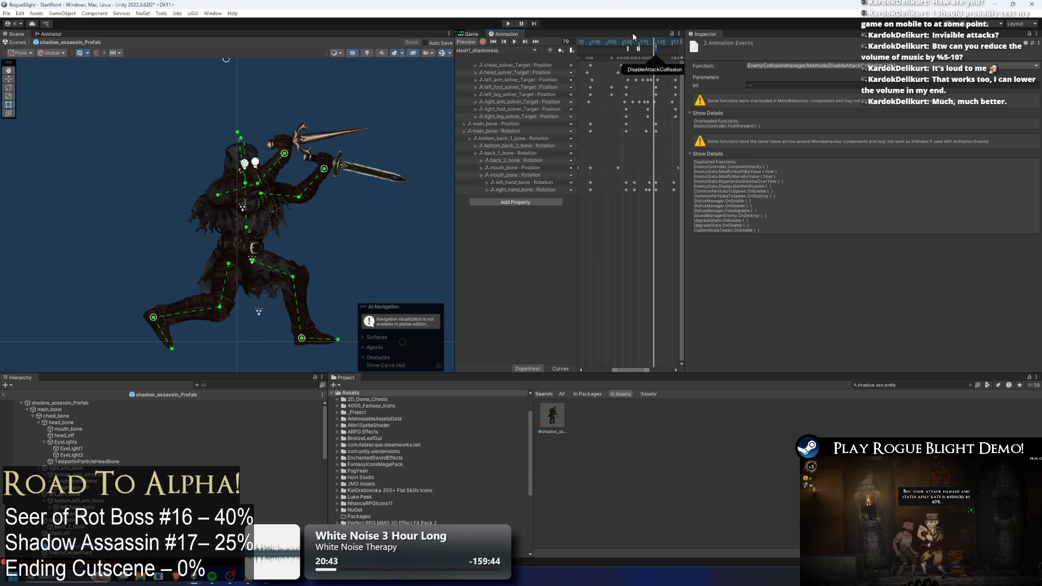
pyautogui.click(615, 42)
pyautogui.moveTo(685, 66); pyautogui.dragTo(854, 66)
pyautogui.scroll(-4, 679, 93)
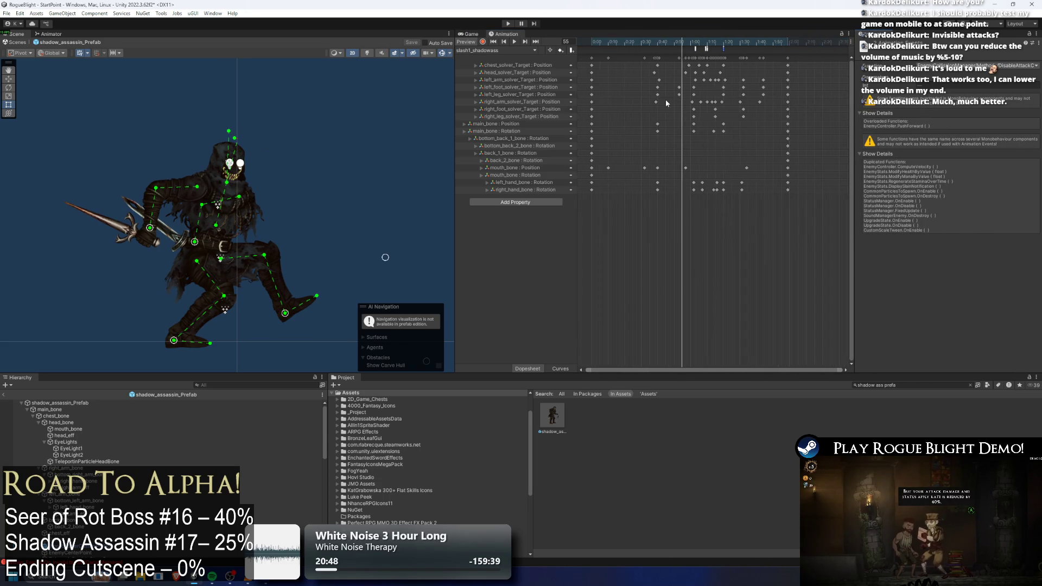
# - Add an animation event at frame 50 that calls EnableAttackTrail
pyautogui.click(661, 41)
pyautogui.rightClick(663, 51)
pyautogui.click(700, 56)
pyautogui.click(971, 66)
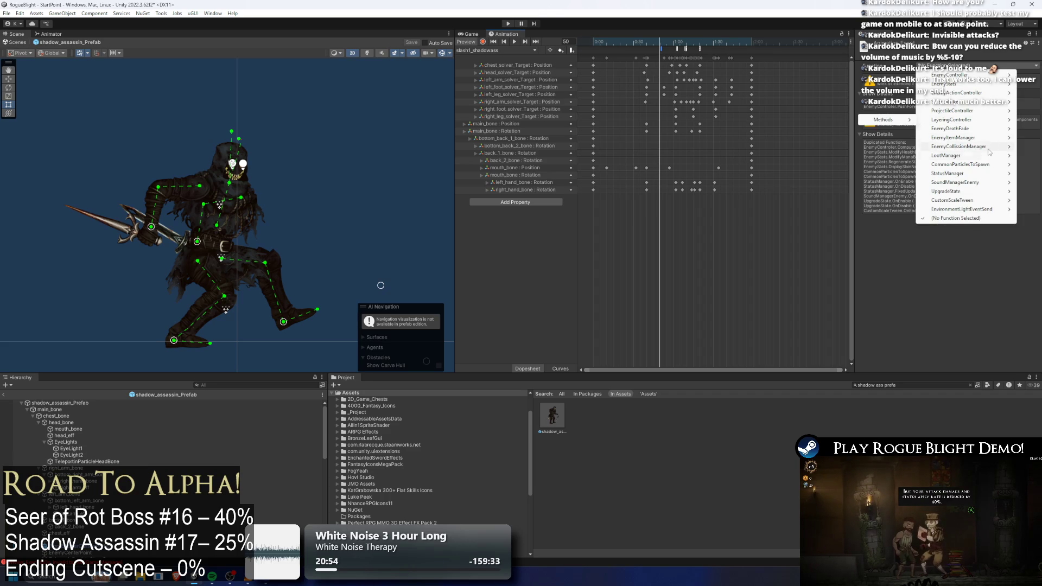
pyautogui.moveTo(983, 166)
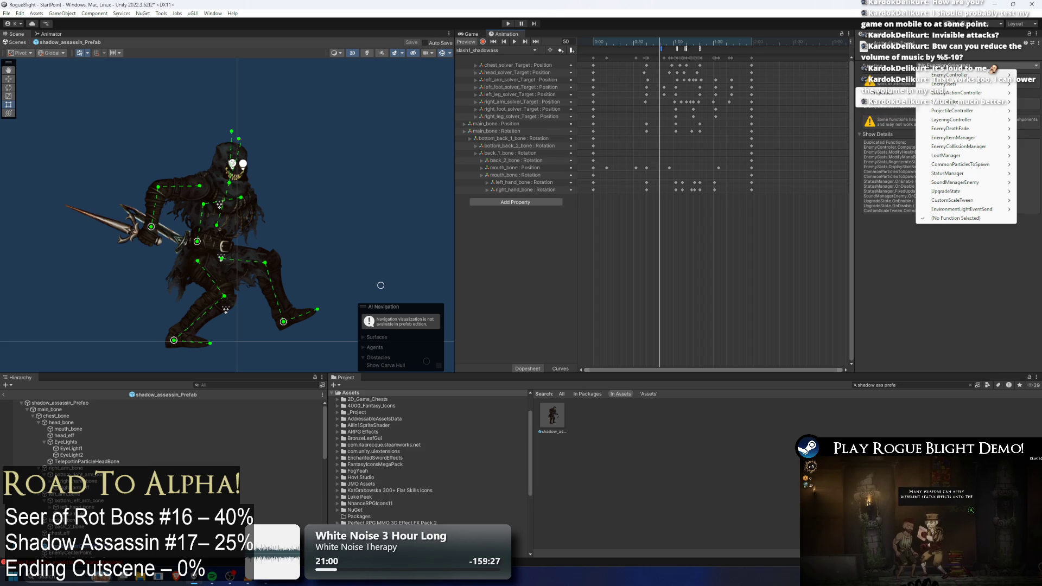
pyautogui.moveTo(974, 76)
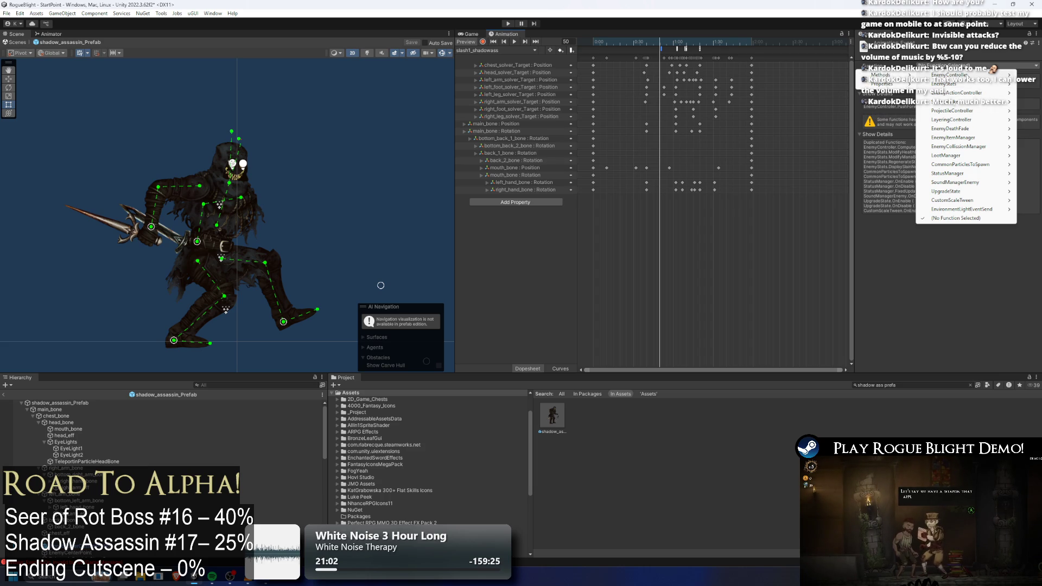
pyautogui.moveTo(956, 147)
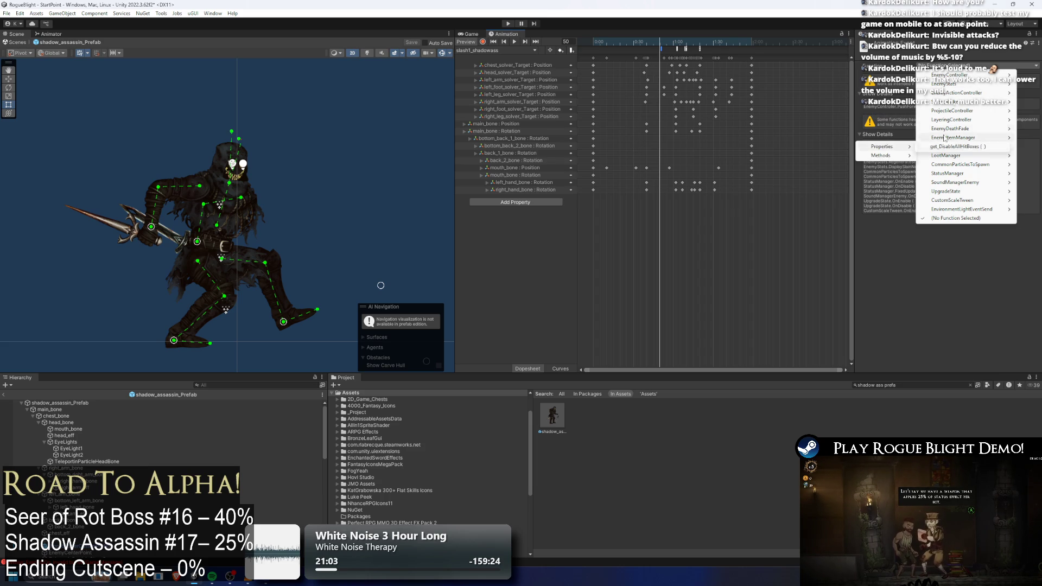
pyautogui.moveTo(905, 159)
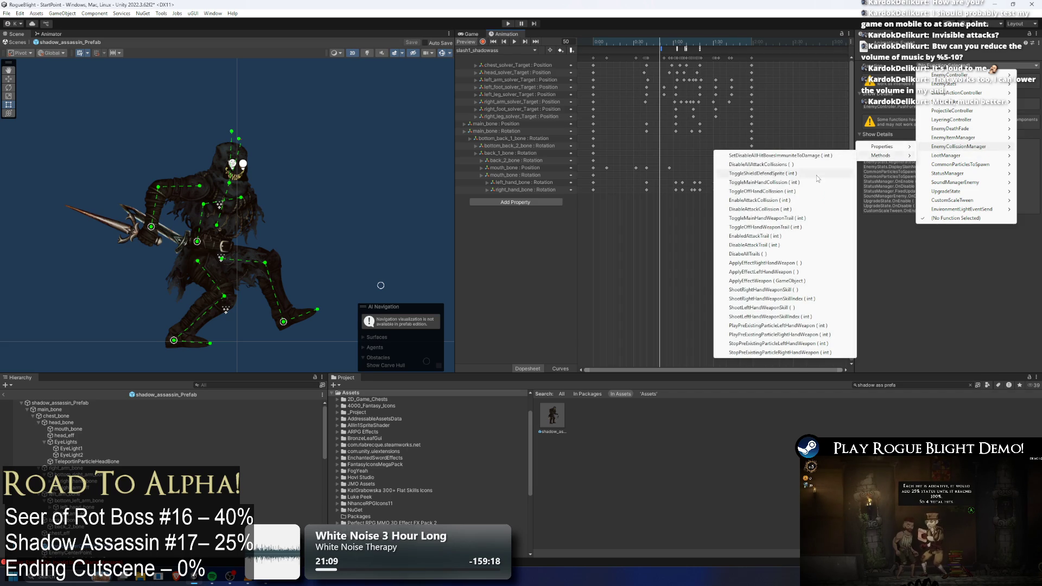
pyautogui.click(766, 236)
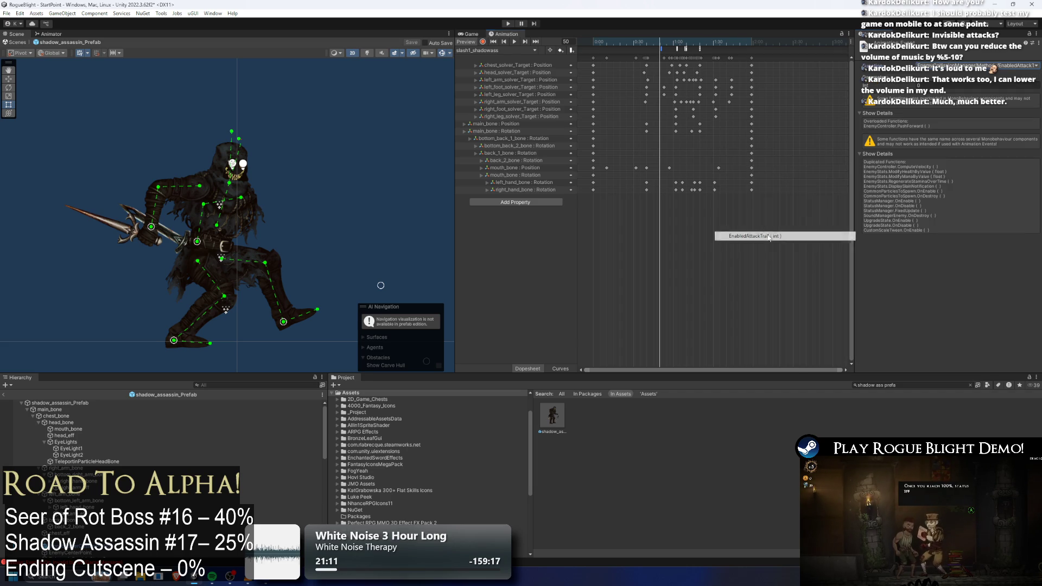
# - Set the event at frame 32 to call EnemyCollisionManager's DisableAttackTrail
pyautogui.click(650, 42)
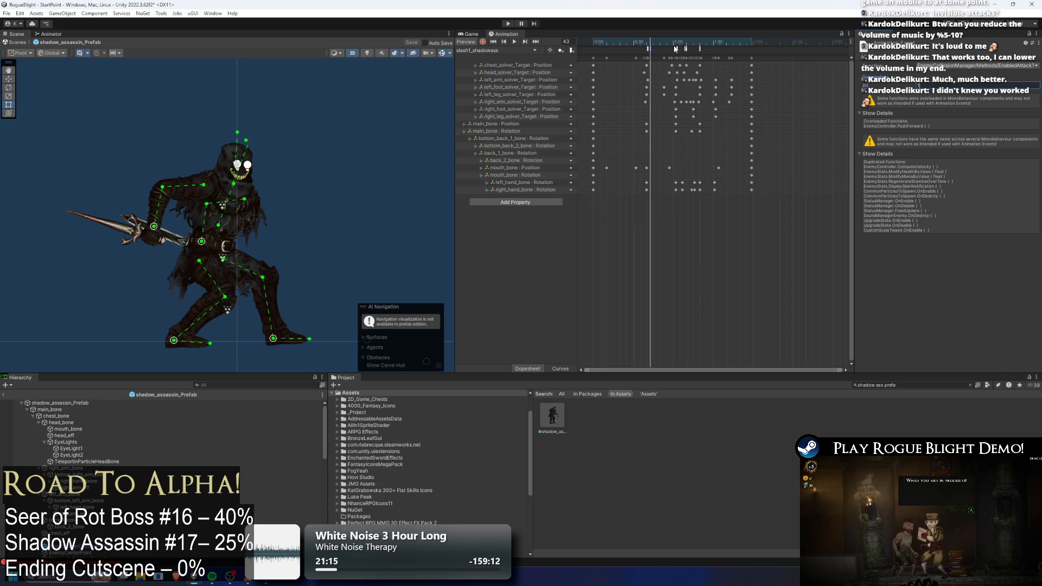
pyautogui.click(636, 41)
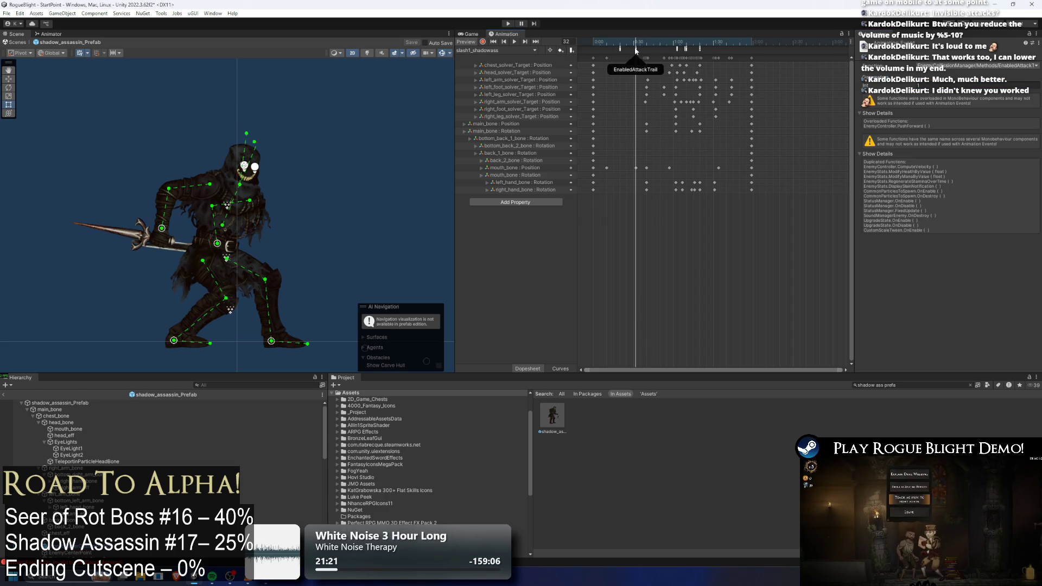
pyautogui.click(937, 68)
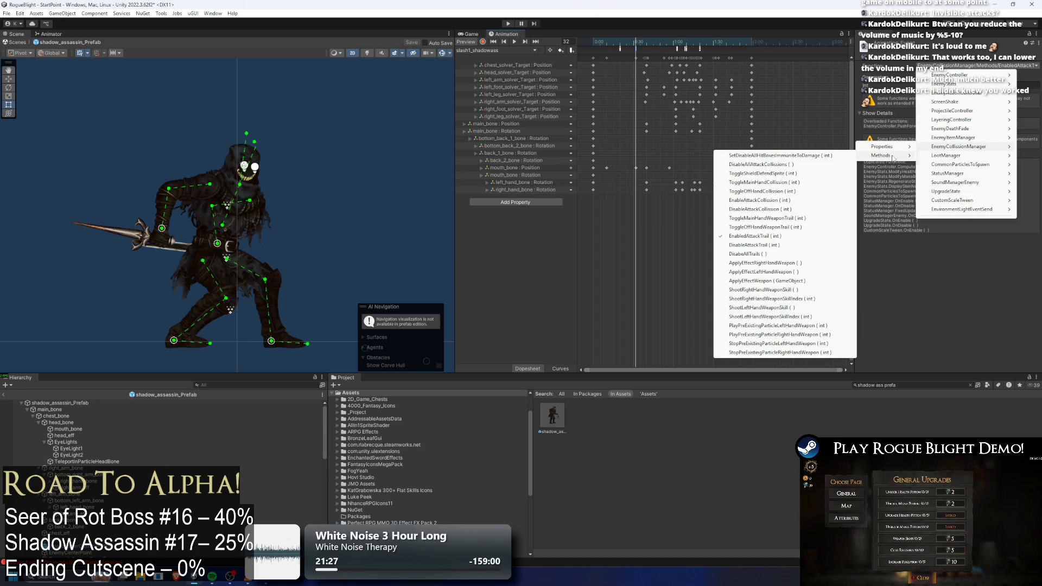
pyautogui.click(784, 245)
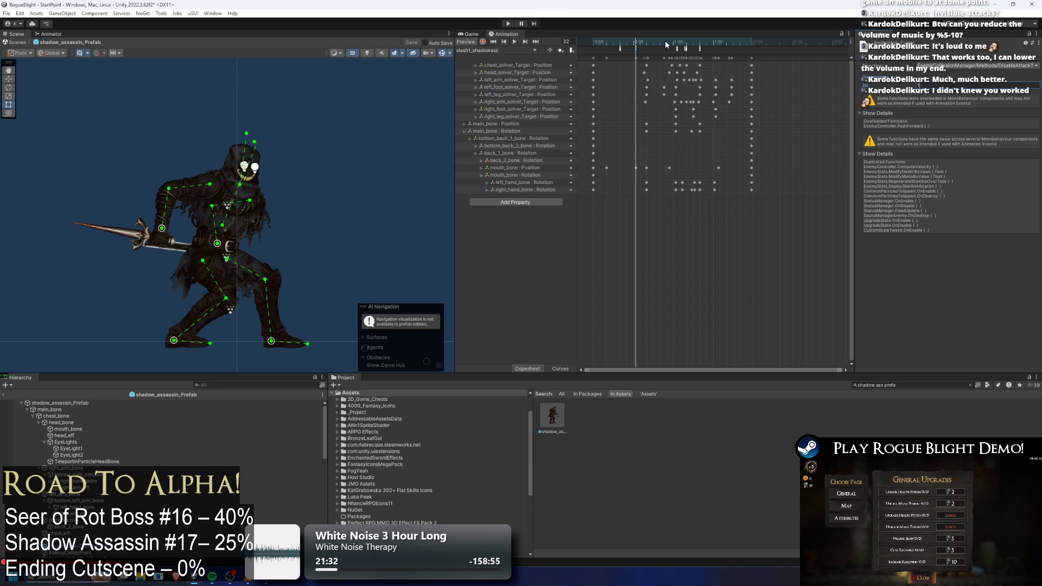
# - Scrub slash1 from frame 65 to 82 past the attack-trail events, then enter Play mode
pyautogui.moveTo(678, 45); pyautogui.dragTo(681, 41)
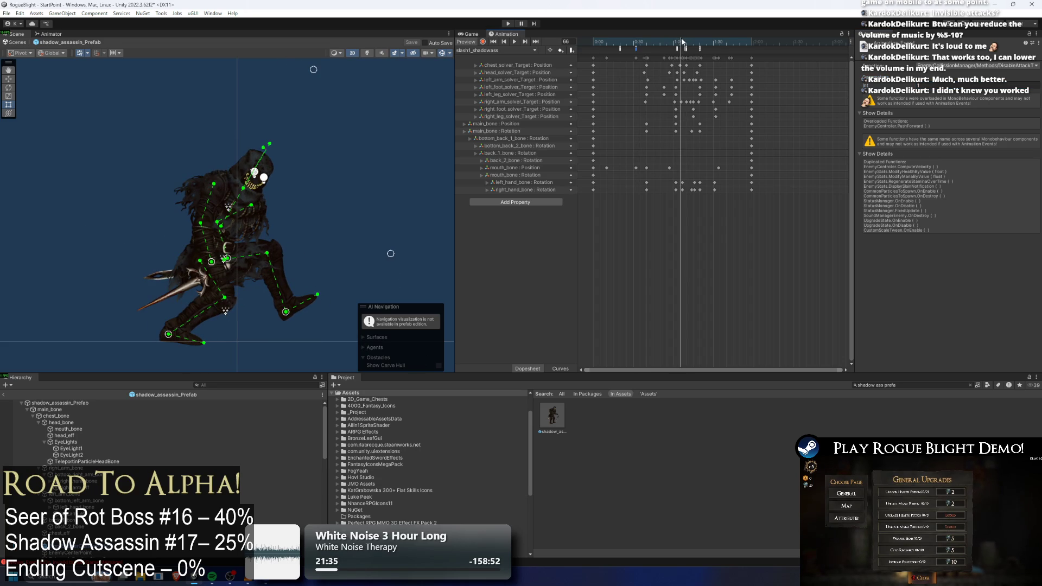
pyautogui.click(620, 48)
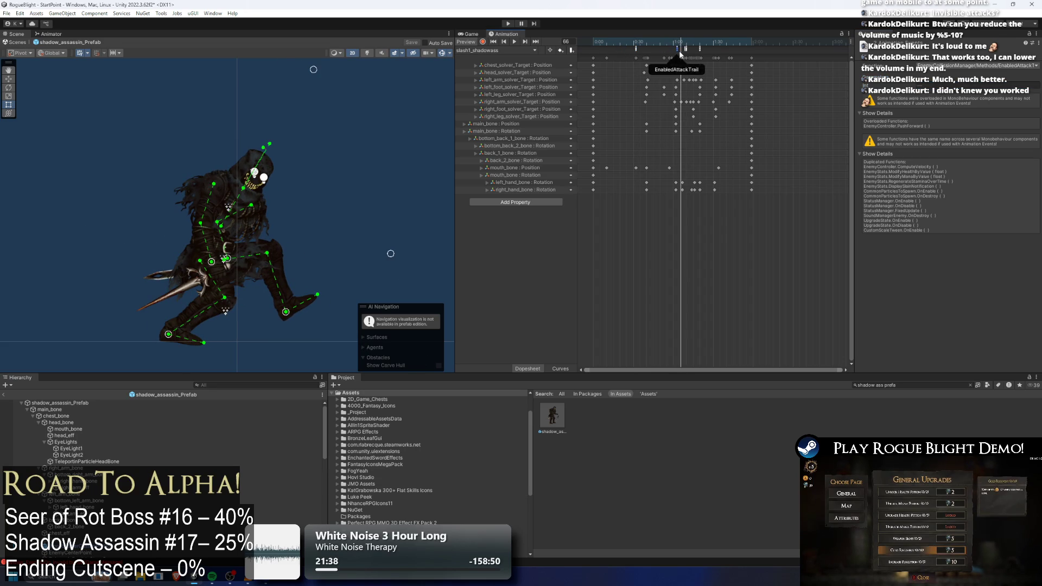
pyautogui.moveTo(679, 43); pyautogui.dragTo(695, 50)
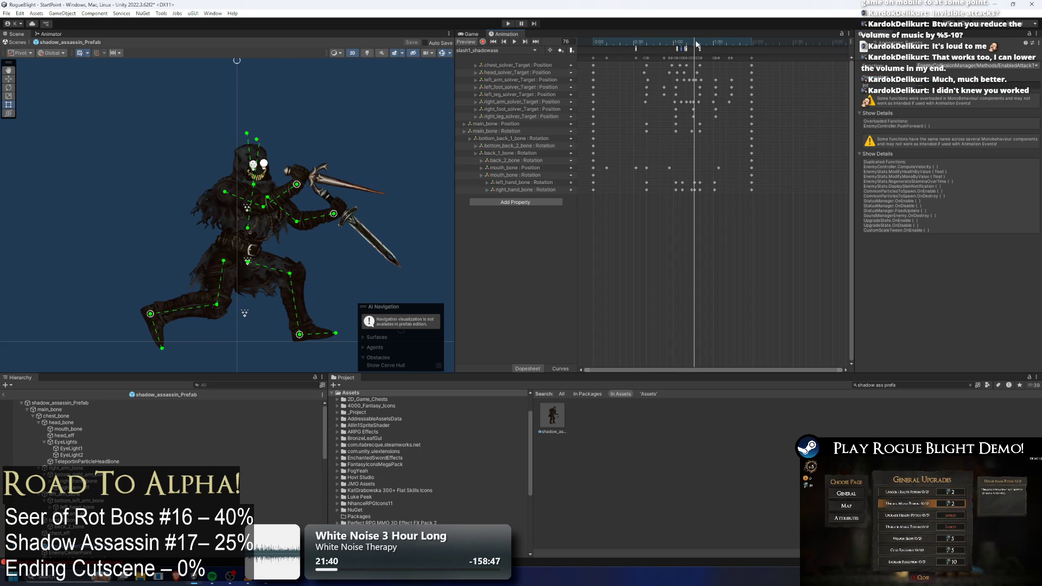
pyautogui.click(697, 44)
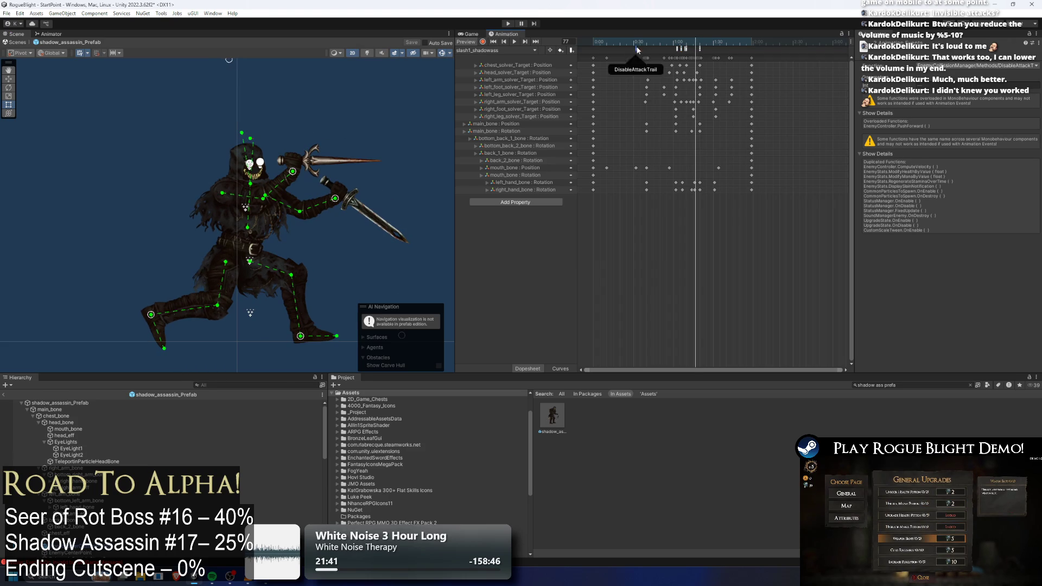
pyautogui.click(695, 42)
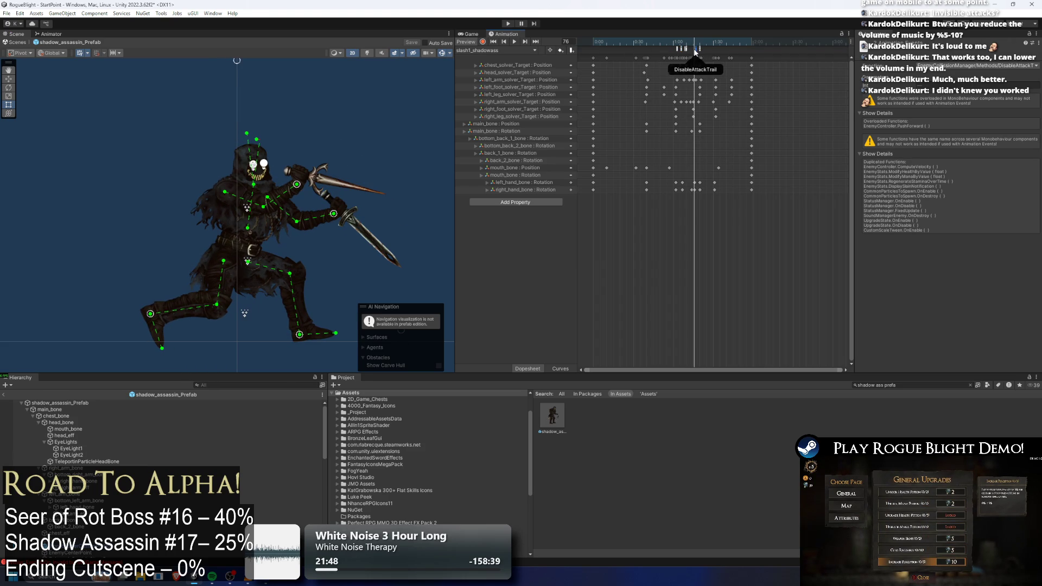
pyautogui.moveTo(696, 49)
pyautogui.mouseDown()
pyautogui.moveTo(708, 50)
pyautogui.moveTo(698, 51)
pyautogui.mouseUp()
pyautogui.scroll(3, 693, 59)
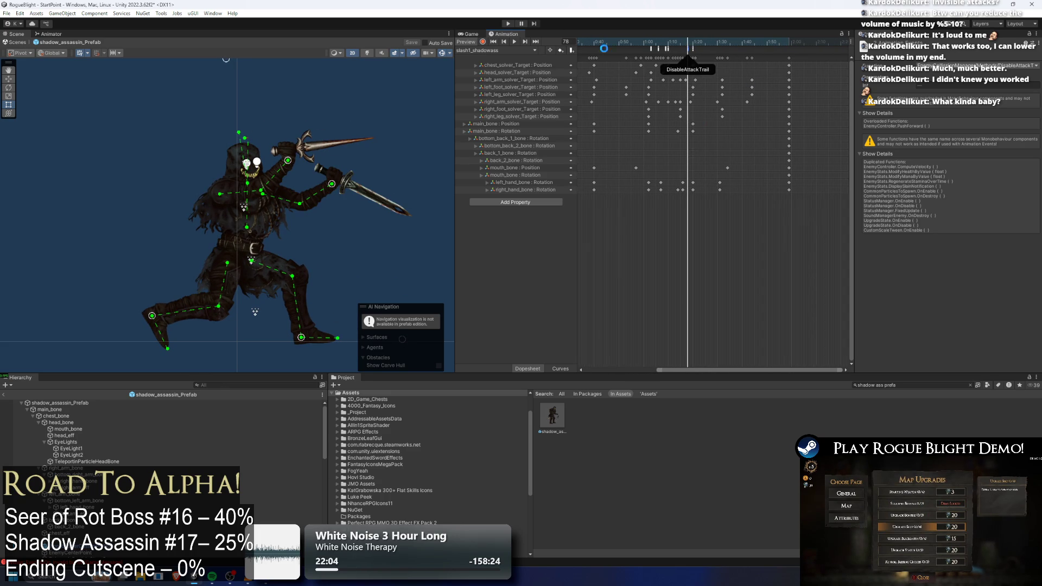
pyautogui.click(509, 23)
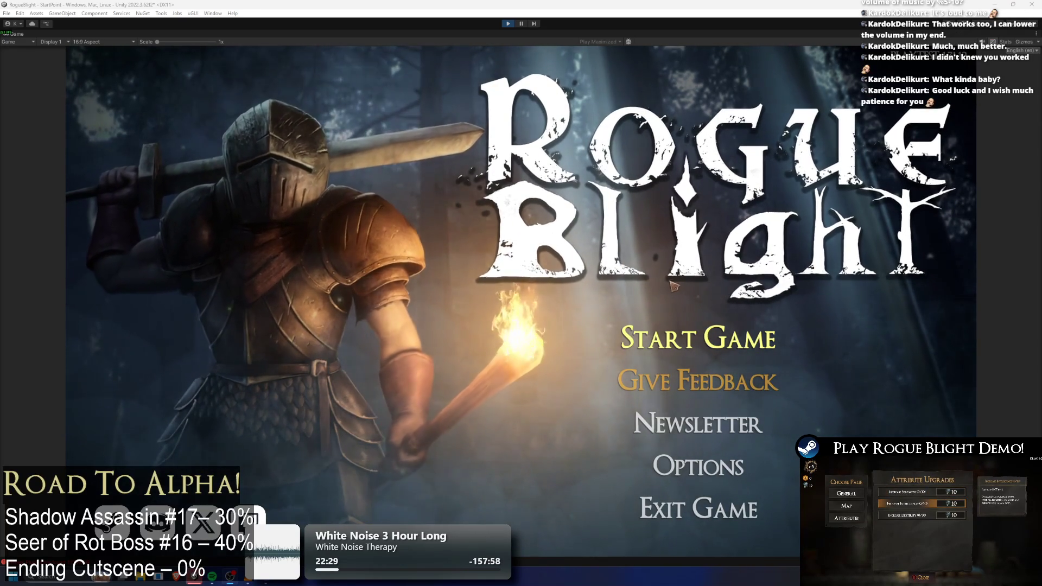
# - Start the game from the main menu and load the first save slot
pyautogui.click(688, 332)
pyautogui.click(722, 296)
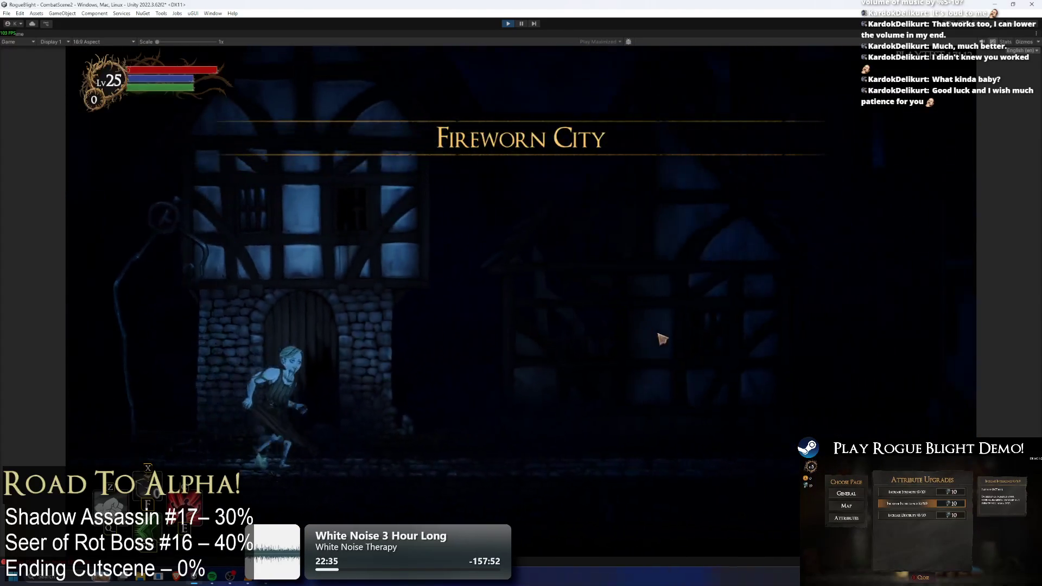
# - Fight the Shadow Assassin in Fireworn City, running past it and hitting it, then stop Play mode
pyautogui.press('d')
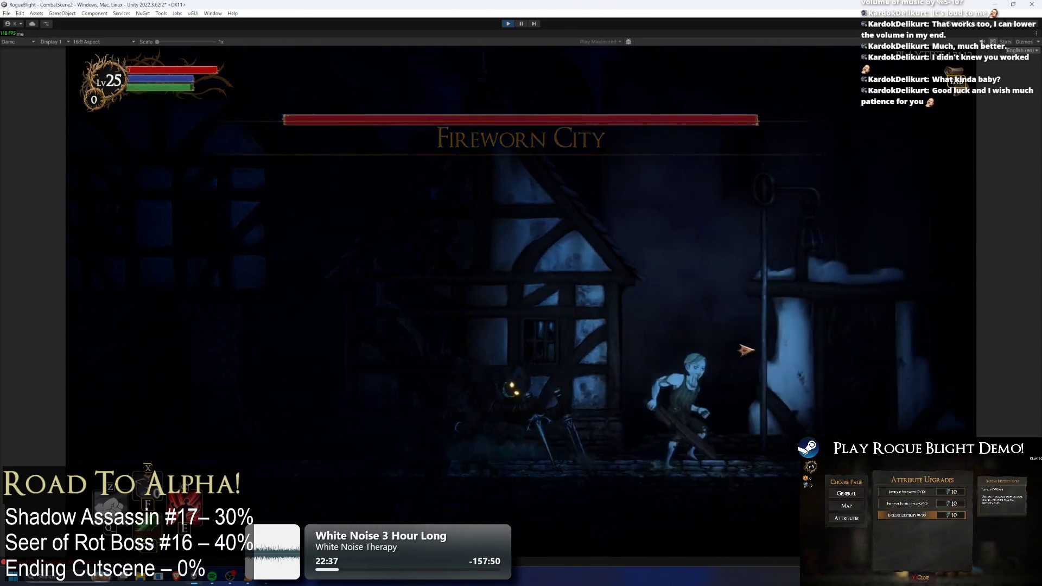
pyautogui.press('a')
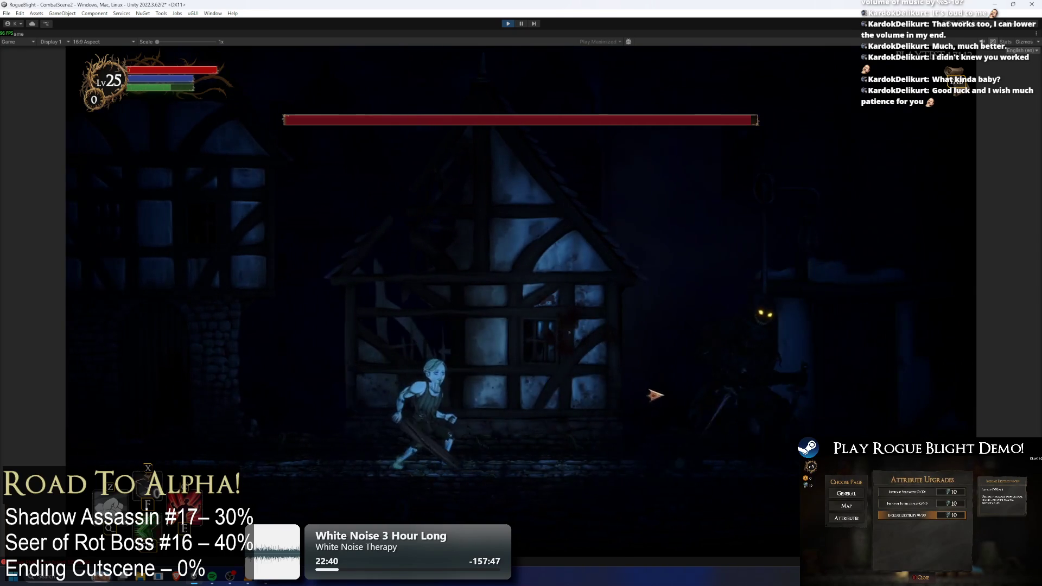
pyautogui.press('a')
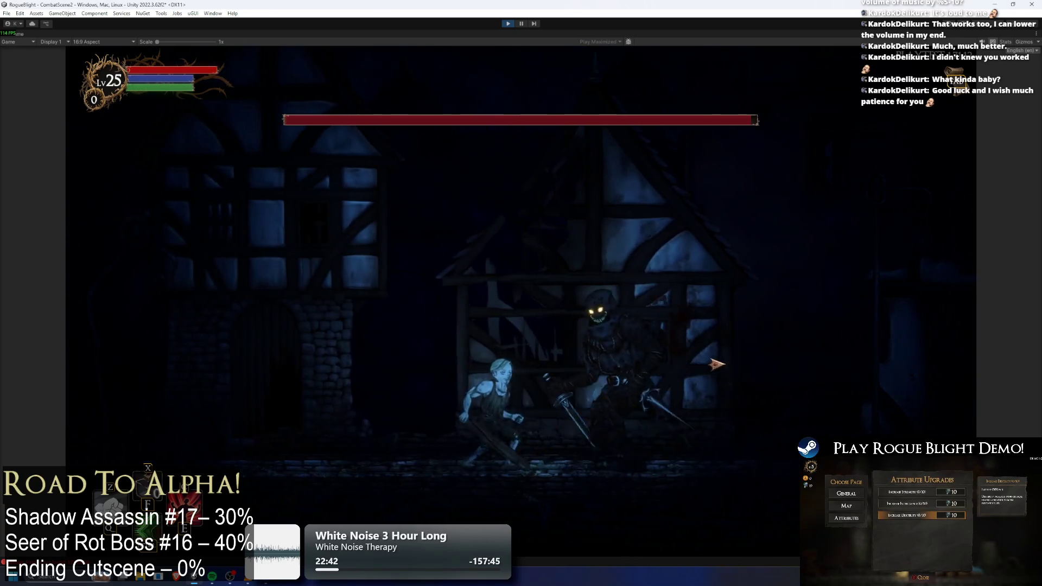
pyautogui.press('a')
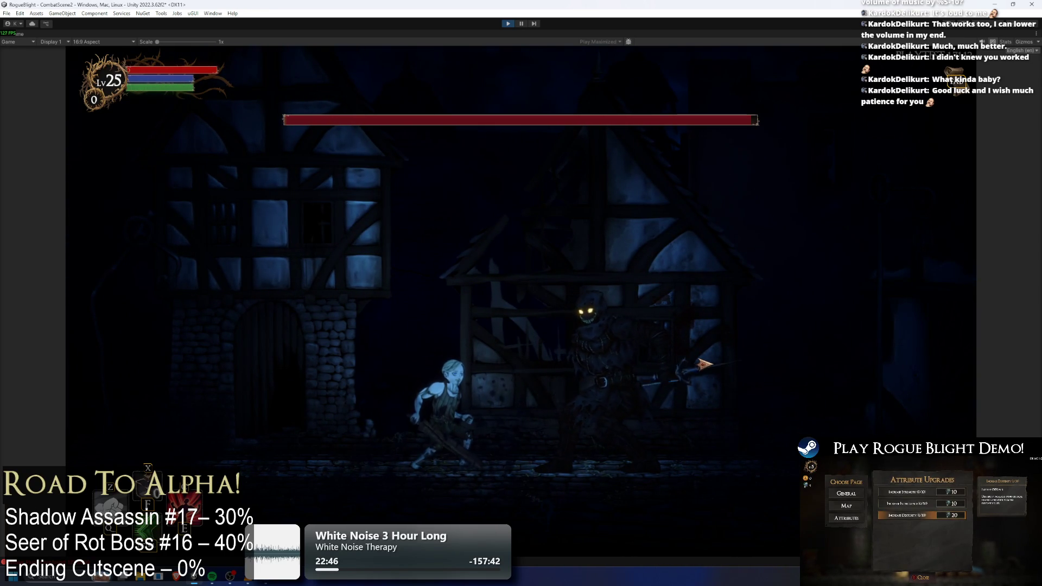
pyautogui.press('a')
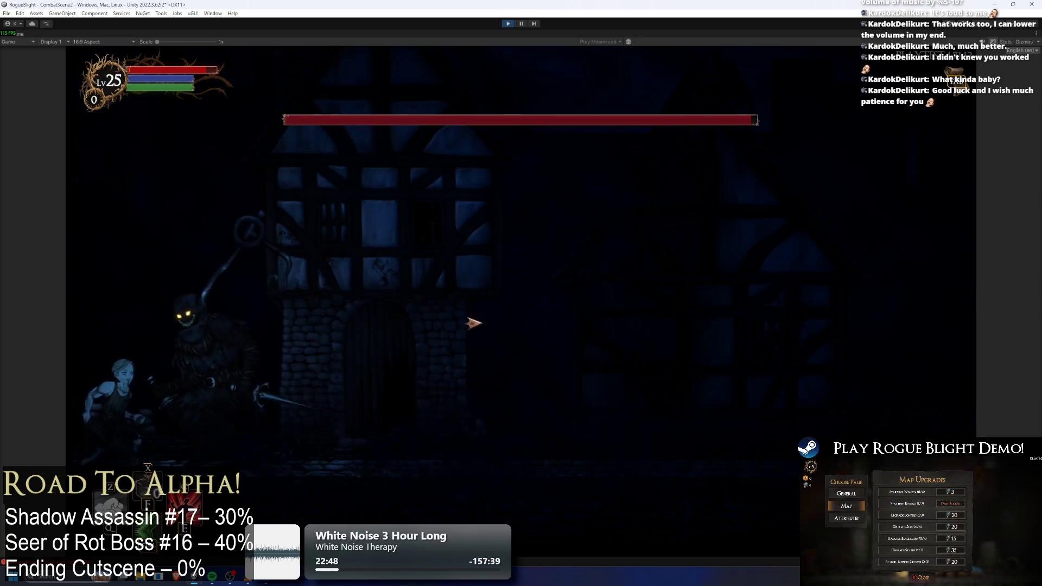
pyautogui.press('d')
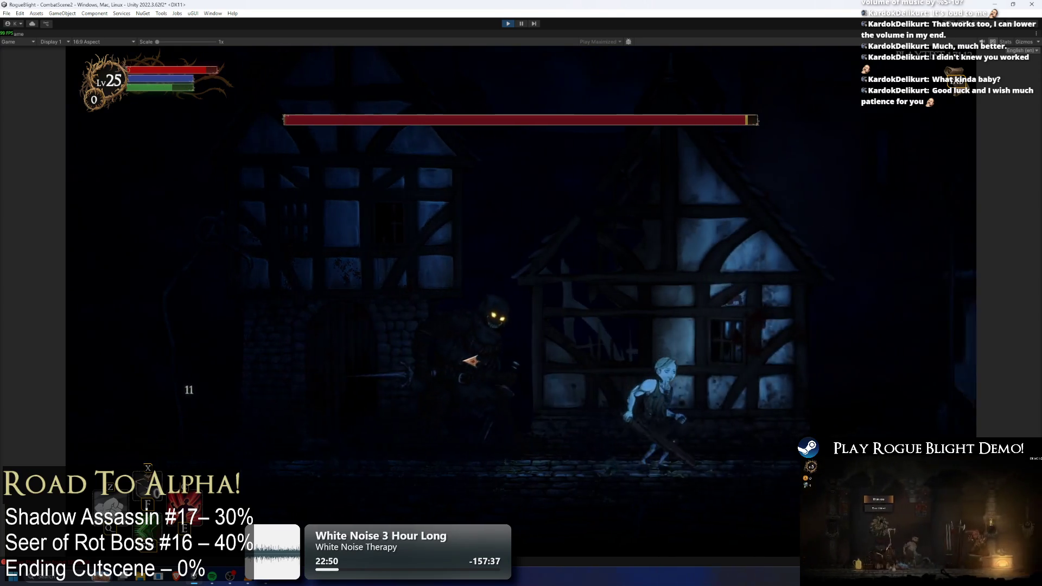
pyautogui.press('d')
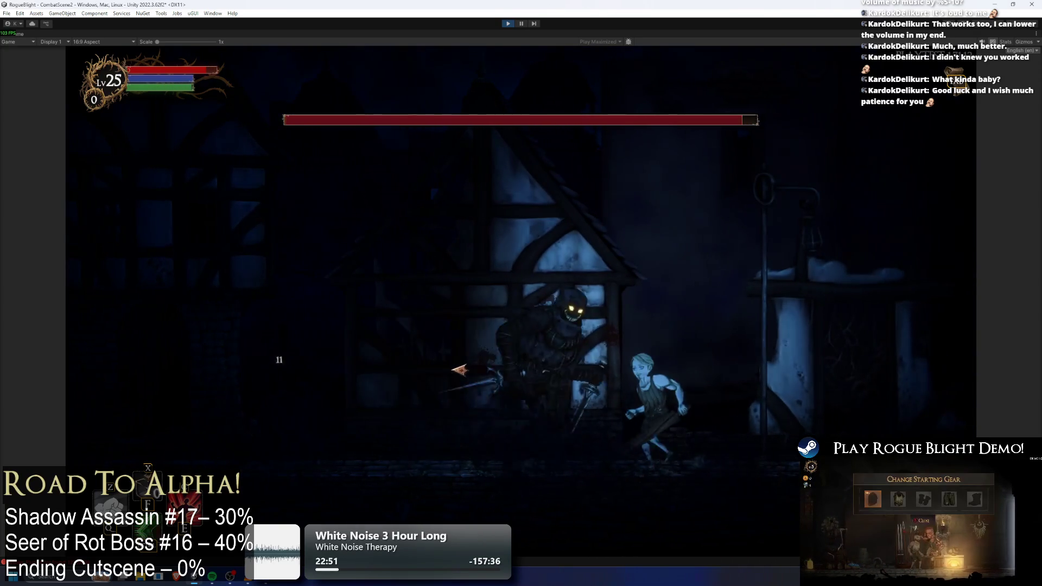
pyautogui.press('d')
pyautogui.press('a')
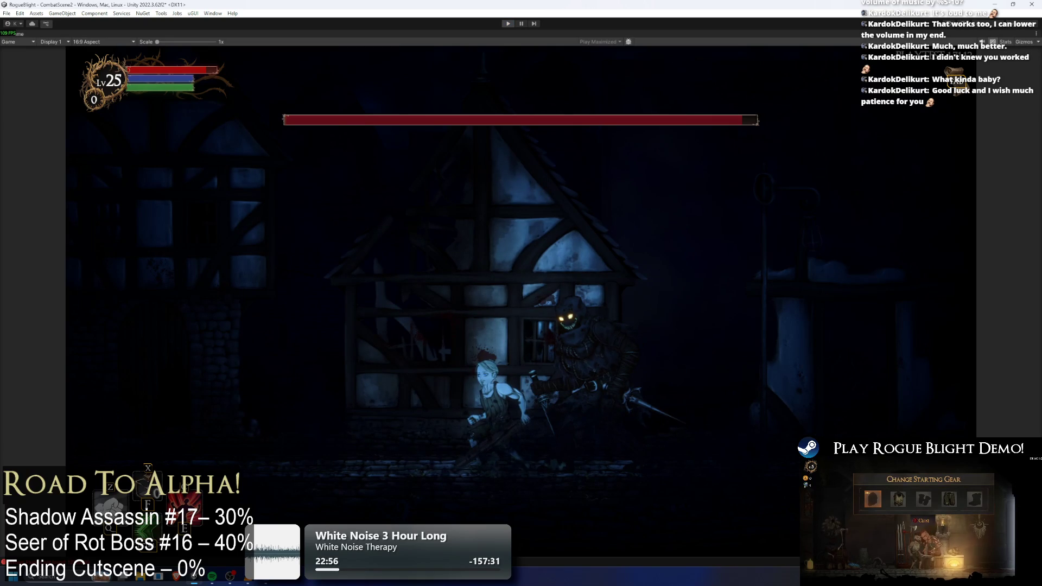
pyautogui.hotkey('ctrl', 'p')
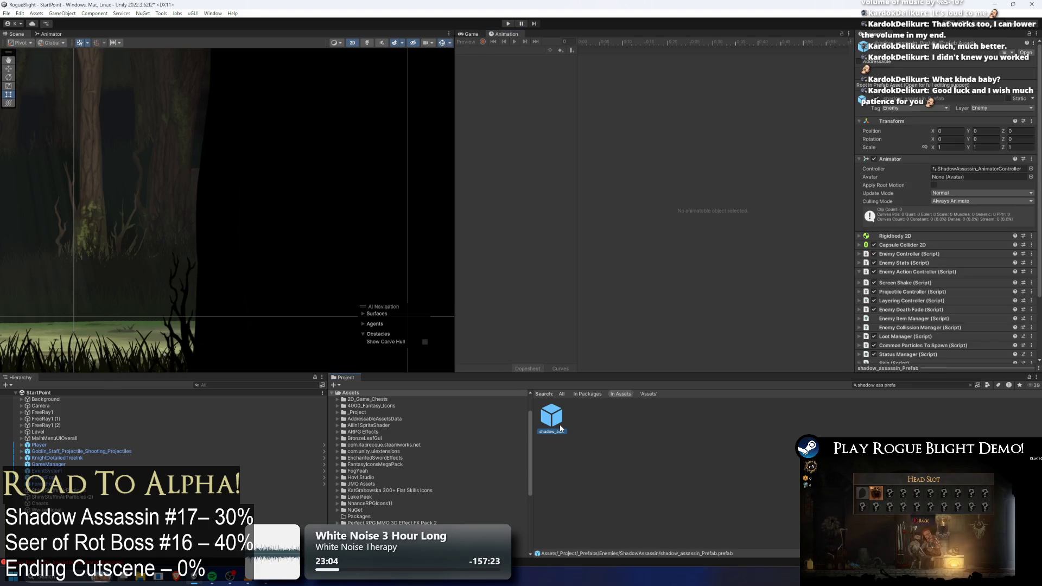
# - Open the shadow assassin prefab and switch to its slash1_shadowass clip
pyautogui.doubleClick(559, 424)
pyautogui.click(503, 50)
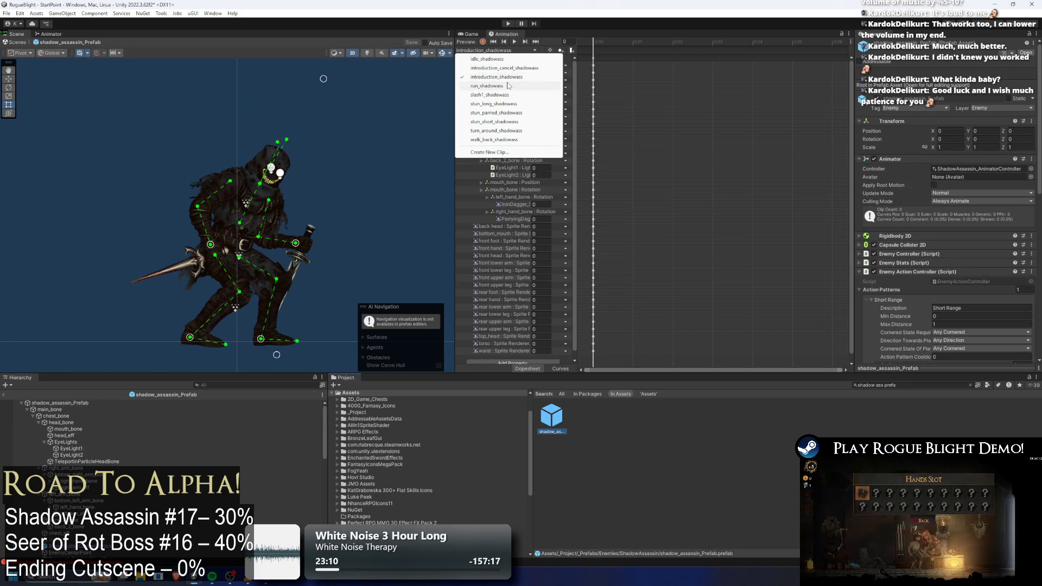
pyautogui.click(489, 94)
# - Add an event calling SoundManagerEnemy's PlayEnemyAttackSoundEvent, then scrub the swing from frame 24 to 66
pyautogui.rightClick(636, 48)
pyautogui.click(681, 53)
pyautogui.click(966, 66)
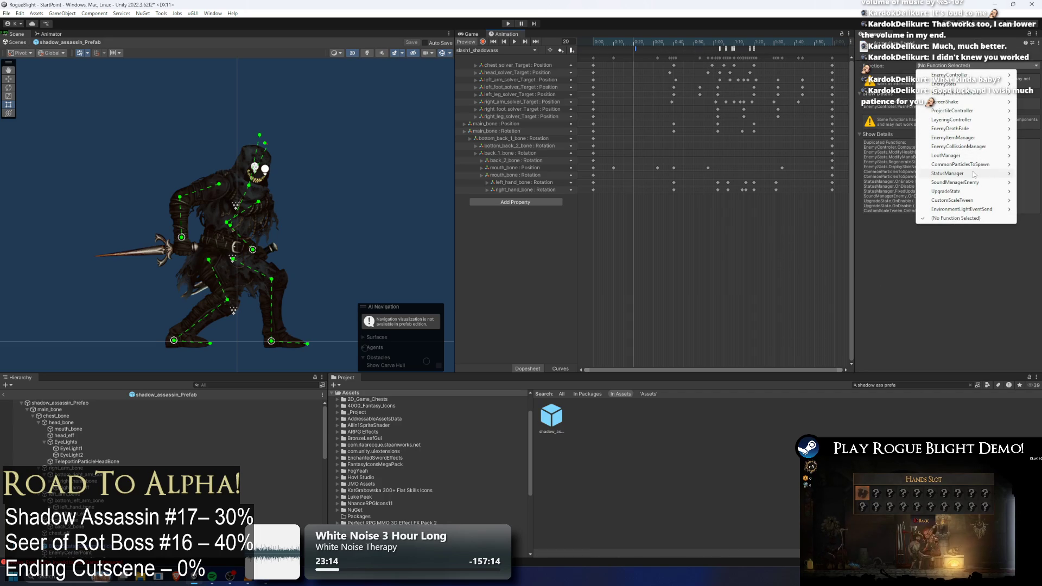
pyautogui.moveTo(980, 166)
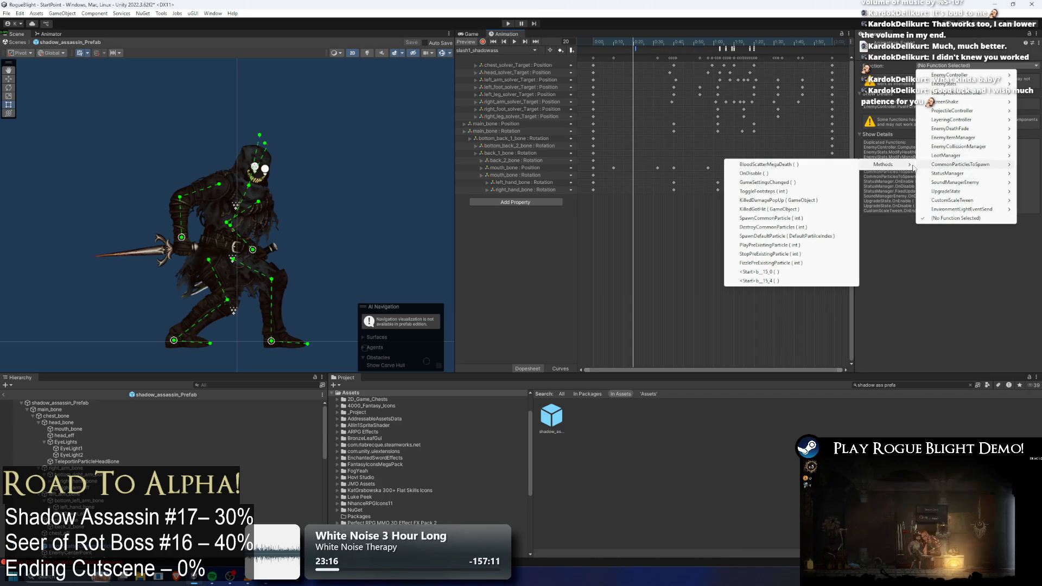
pyautogui.moveTo(981, 148)
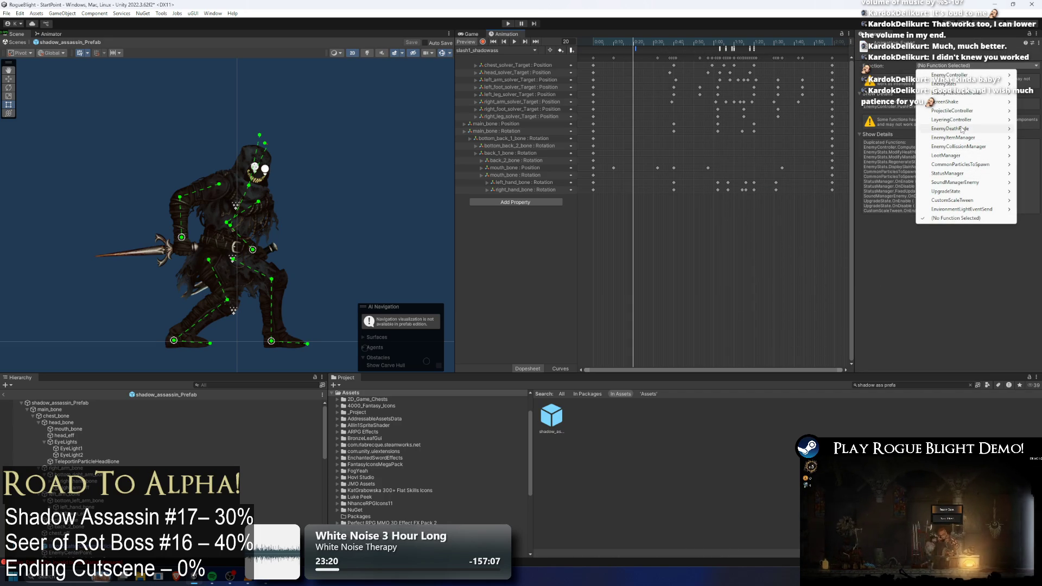
pyautogui.moveTo(955, 182)
pyautogui.moveTo(885, 183)
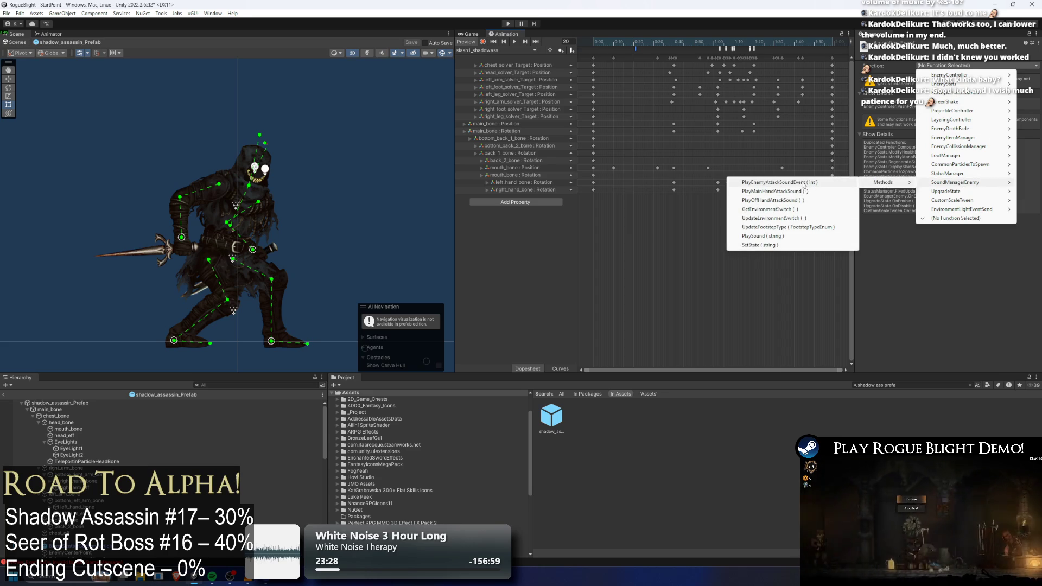
pyautogui.click(803, 183)
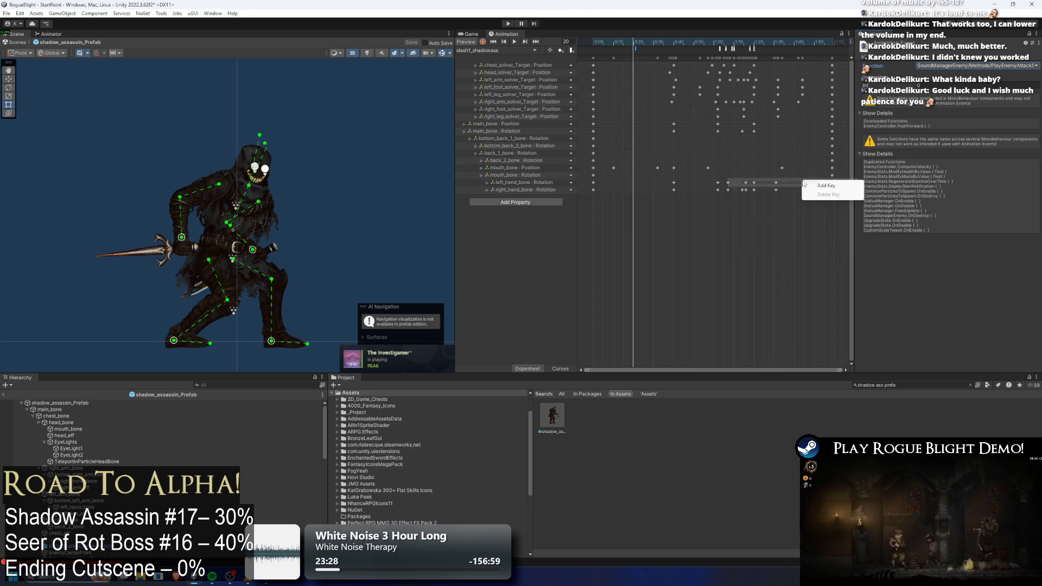
pyautogui.click(641, 42)
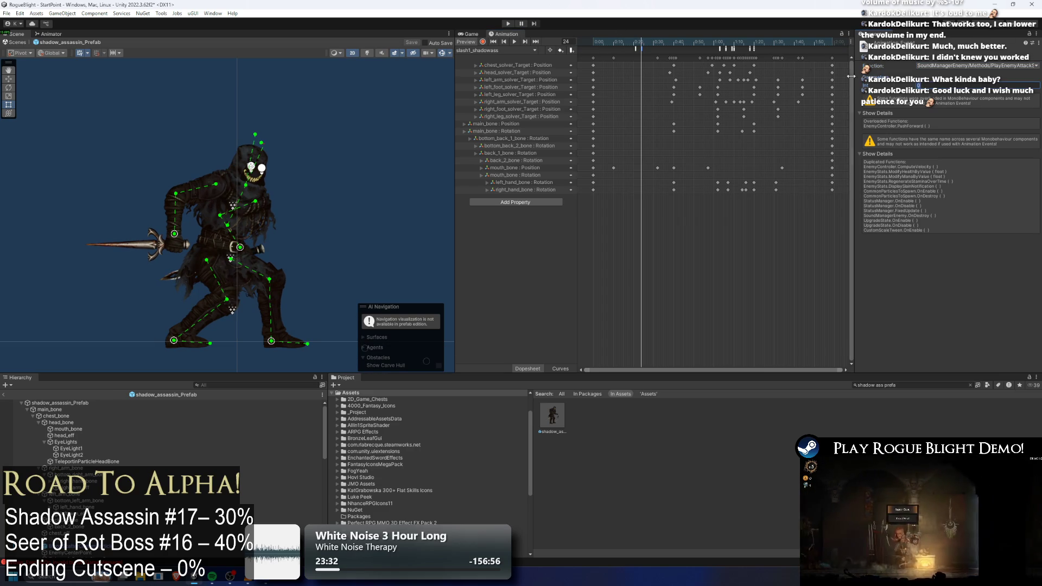
pyautogui.moveTo(640, 44)
pyautogui.mouseDown()
pyautogui.moveTo(725, 41)
pyautogui.moveTo(724, 53)
pyautogui.mouseUp()
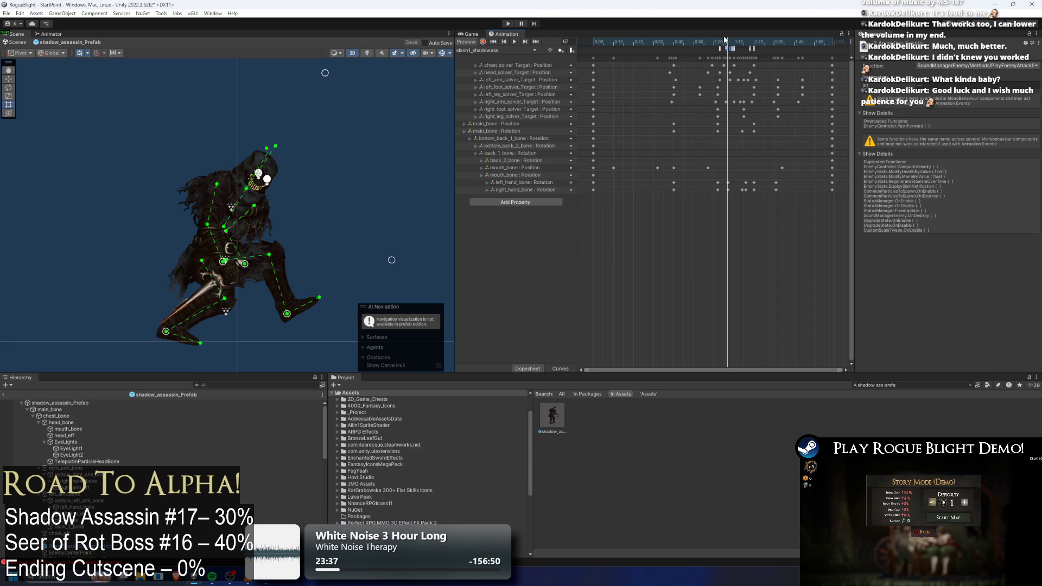
# - Zoom the slash1 timeline and scrub frames 64–75 through the swing
pyautogui.press(',')
pyautogui.press(',')
pyautogui.press(',')
pyautogui.scroll(3, 727, 60)
pyautogui.scroll(2, 728, 60)
pyautogui.moveTo(726, 45)
pyautogui.mouseDown()
pyautogui.moveTo(773, 45)
pyautogui.moveTo(708, 34)
pyautogui.moveTo(738, 31)
pyautogui.mouseUp()
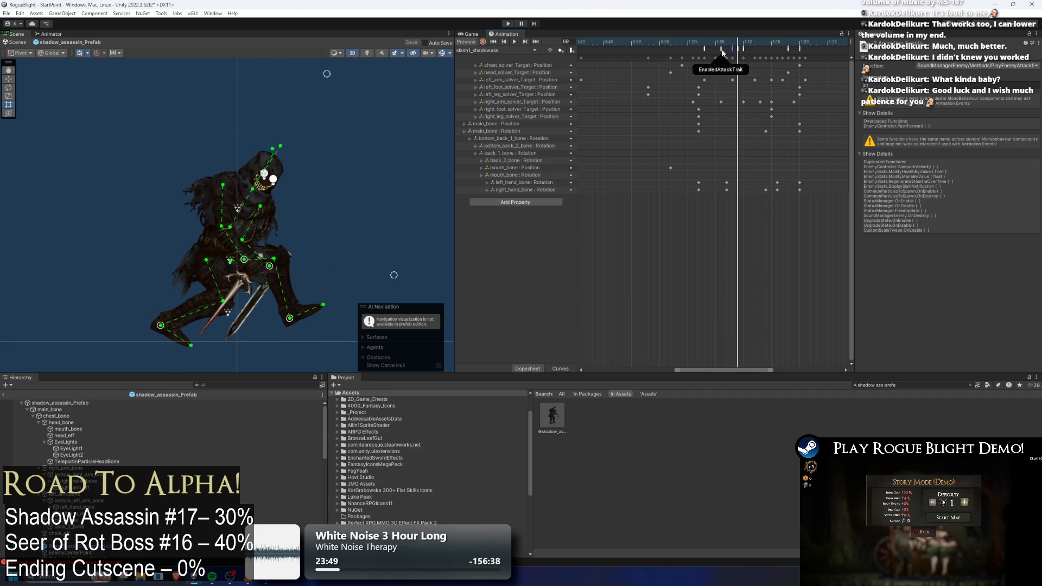
pyautogui.click(722, 42)
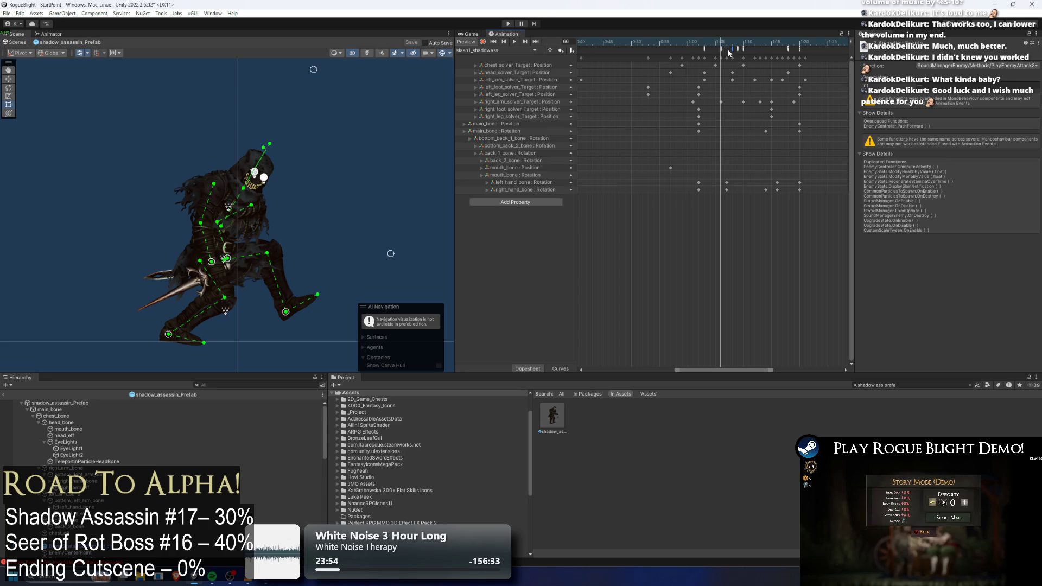
pyautogui.moveTo(729, 50)
pyautogui.mouseDown()
pyautogui.moveTo(785, 45)
pyautogui.moveTo(735, 46)
pyautogui.moveTo(752, 45)
pyautogui.mouseUp()
pyautogui.scroll(-2, 695, 68)
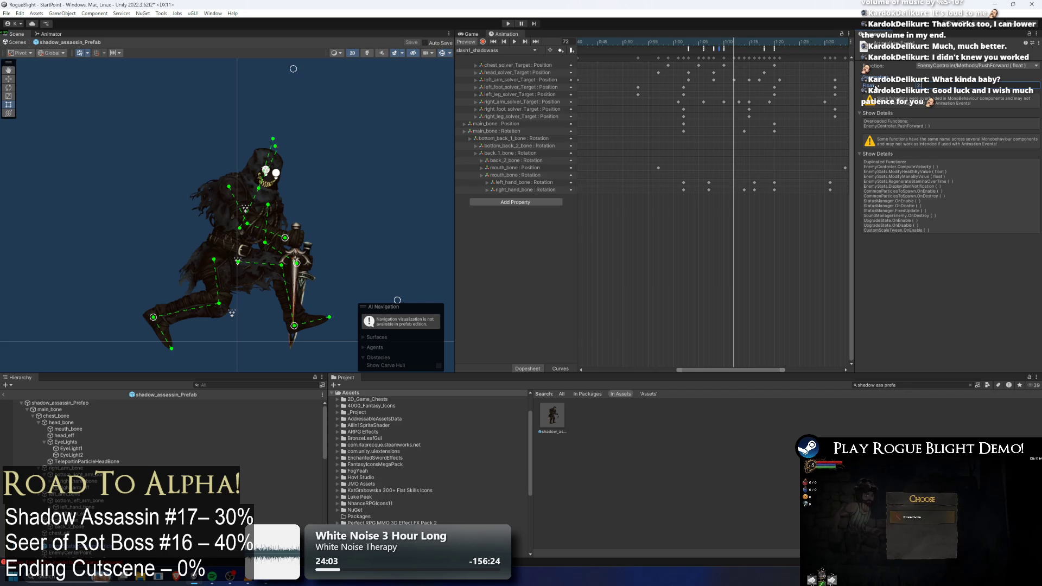
# - Check the new attack sound and PushForward event markers, then enter Play mode
pyautogui.click(714, 49)
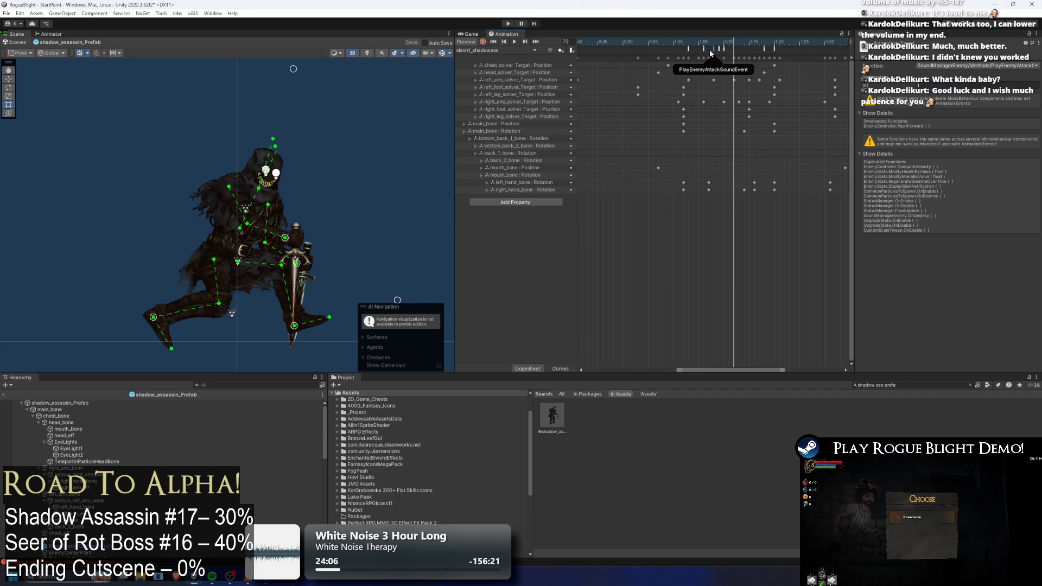
pyautogui.click(688, 49)
pyautogui.click(688, 42)
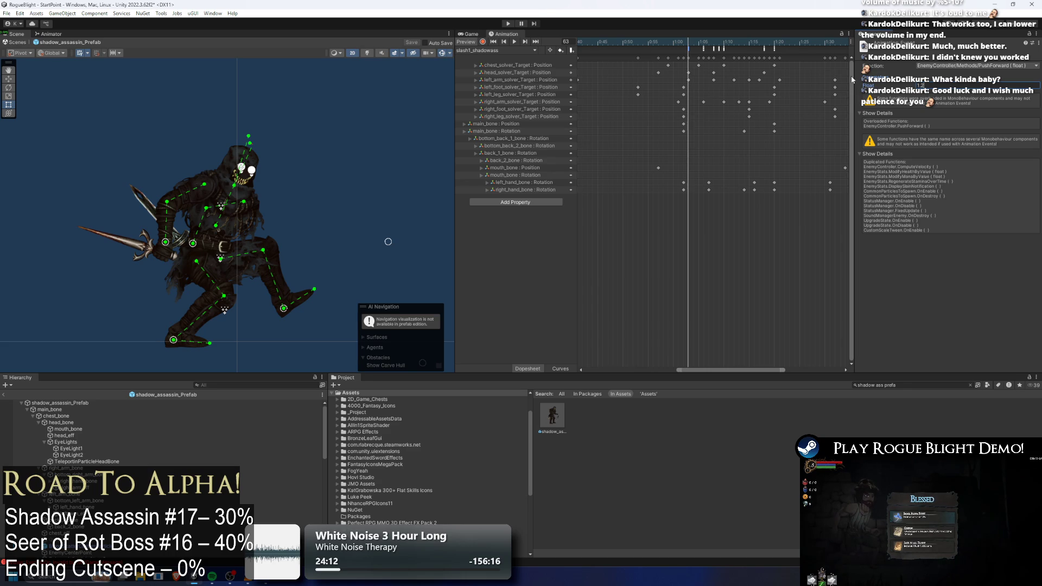
pyautogui.click(508, 23)
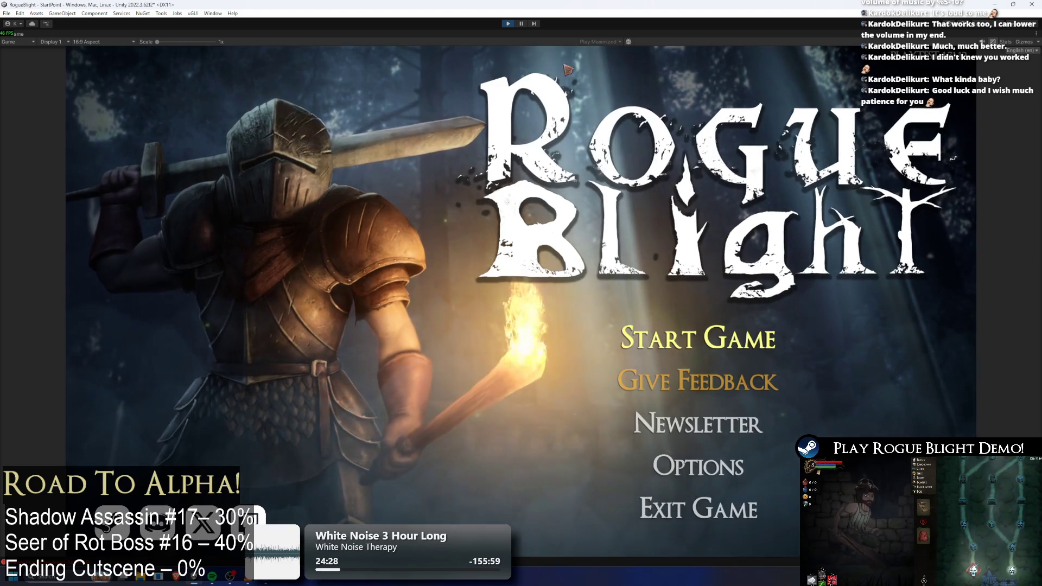
# - Start the game, load the first save slot to test the fight, then stop Play mode
pyautogui.click(649, 326)
pyautogui.click(688, 315)
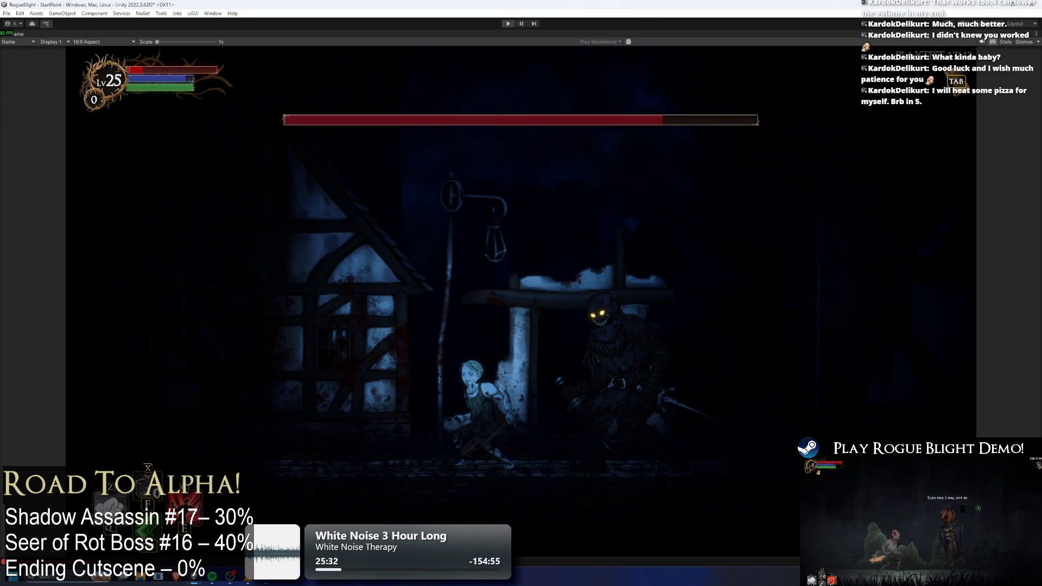
pyautogui.hotkey('ctrl', 'p')
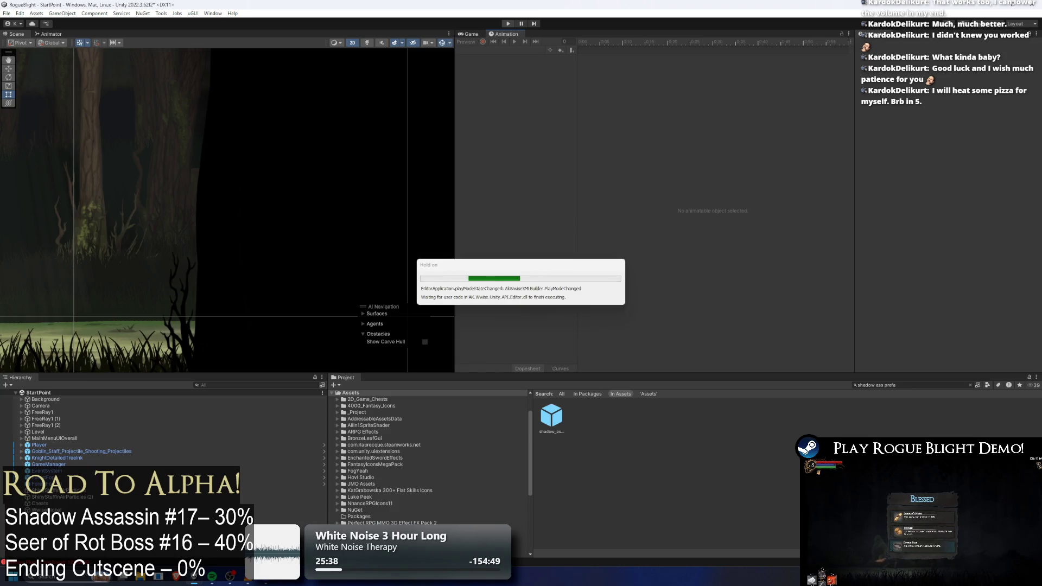
# - Open the shadow assassin prefab and preview slash1_shadowass at frame 85
pyautogui.click(546, 406)
pyautogui.doubleClick(545, 405)
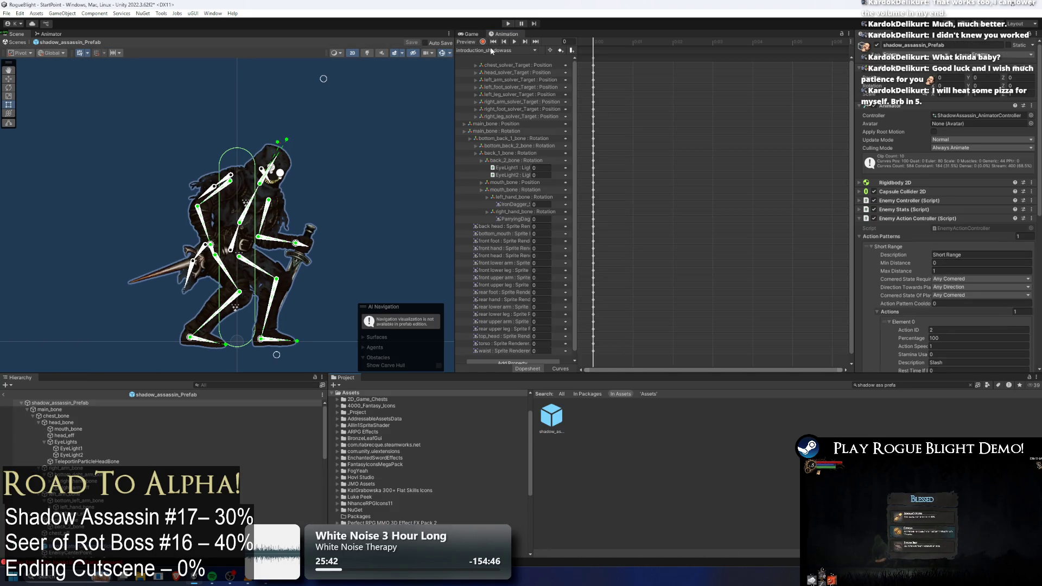
pyautogui.click(492, 51)
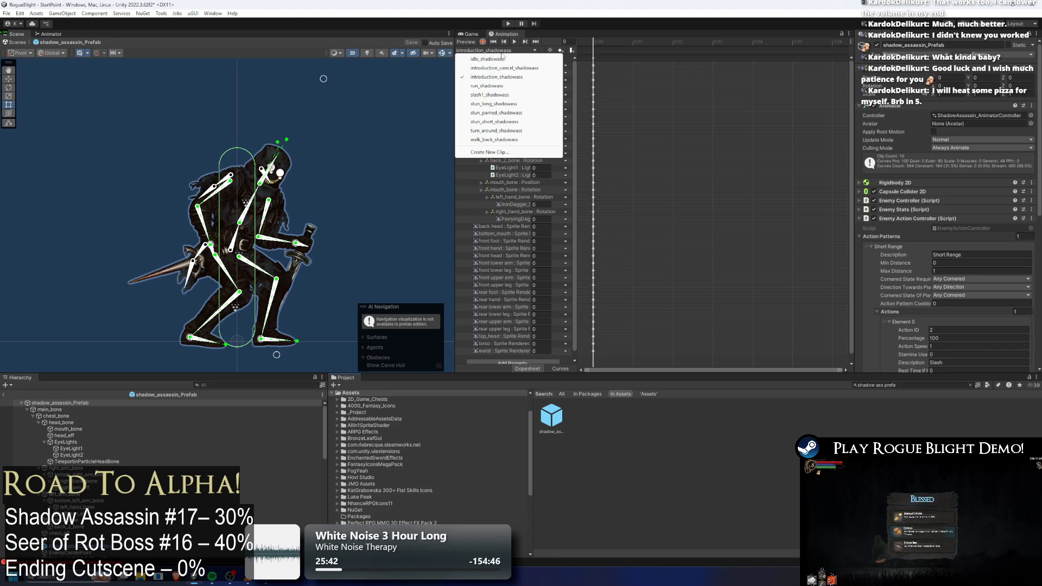
pyautogui.click(498, 94)
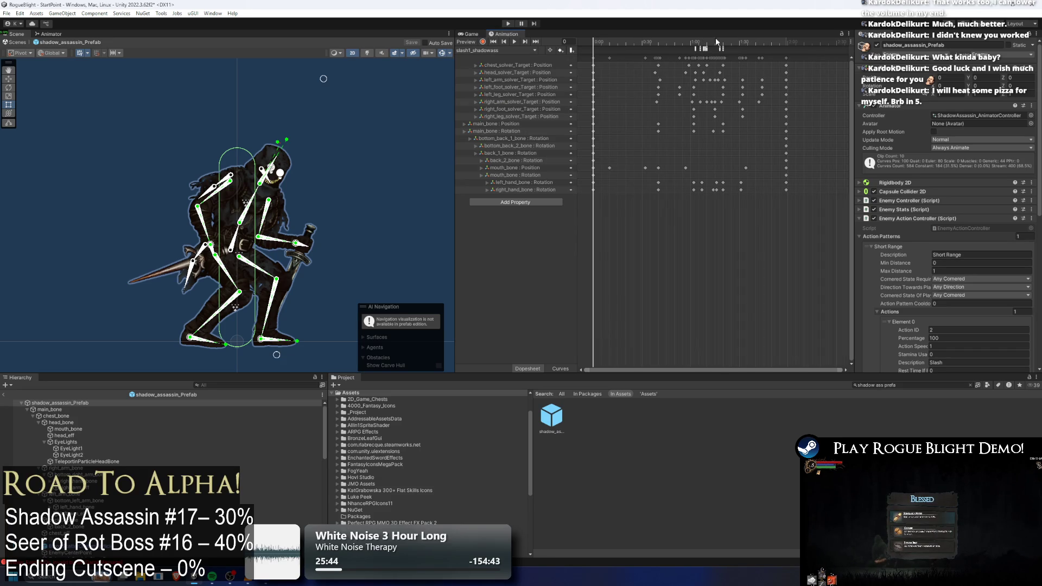
pyautogui.moveTo(716, 42); pyautogui.dragTo(731, 42)
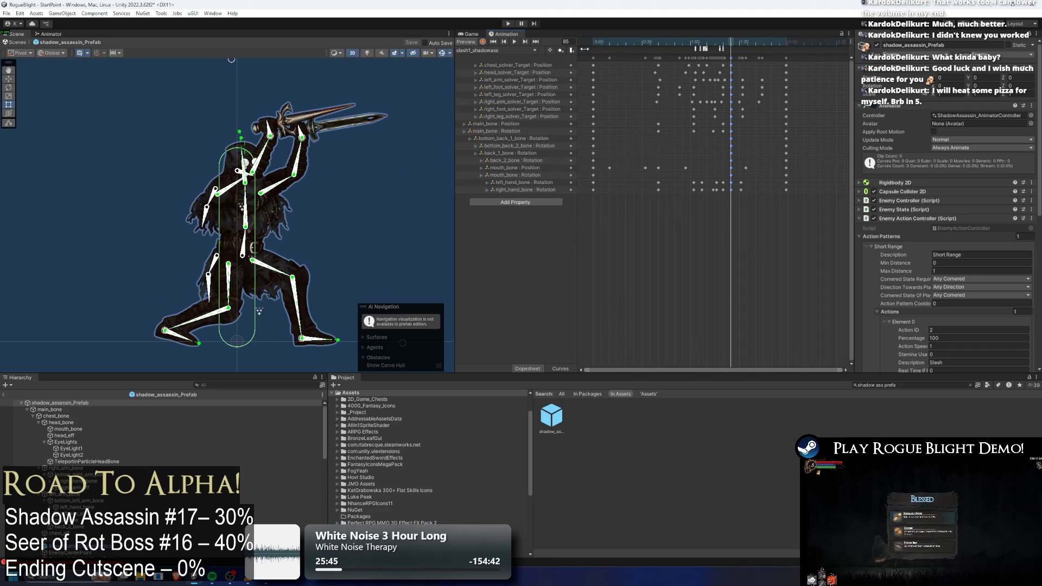
# - Start a new clip and browse to _Animations/_Enemy/ShadowAssassin in the save dialog
pyautogui.click(497, 51)
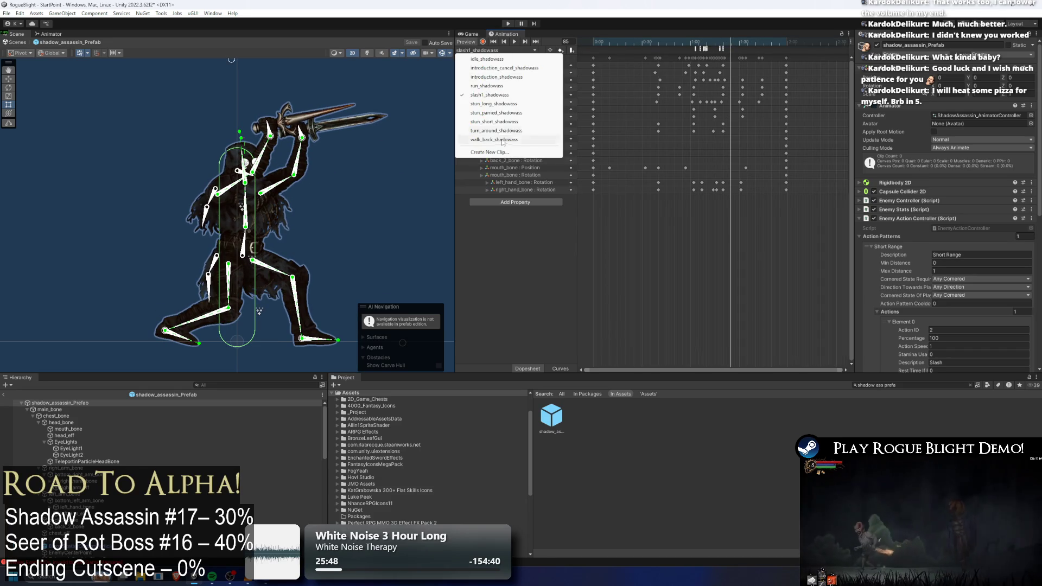
pyautogui.click(483, 154)
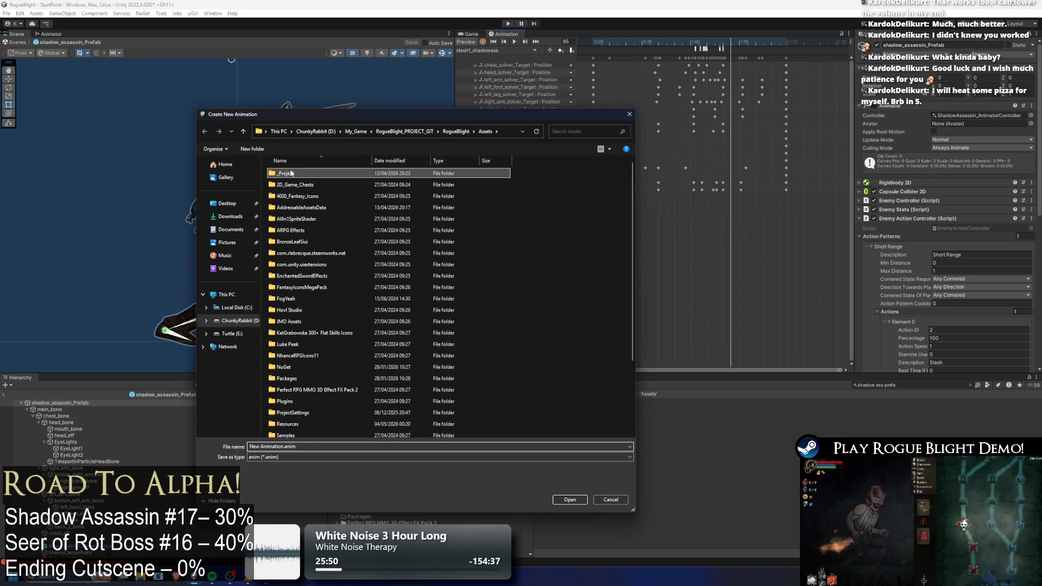
pyautogui.doubleClick(286, 173)
pyautogui.doubleClick(286, 173)
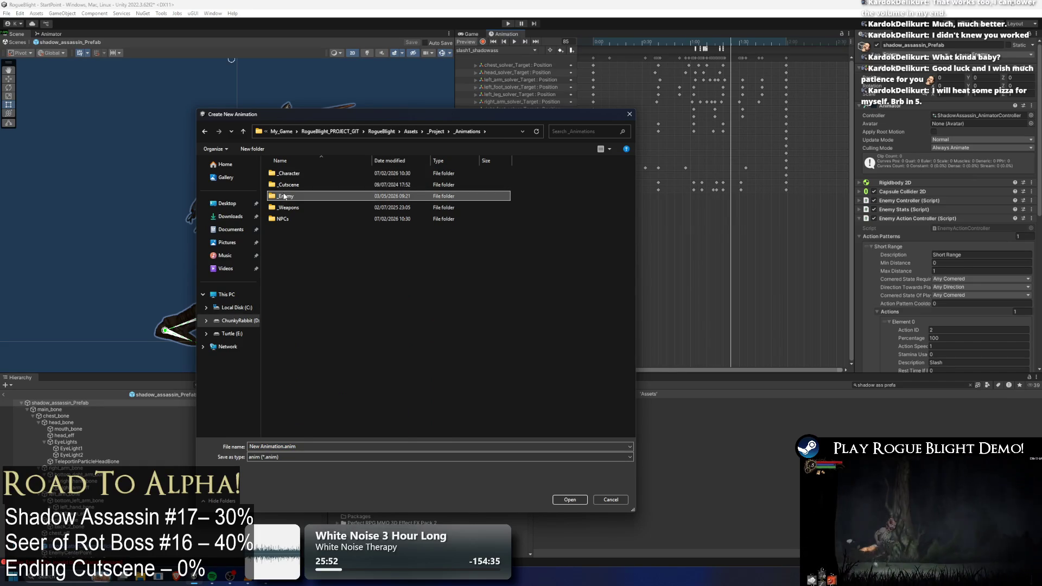
pyautogui.doubleClick(287, 196)
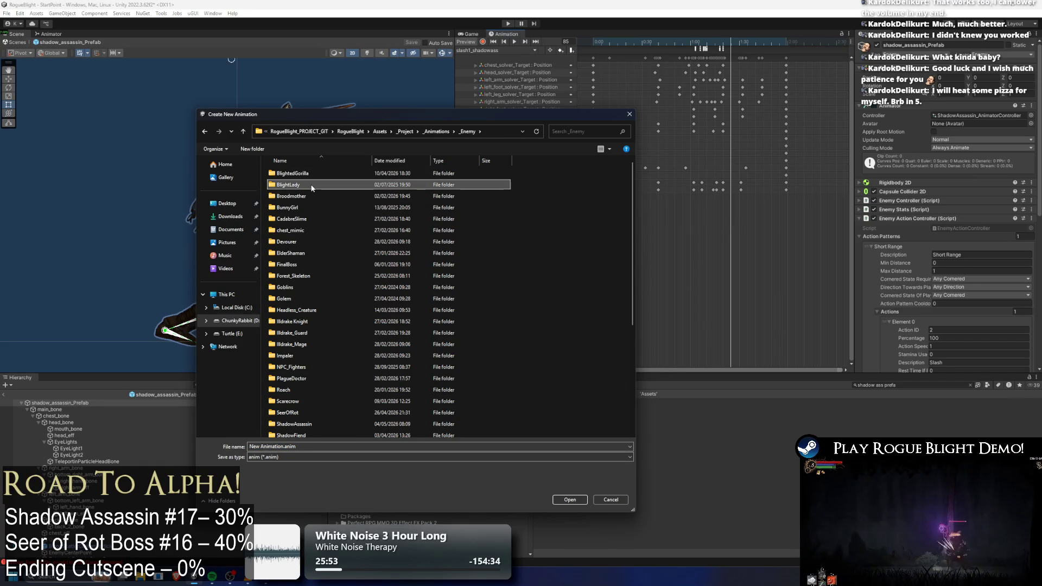
pyautogui.write('sh')
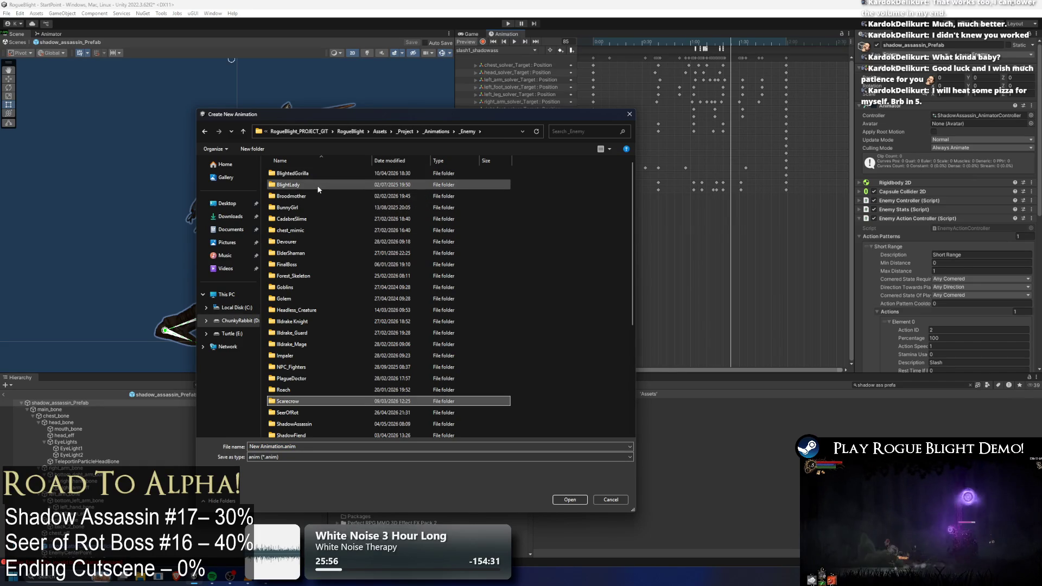
pyautogui.press('Return')
pyautogui.click(319, 184)
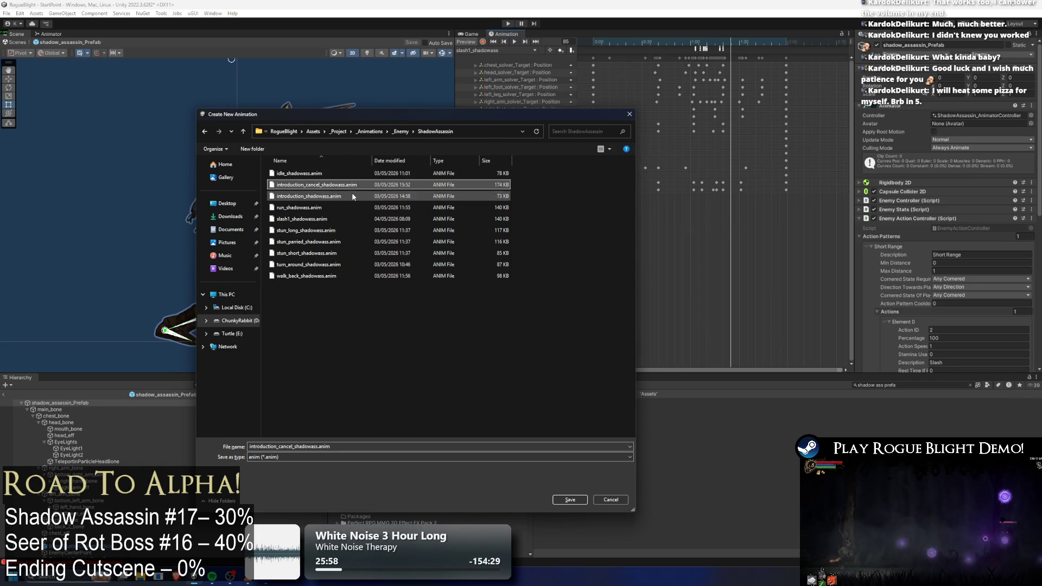
# - Save the new clip as slash2_shadowass
pyautogui.click(302, 219)
pyautogui.click(263, 446)
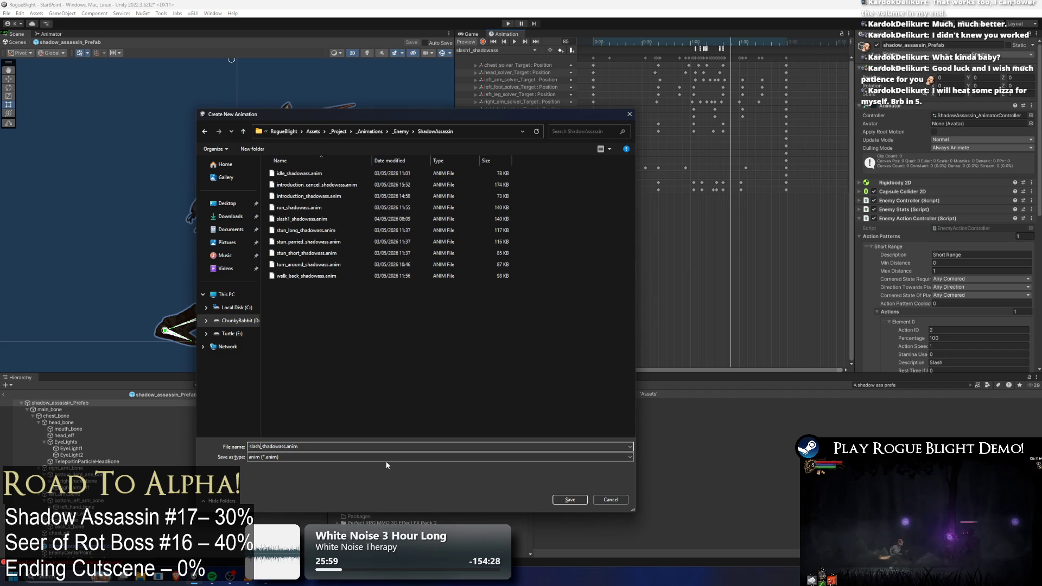
pyautogui.press('BackSpace')
pyautogui.write('2')
pyautogui.press('Return')
pyautogui.click(517, 50)
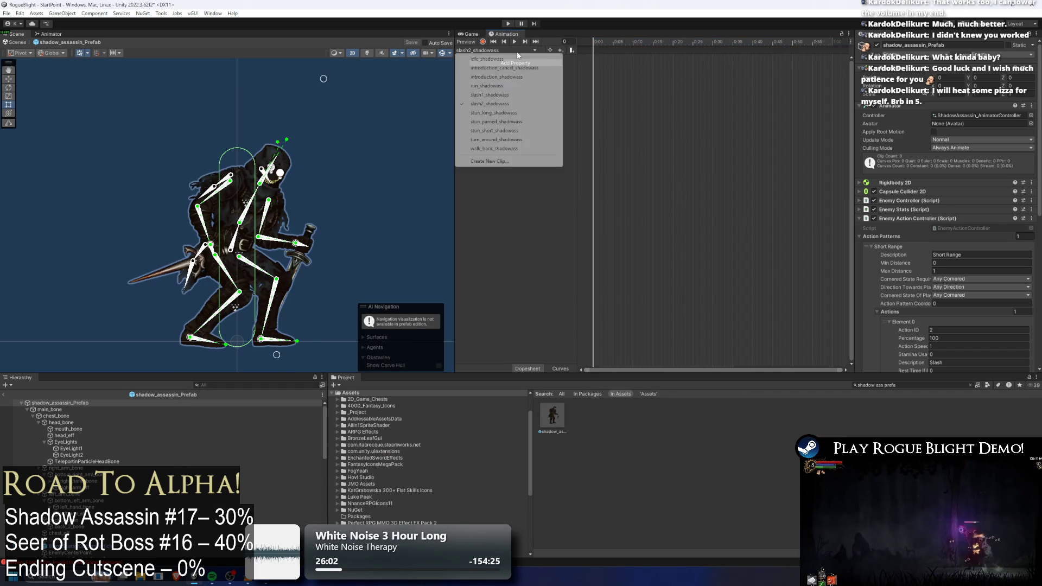
# - Copy the slash1_shadowass keyframes and paste them at the start of slash2_shadowass
pyautogui.click(521, 95)
pyautogui.moveTo(831, 61); pyautogui.dragTo(548, 48)
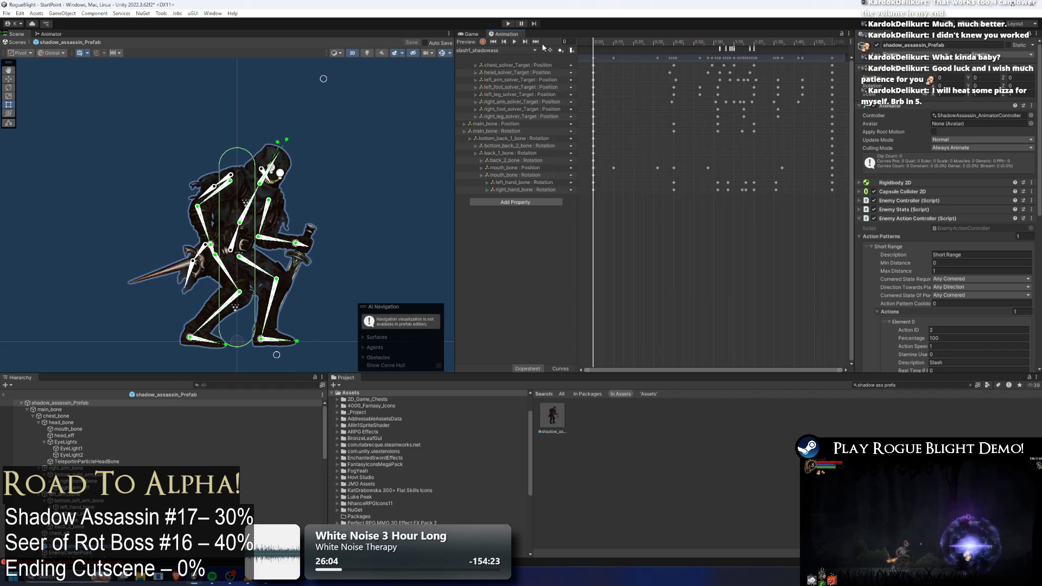
pyautogui.click(516, 50)
pyautogui.click(523, 103)
pyautogui.hotkey('ctrl', 'v')
# - Compare against slash1, then place the keyframes again at frame 90 in slash2_shadowass
pyautogui.click(497, 50)
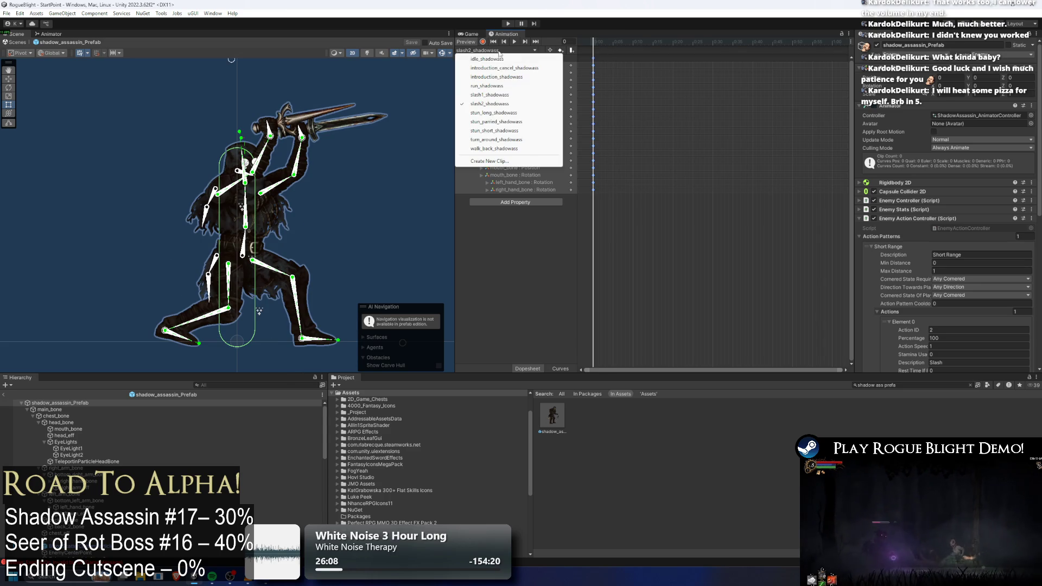
pyautogui.click(495, 95)
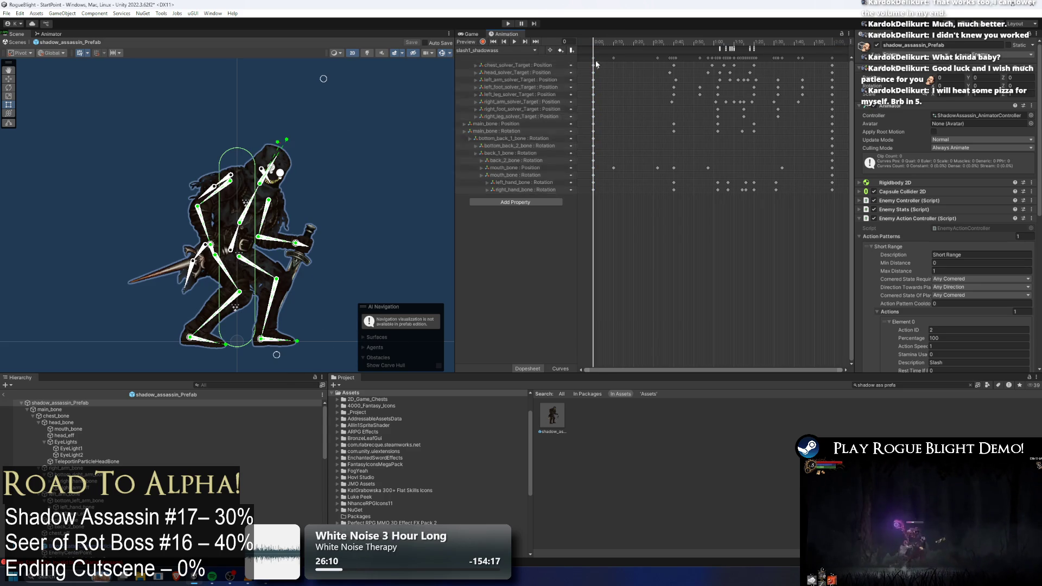
pyautogui.click(514, 51)
pyautogui.click(518, 102)
pyautogui.scroll(-10, 721, 79)
pyautogui.scroll(-2, 705, 69)
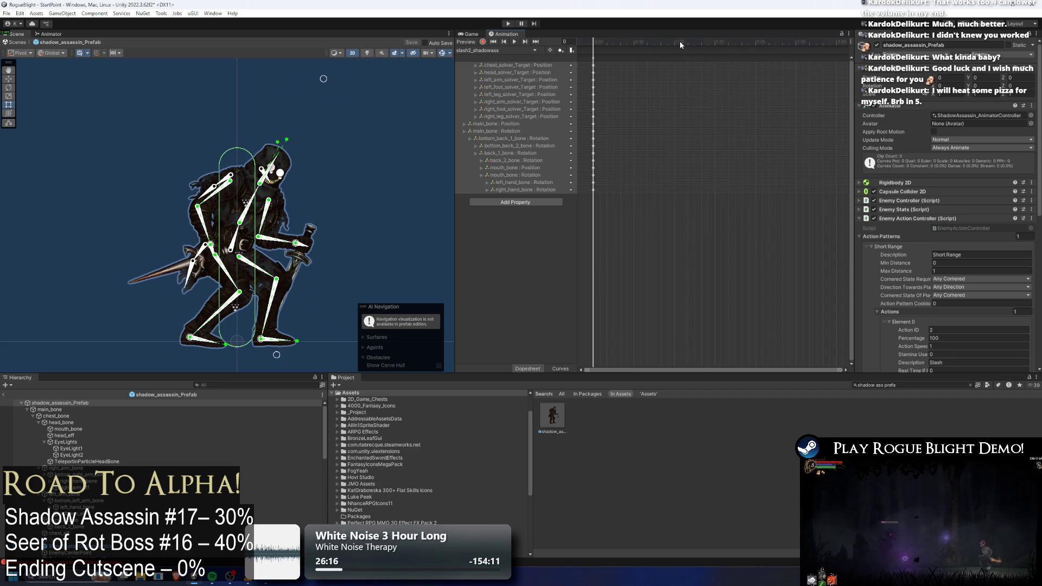
pyautogui.moveTo(680, 42); pyautogui.dragTo(699, 46)
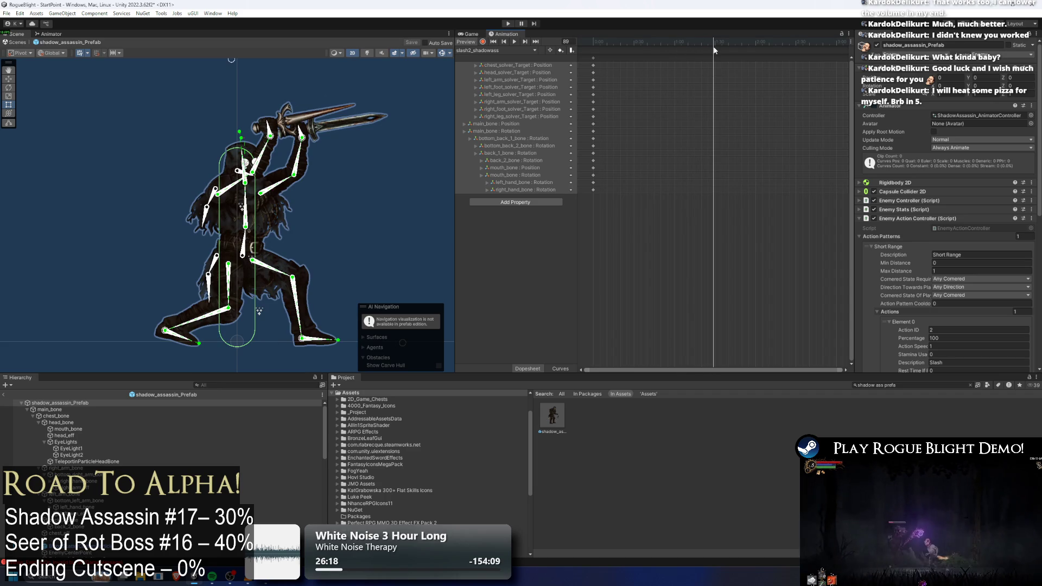
pyautogui.press('k')
pyautogui.click(587, 44)
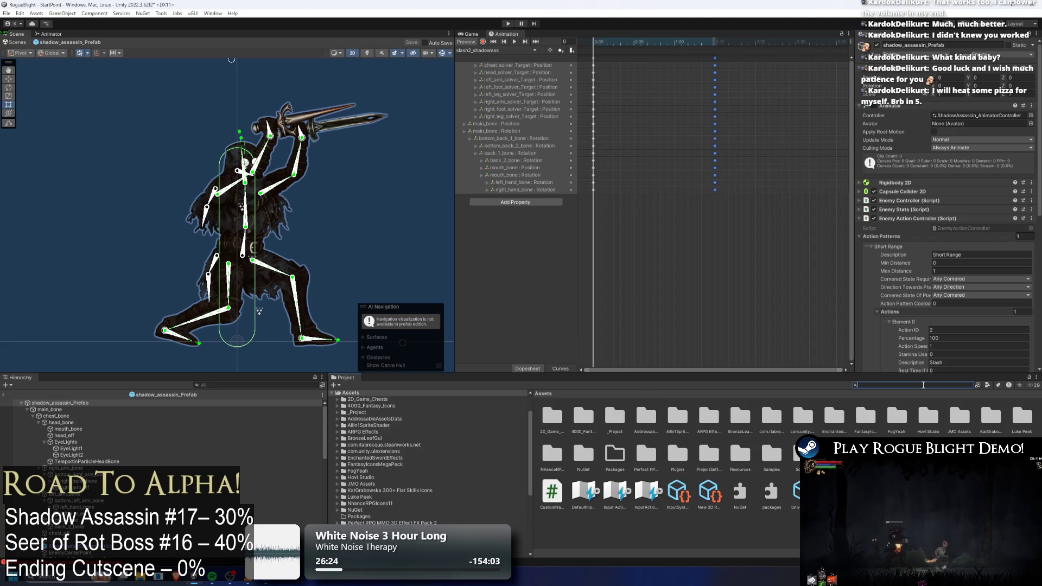
# - Open the Shadow_Fiend prefab and inspect slash2_ShadowFiend's TeleportBehindPlayer event
pyautogui.write('t:shadow fiend')
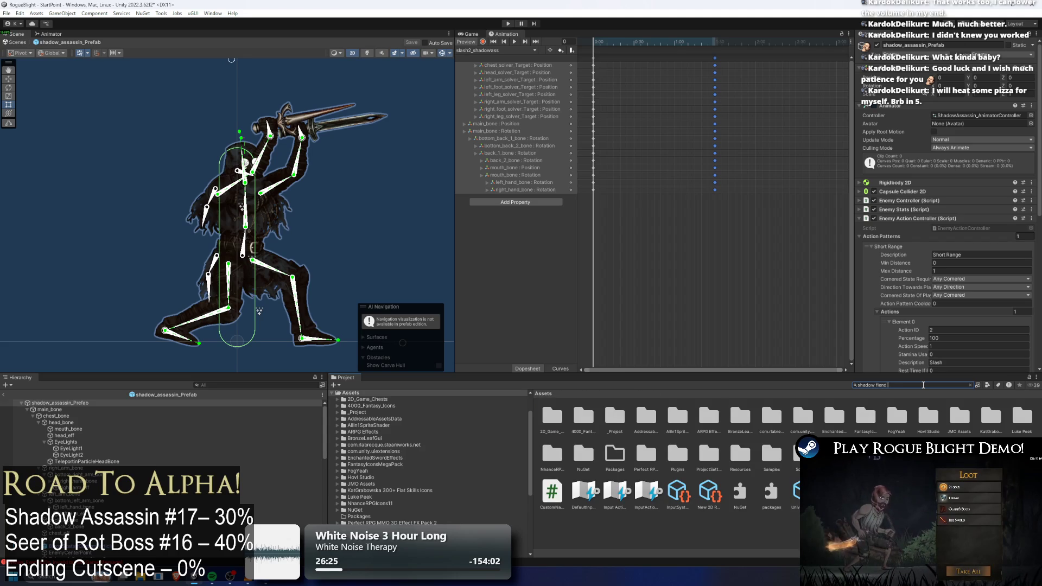
pyautogui.doubleClick(552, 416)
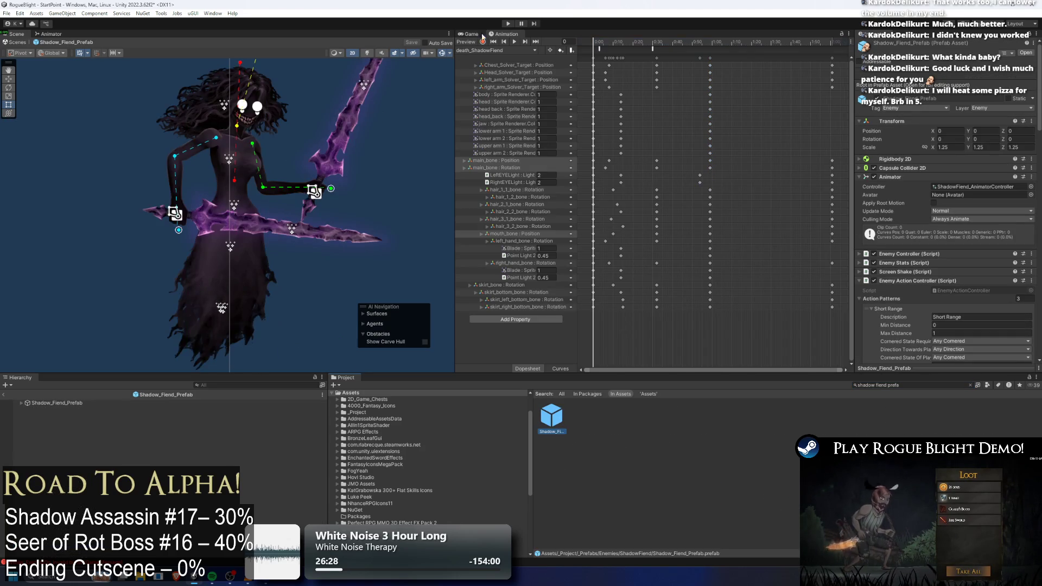
pyautogui.click(469, 51)
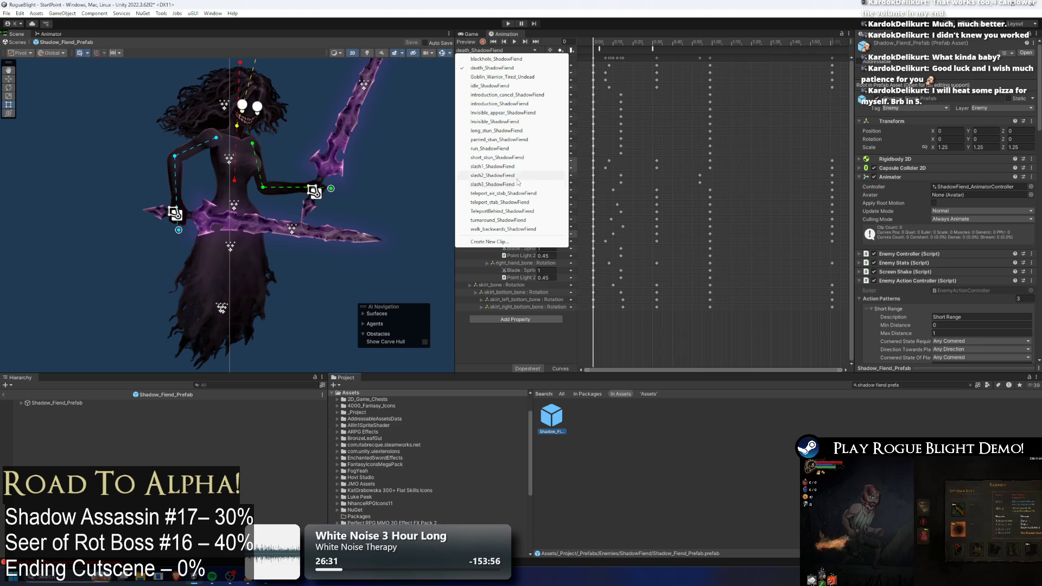
pyautogui.click(510, 175)
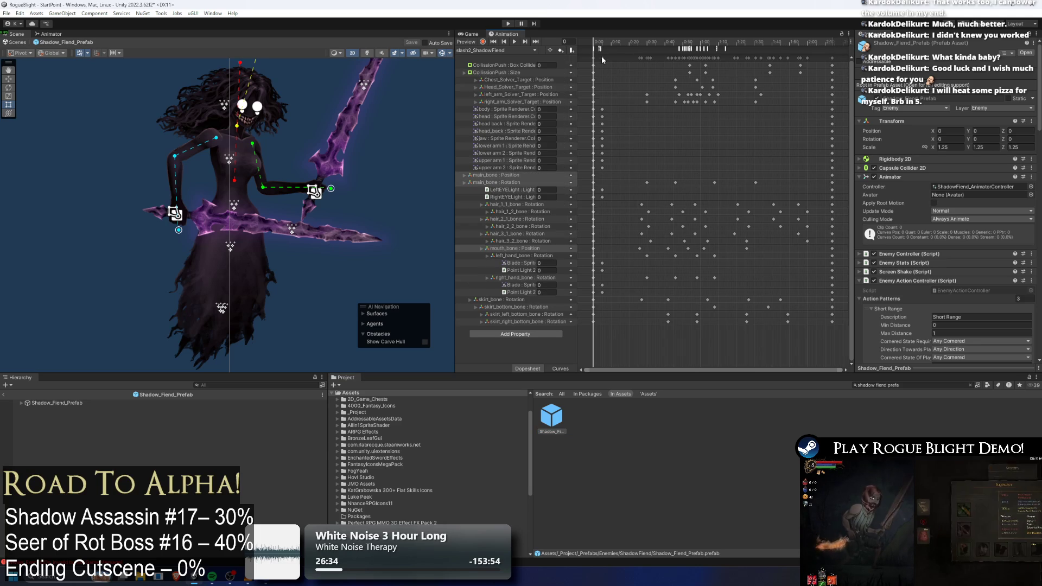
pyautogui.click(600, 42)
pyautogui.moveTo(600, 42)
pyautogui.mouseDown()
pyautogui.moveTo(561, 33)
pyautogui.moveTo(601, 43)
pyautogui.moveTo(593, 47)
pyautogui.mouseUp()
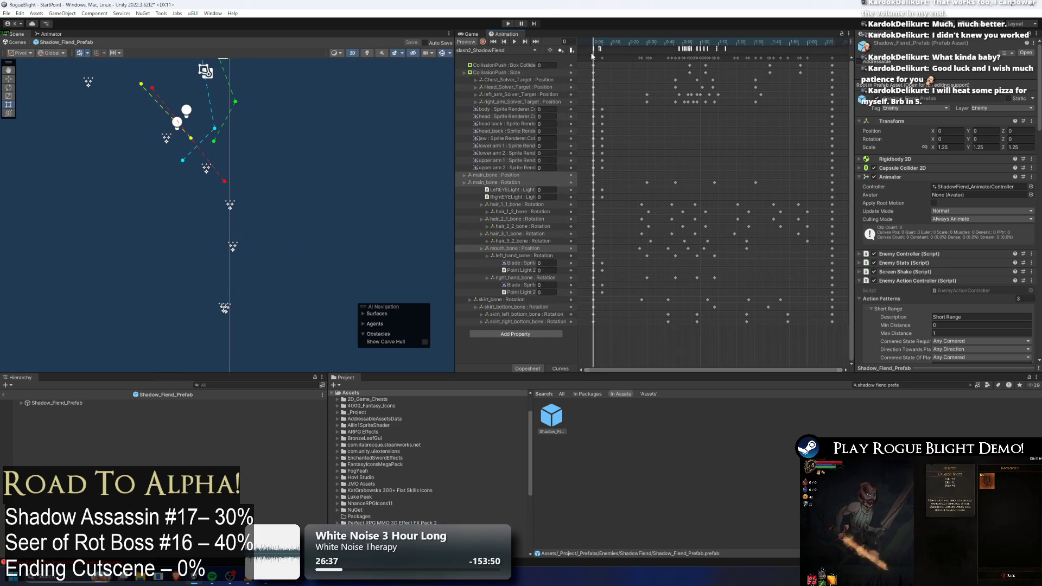
pyautogui.click(592, 50)
# - Inspect slash1_ShadowFiend's ActionFinishing event near frame 89, then search for the shadow assassin prefab
pyautogui.click(507, 50)
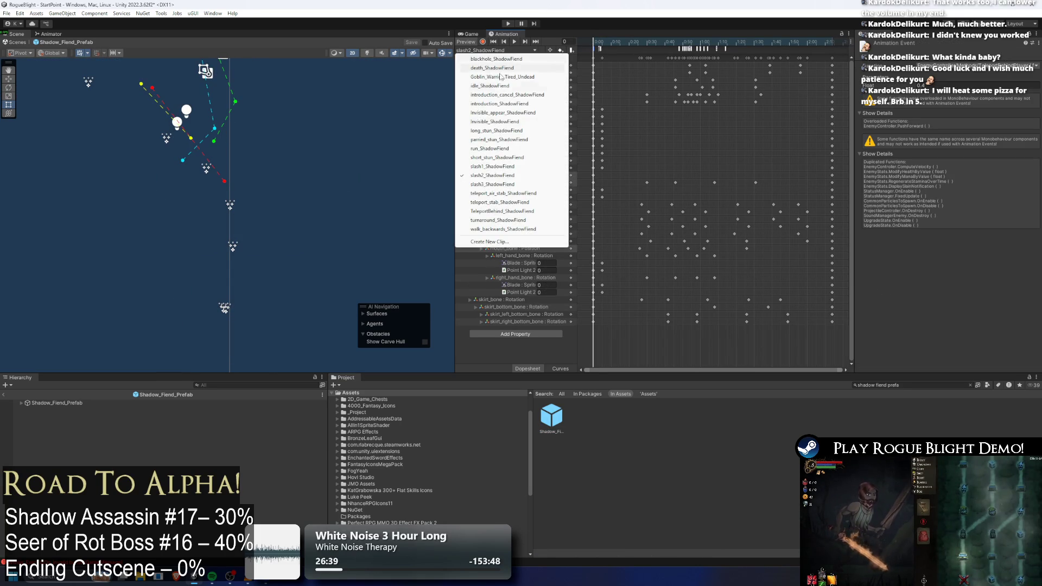
pyautogui.click(504, 167)
pyautogui.moveTo(652, 42)
pyautogui.mouseDown()
pyautogui.moveTo(829, 44)
pyautogui.moveTo(748, 48)
pyautogui.moveTo(756, 36)
pyautogui.moveTo(839, 53)
pyautogui.moveTo(705, 54)
pyautogui.moveTo(824, 47)
pyautogui.moveTo(747, 40)
pyautogui.mouseUp()
pyautogui.click(756, 49)
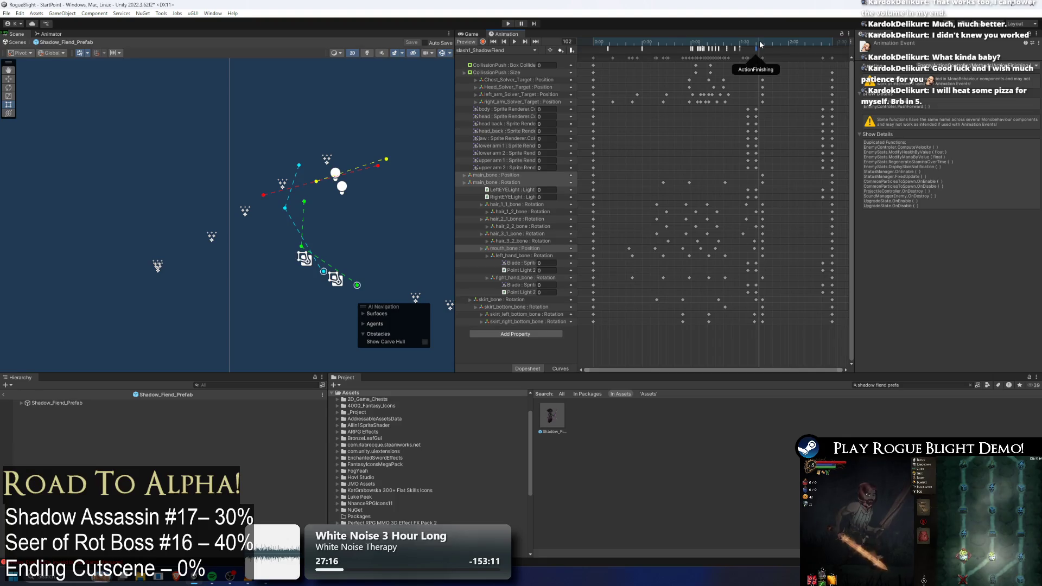
pyautogui.press('space')
pyautogui.click(942, 386)
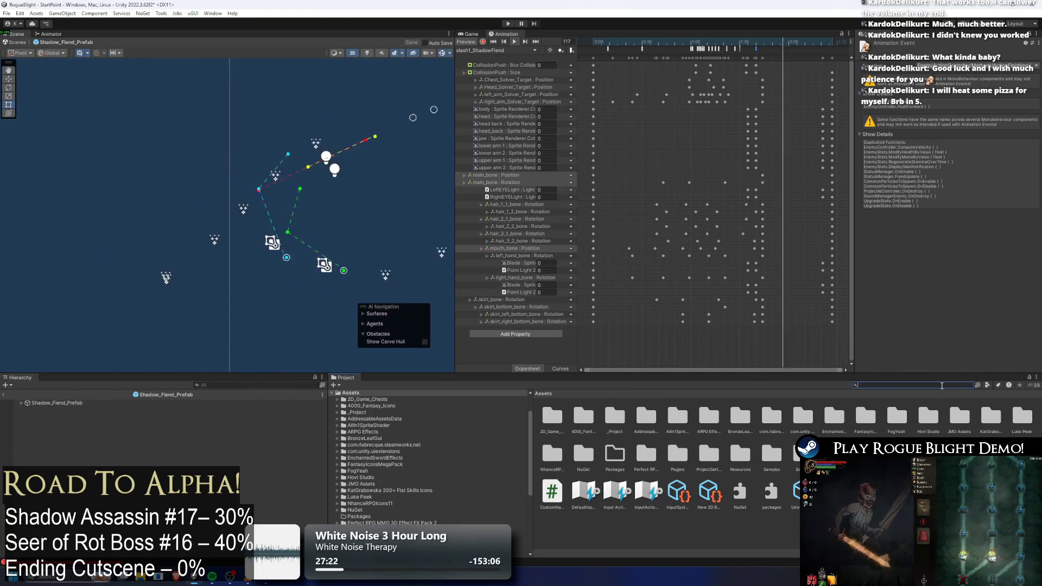
pyautogui.write('shadow')
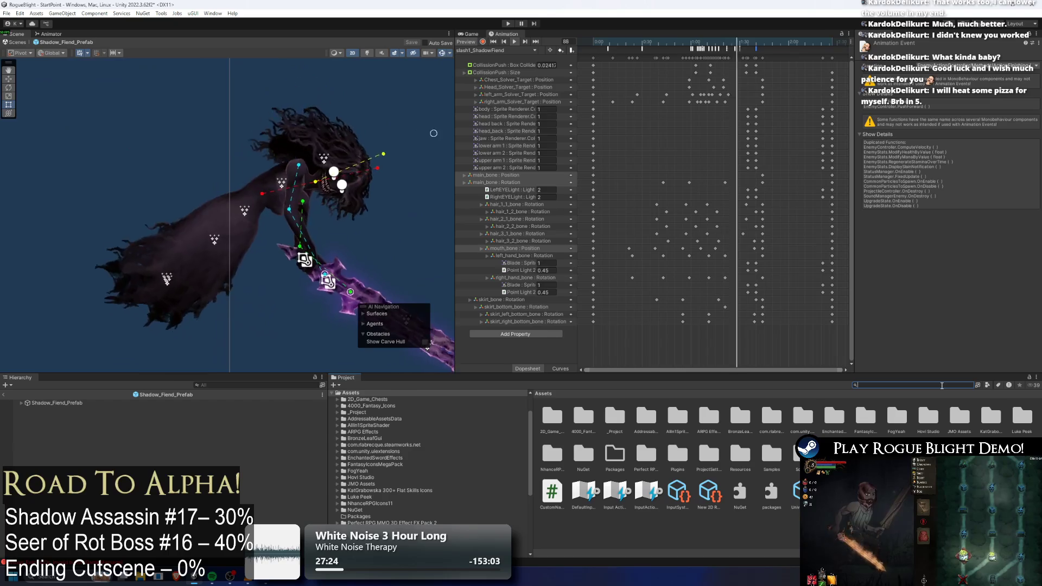
pyautogui.write(' ass prefa')
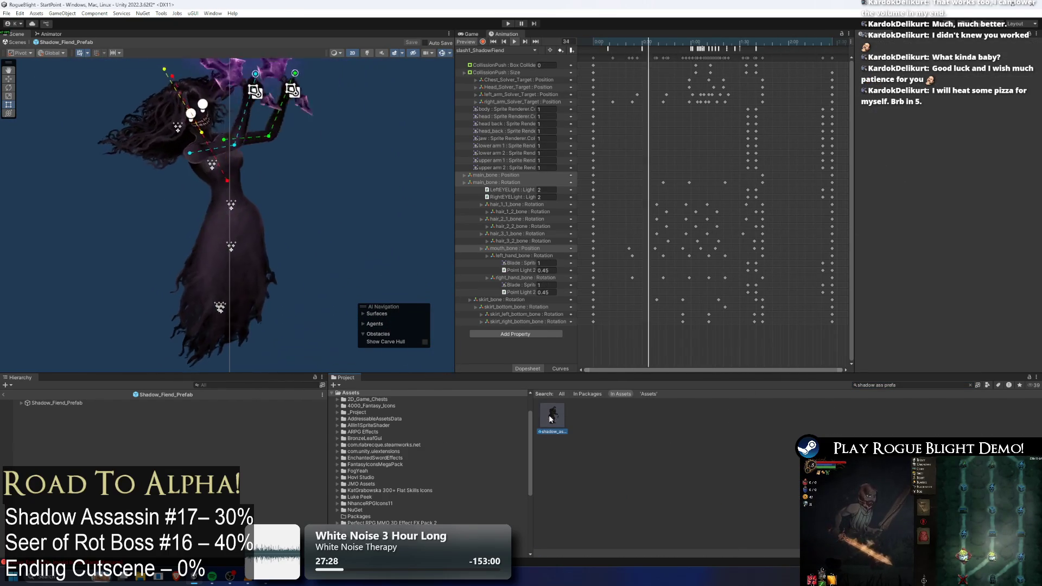
# - Reopen the shadow assassin prefab and scrub slash1_shadowass around frames 81–83
pyautogui.doubleClick(549, 415)
pyautogui.click(513, 50)
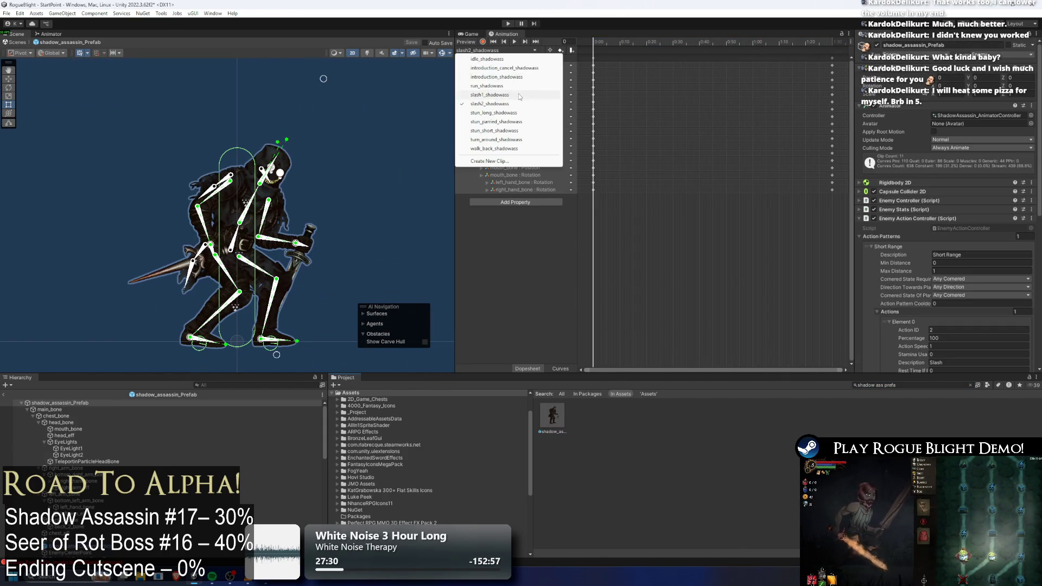
pyautogui.click(489, 95)
pyautogui.moveTo(721, 42)
pyautogui.mouseDown()
pyautogui.moveTo(706, 42)
pyautogui.moveTo(806, 34)
pyautogui.moveTo(746, 42)
pyautogui.moveTo(763, 37)
pyautogui.mouseUp()
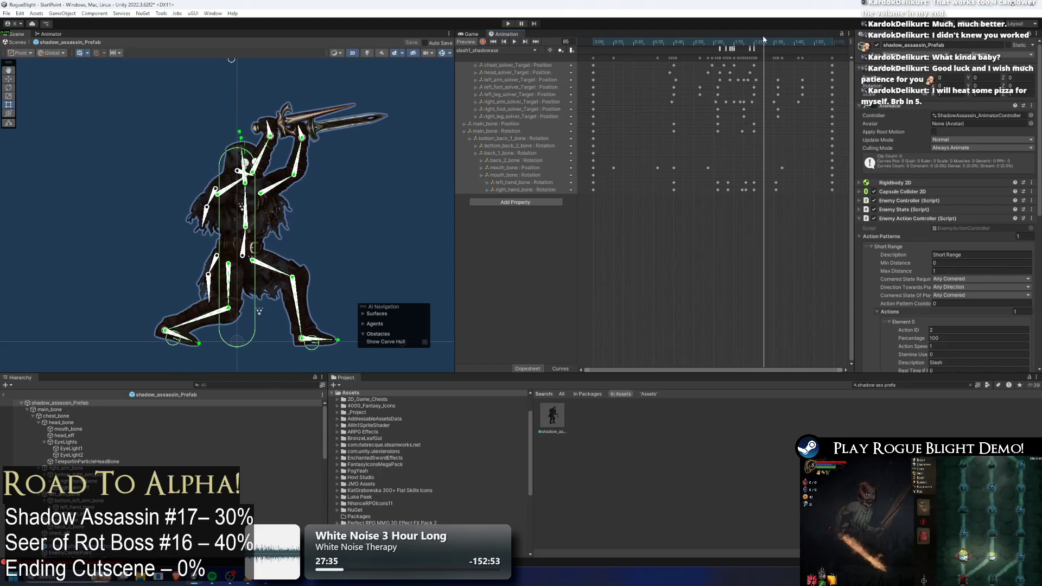
pyautogui.click(271, 225)
pyautogui.moveTo(769, 40); pyautogui.dragTo(760, 40)
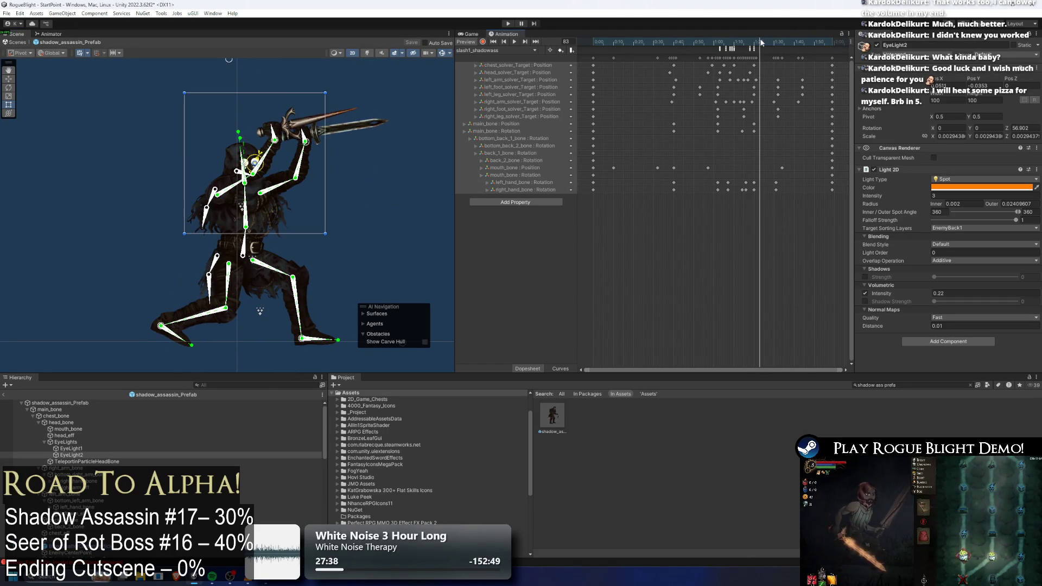
# - Show introduction_cancel_shadowass and inspect its DisableAttackCollision event
pyautogui.click(495, 51)
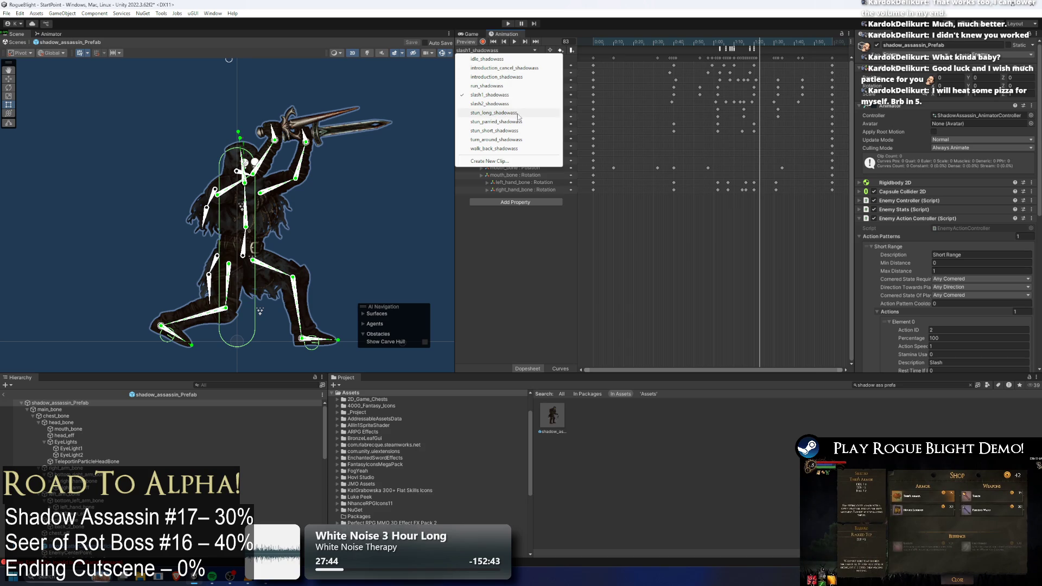
pyautogui.click(521, 68)
pyautogui.click(706, 47)
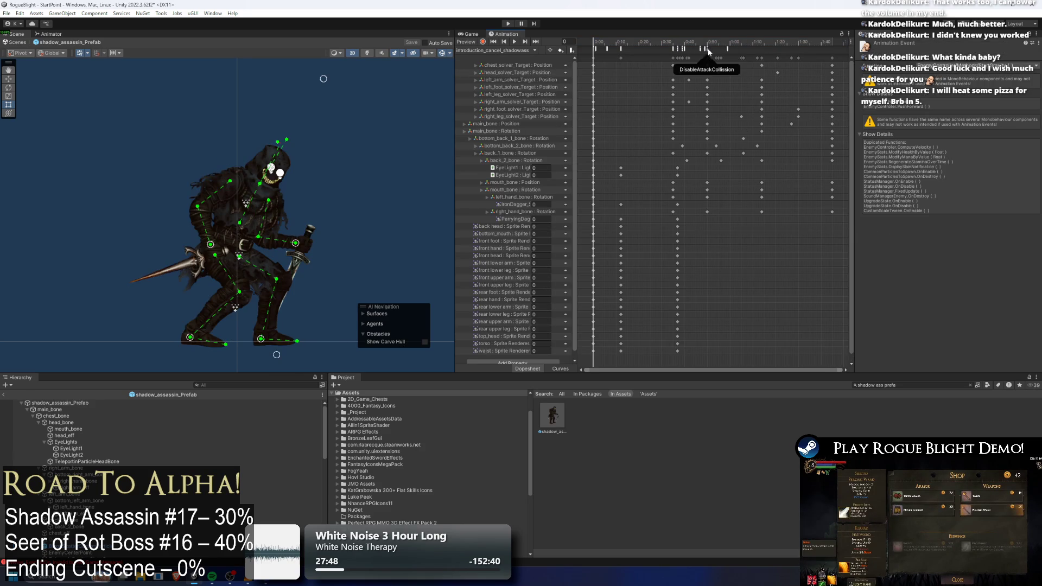
# - Inspect the PlayEnemyAttackSoundEvent and TeleportAbovePlayer events, then return to slash1_shadowass
pyautogui.click(677, 48)
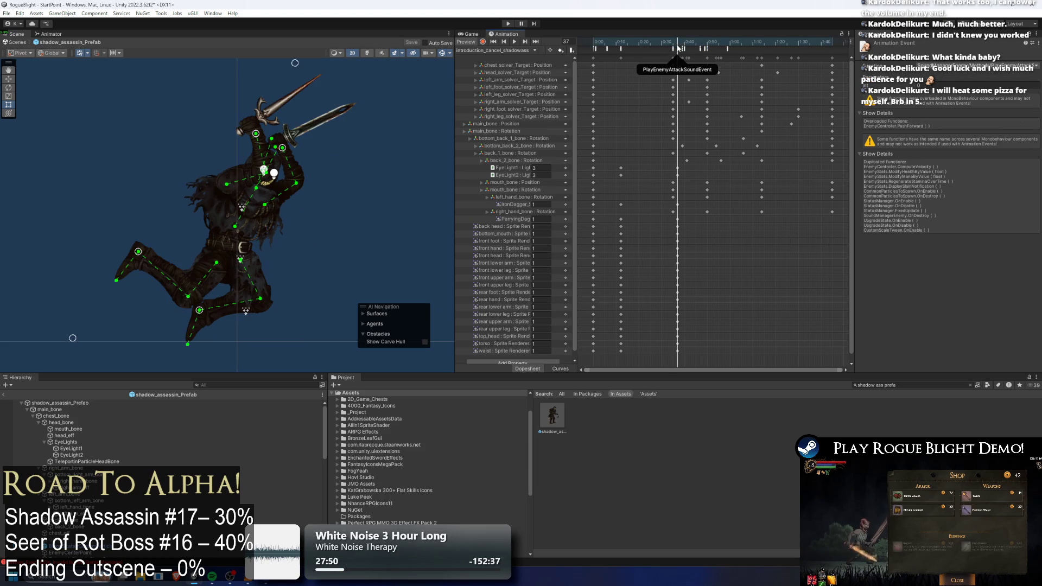
pyautogui.click(592, 49)
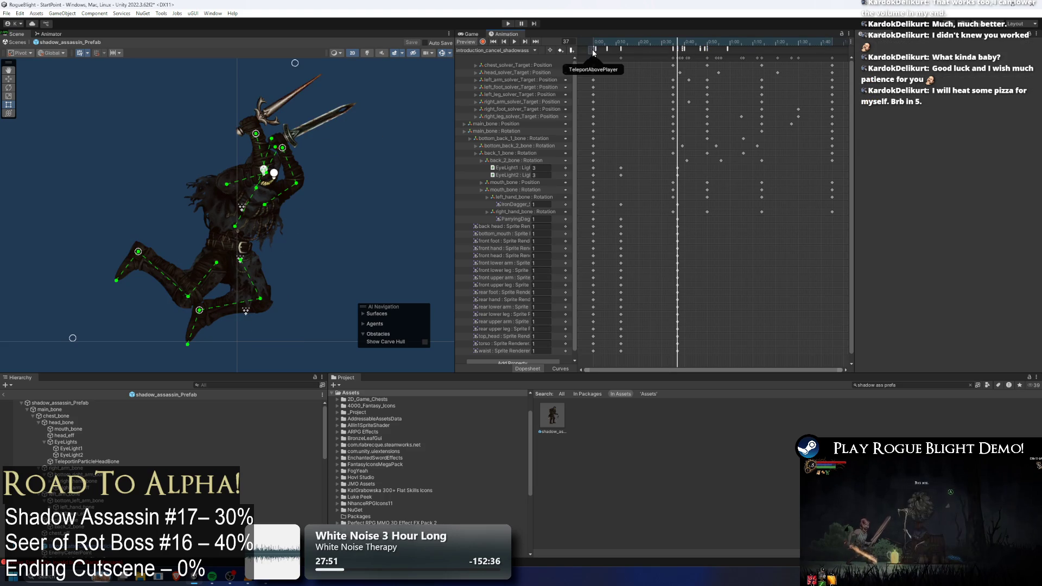
pyautogui.moveTo(604, 46); pyautogui.dragTo(609, 45)
pyautogui.click(519, 50)
pyautogui.click(504, 68)
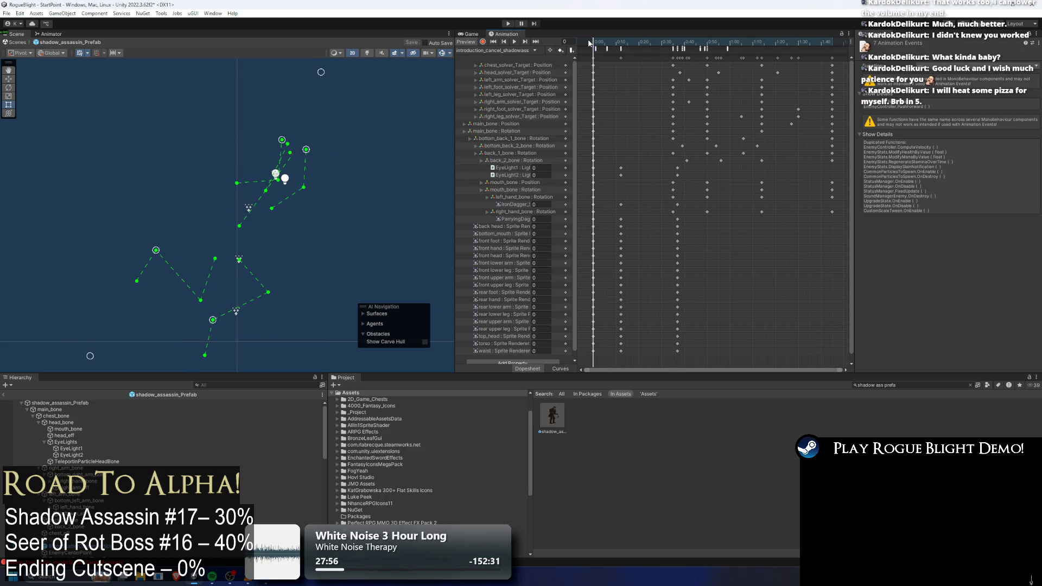
pyautogui.click(519, 50)
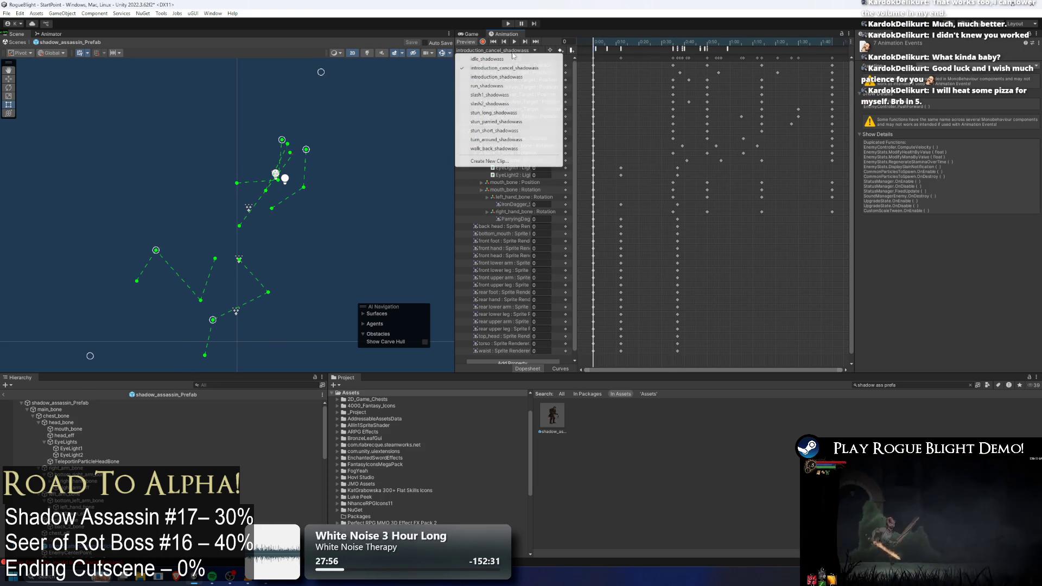
pyautogui.click(515, 96)
# - Review slash1's TeleportAbovePlayer and PlayPreExistingParticle events near frame 83 and select the prefab
pyautogui.moveTo(705, 43); pyautogui.dragTo(760, 43)
pyautogui.click(761, 48)
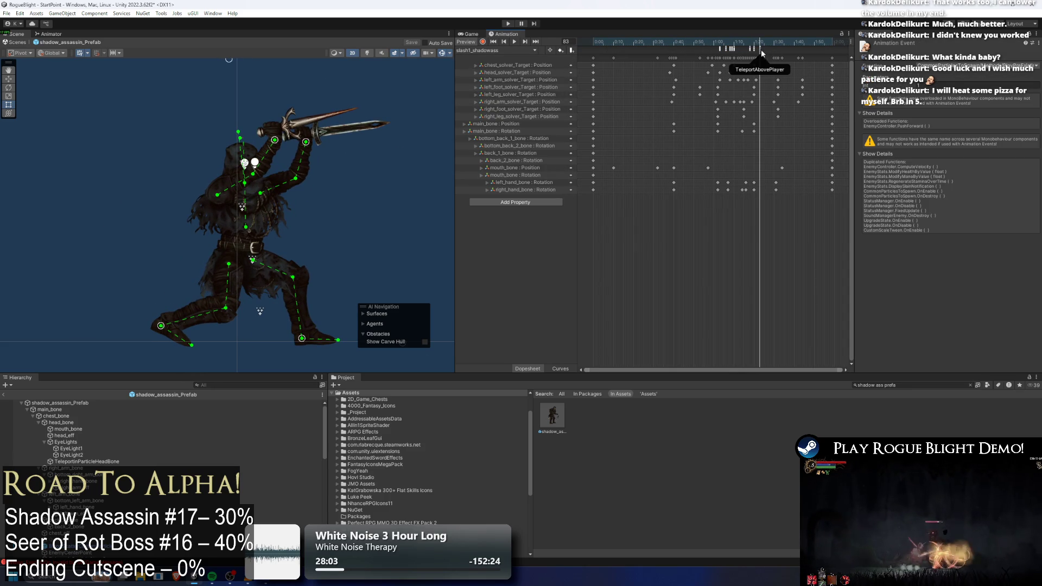
pyautogui.scroll(10, 773, 71)
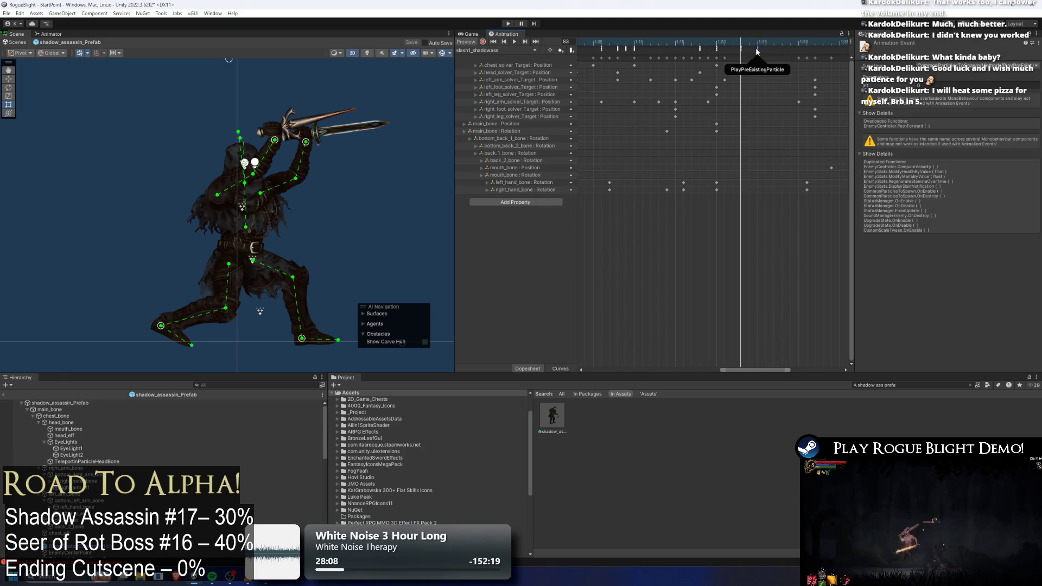
pyautogui.click(744, 48)
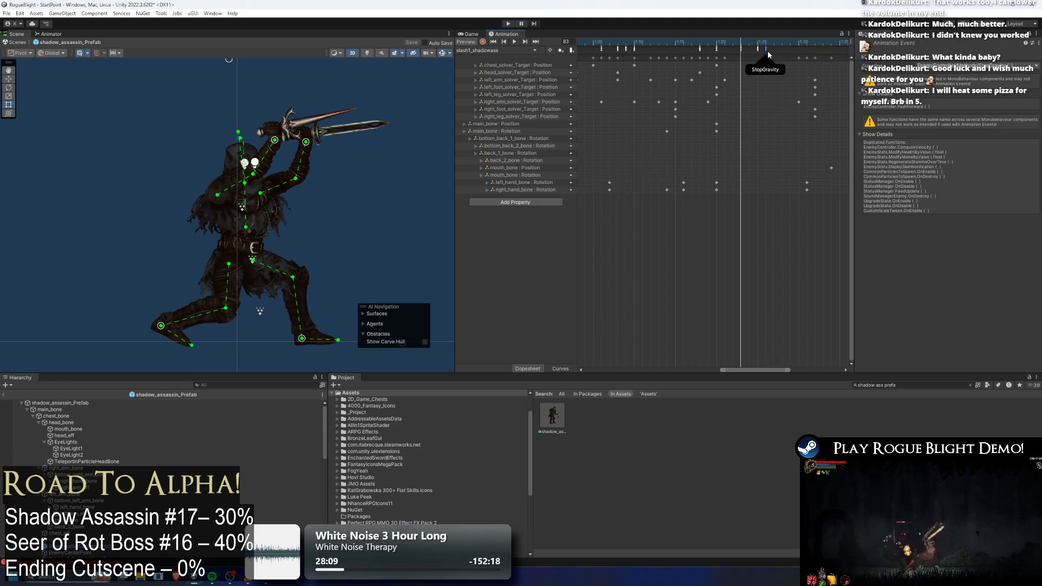
pyautogui.doubleClick(767, 49)
pyautogui.hotkey('ctrl', 'z')
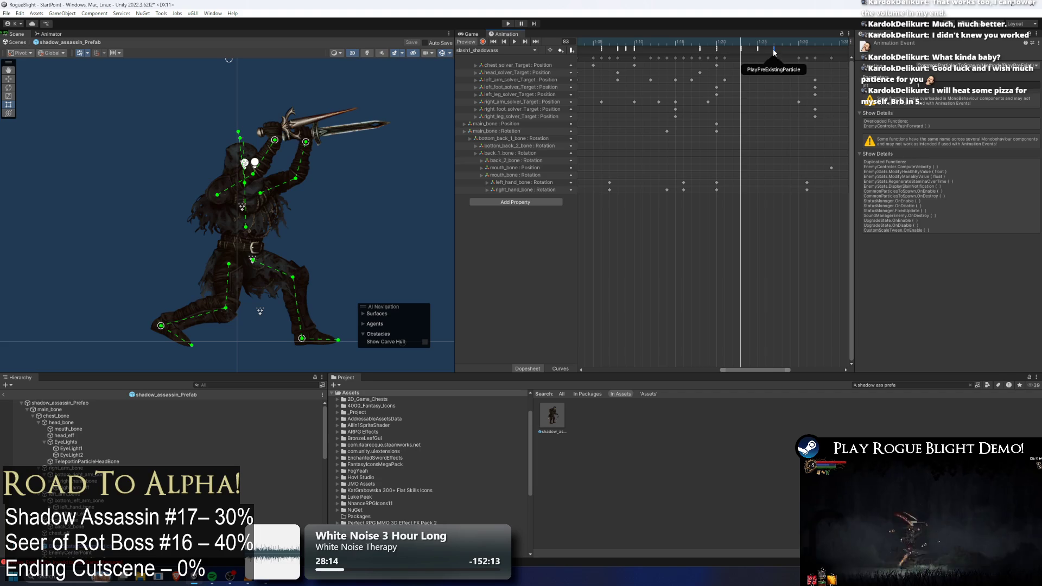
pyautogui.click(758, 49)
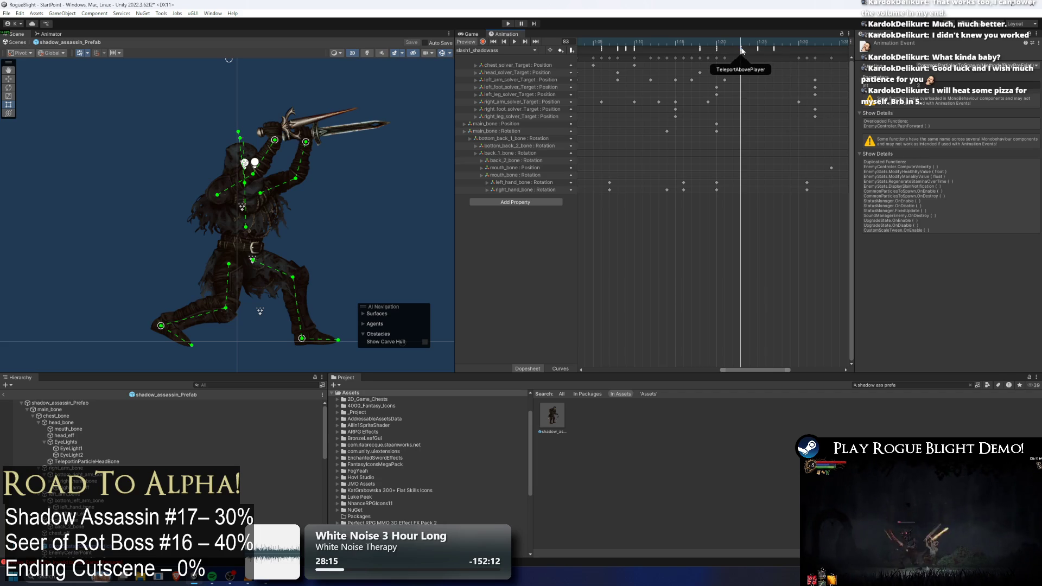
pyautogui.click(742, 49)
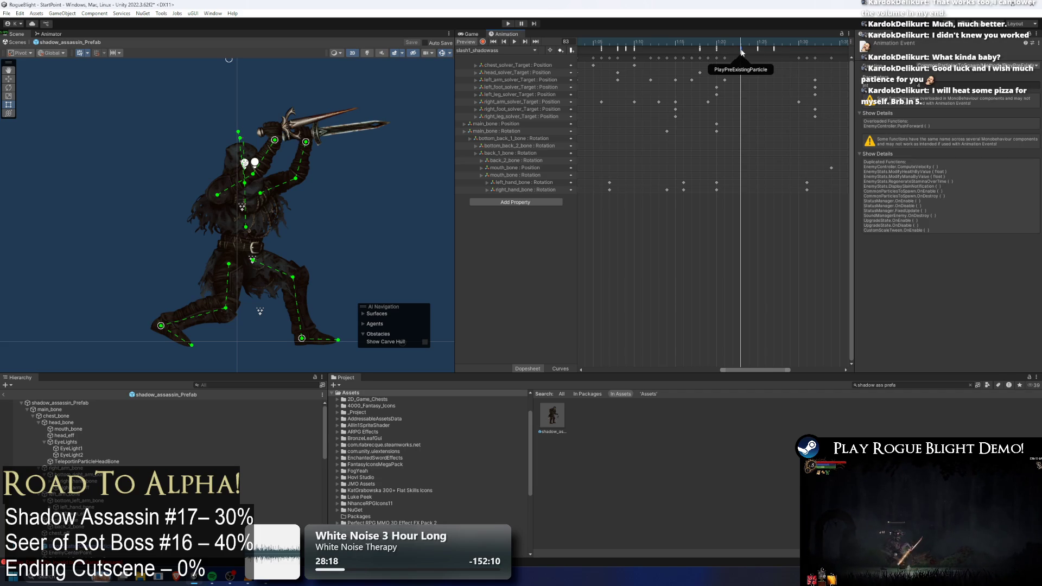
pyautogui.click(758, 49)
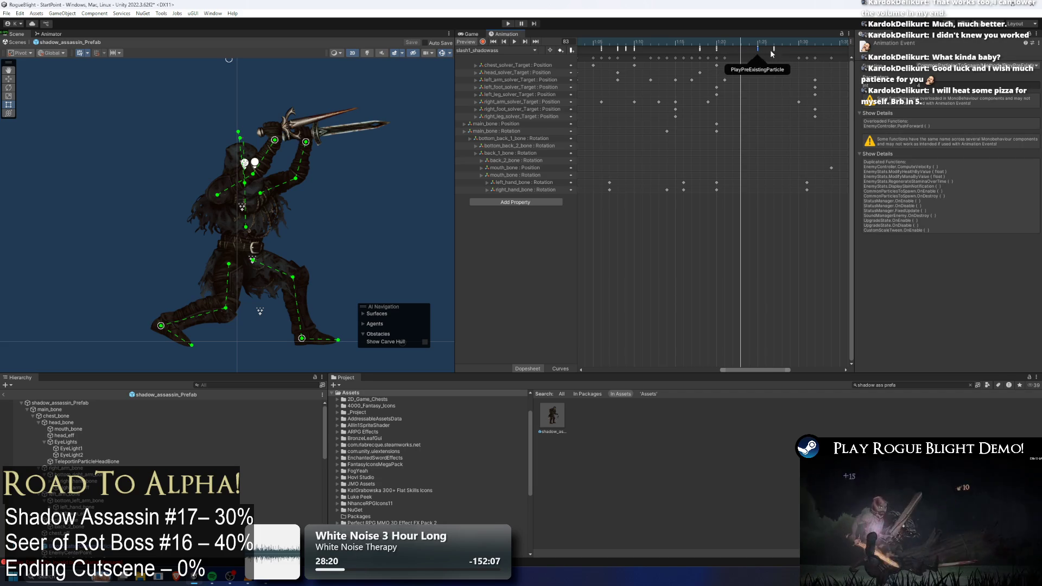
pyautogui.click(81, 403)
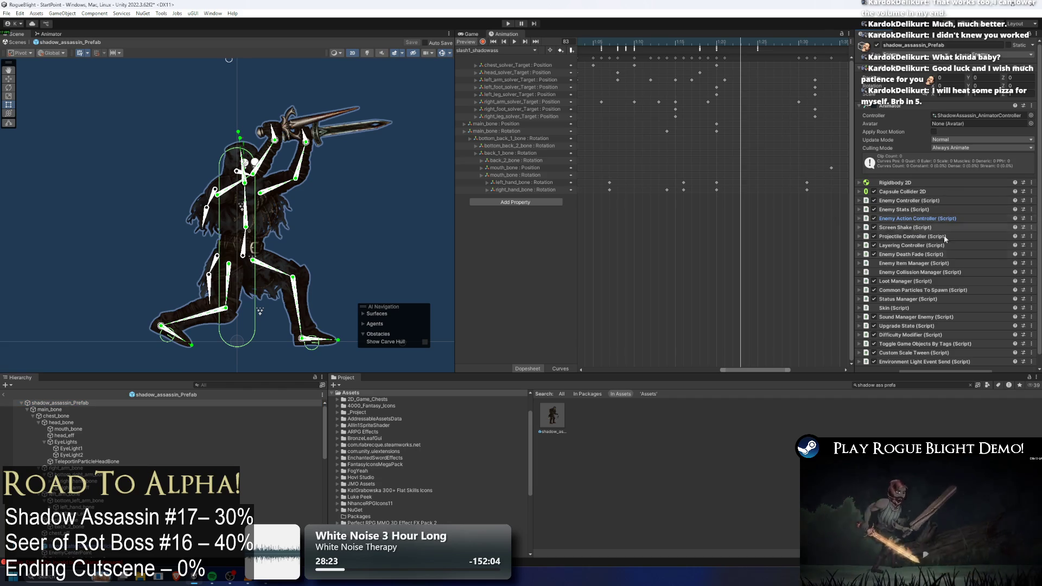
# - Expand Enemy Collision Manager and Common Particles To Spawn in the Inspector
pyautogui.click(920, 272)
pyautogui.scroll(-3, 925, 282)
pyautogui.click(925, 280)
pyautogui.scroll(-5, 973, 218)
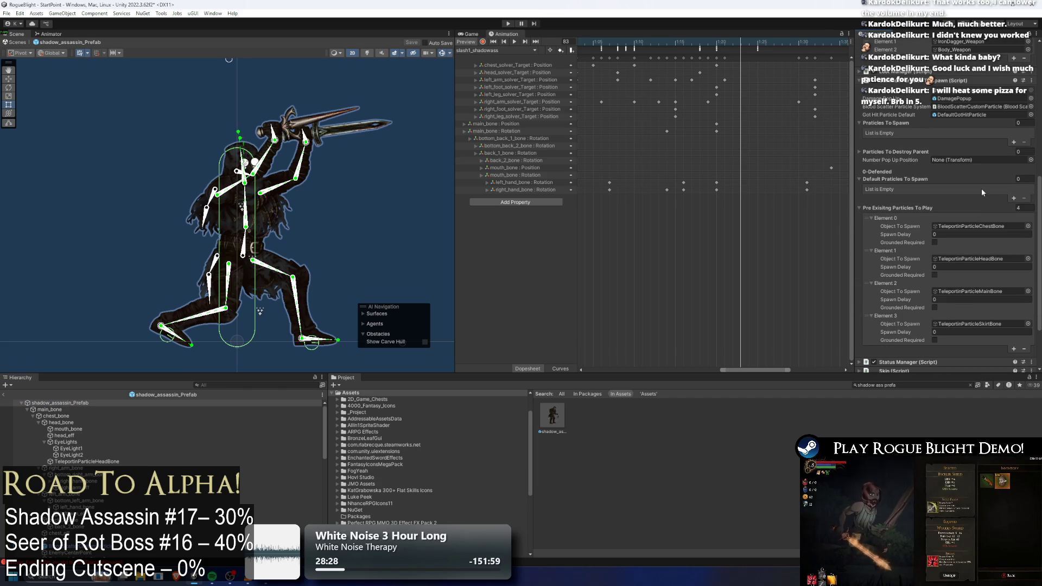
# - Shift three slash1 events slightly earlier, then switch to introduction_cancel_shadowass
pyautogui.click(758, 48)
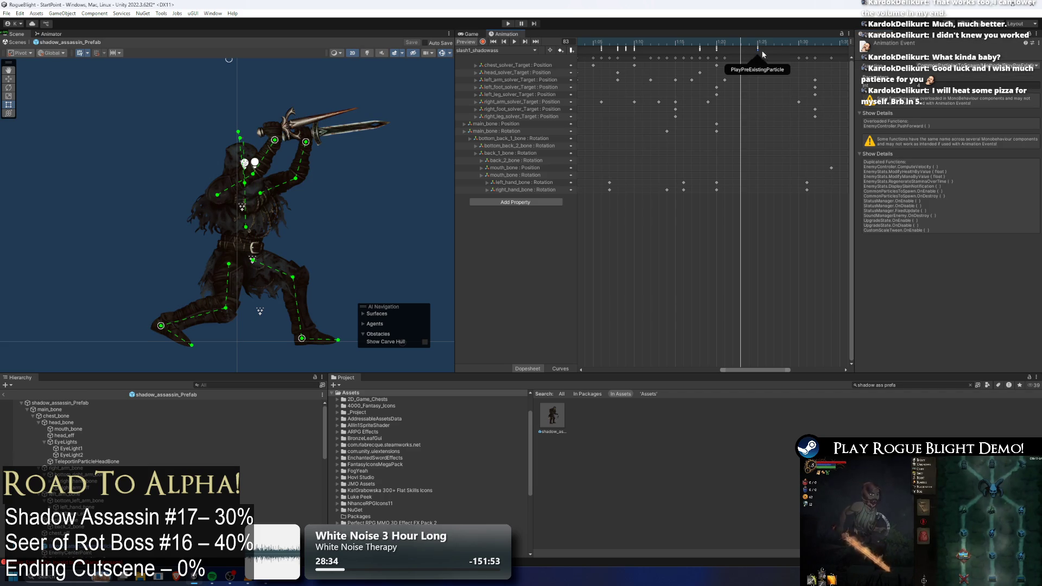
pyautogui.moveTo(774, 48); pyautogui.dragTo(741, 48)
pyautogui.click(718, 47)
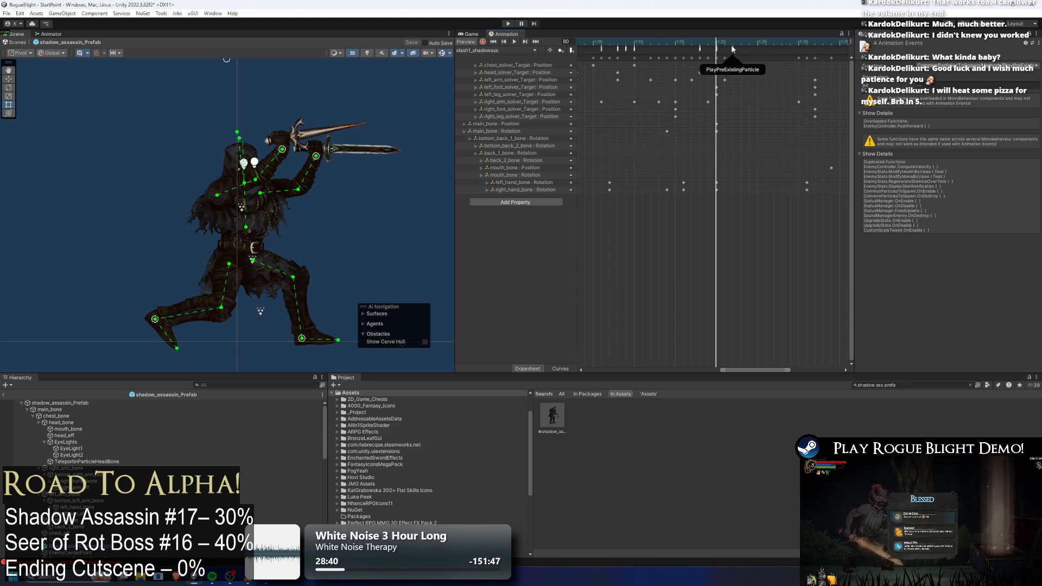
pyautogui.click(733, 45)
pyautogui.click(515, 50)
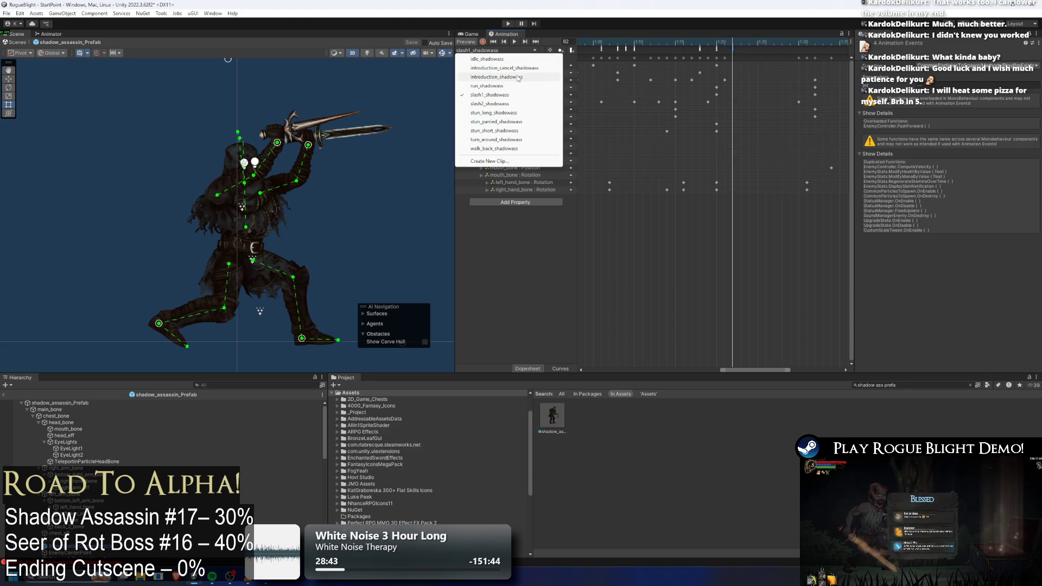
pyautogui.click(513, 68)
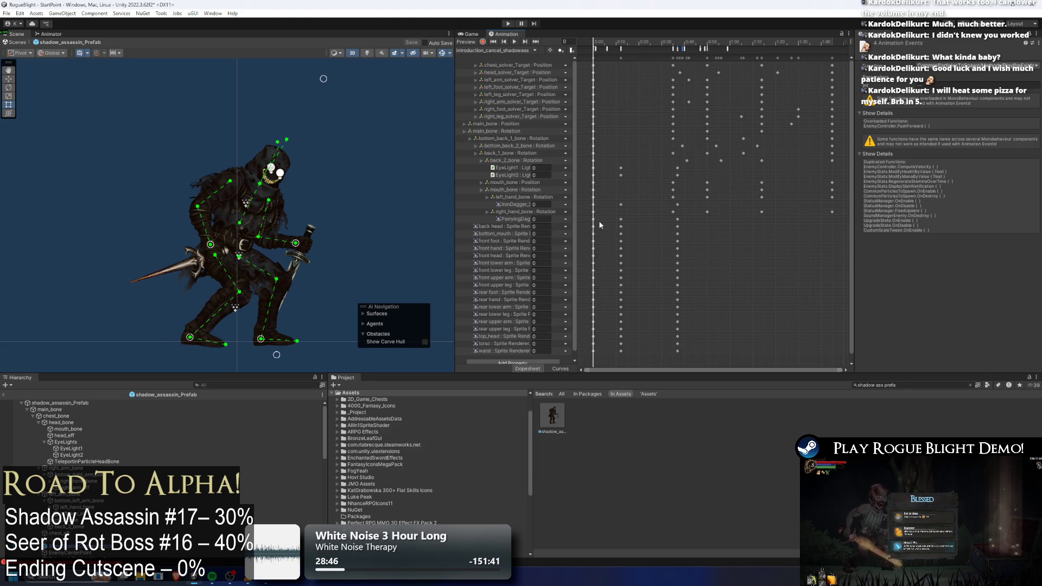
# - Copy the sprite, IronDagger and EyeLight keys and paste them into slash1 at frame 82
pyautogui.moveTo(585, 215)
pyautogui.mouseDown()
pyautogui.moveTo(648, 361)
pyautogui.moveTo(640, 349)
pyautogui.mouseUp()
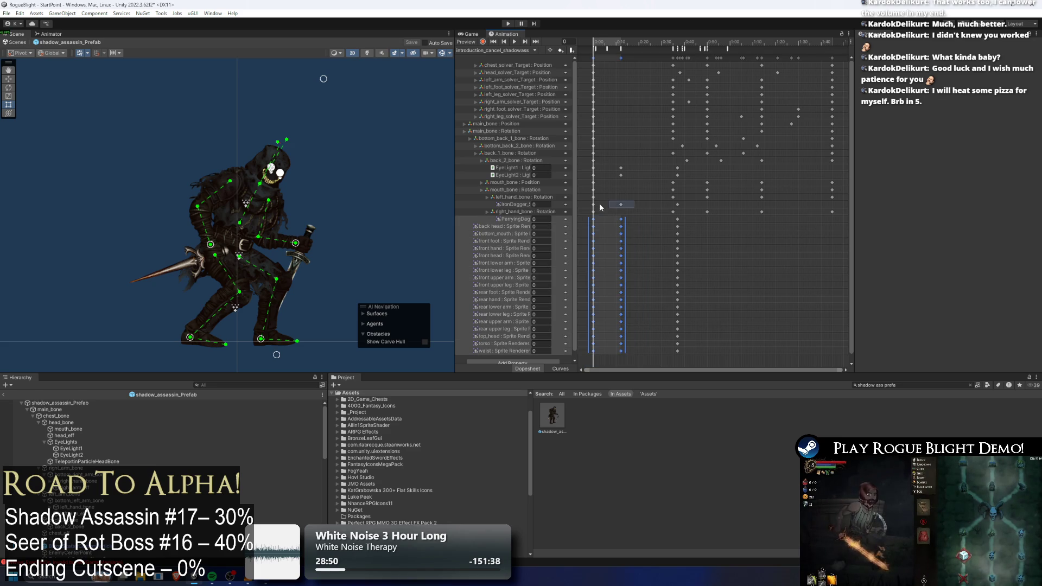
pyautogui.moveTo(615, 208); pyautogui.dragTo(616, 207)
pyautogui.moveTo(633, 166)
pyautogui.mouseDown()
pyautogui.moveTo(598, 178)
pyautogui.moveTo(617, 175)
pyautogui.mouseUp()
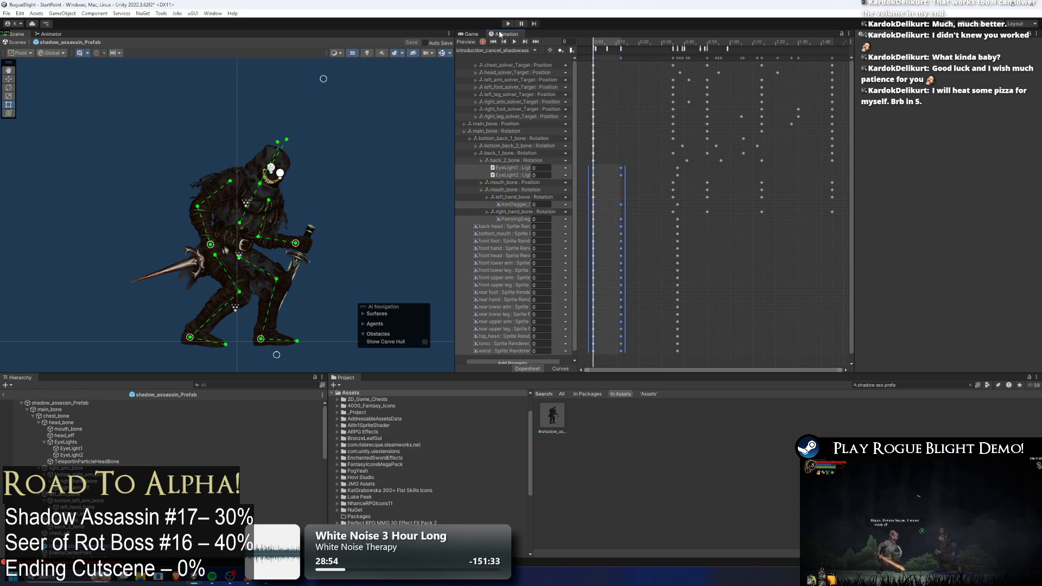
pyautogui.click(493, 50)
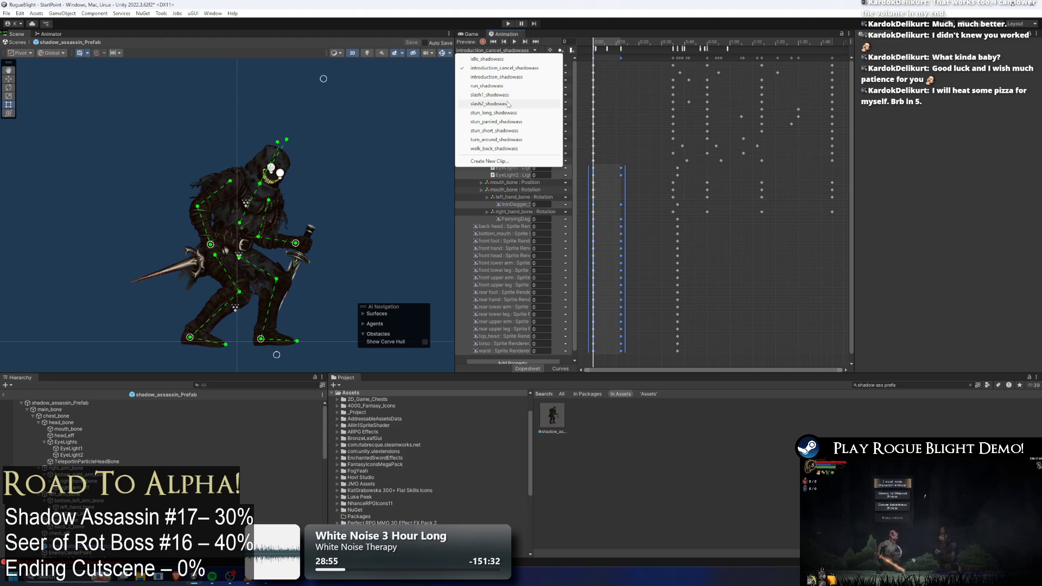
pyautogui.click(489, 95)
pyautogui.moveTo(769, 42)
pyautogui.mouseDown()
pyautogui.moveTo(721, 47)
pyautogui.moveTo(732, 49)
pyautogui.mouseUp()
pyautogui.hotkey('ctrl', 'v')
pyautogui.click(715, 43)
pyautogui.moveTo(762, 227)
pyautogui.mouseDown()
pyautogui.moveTo(795, 230)
pyautogui.moveTo(771, 229)
pyautogui.moveTo(776, 235)
pyautogui.mouseUp()
# - Paste the keys at slash1's start and stretch them so the second column sits at 0:10
pyautogui.moveTo(753, 39)
pyautogui.mouseDown()
pyautogui.moveTo(767, 38)
pyautogui.moveTo(542, 60)
pyautogui.mouseUp()
pyautogui.hotkey('ctrl', 'v')
pyautogui.moveTo(617, 252)
pyautogui.mouseDown()
pyautogui.moveTo(662, 251)
pyautogui.moveTo(634, 250)
pyautogui.mouseUp()
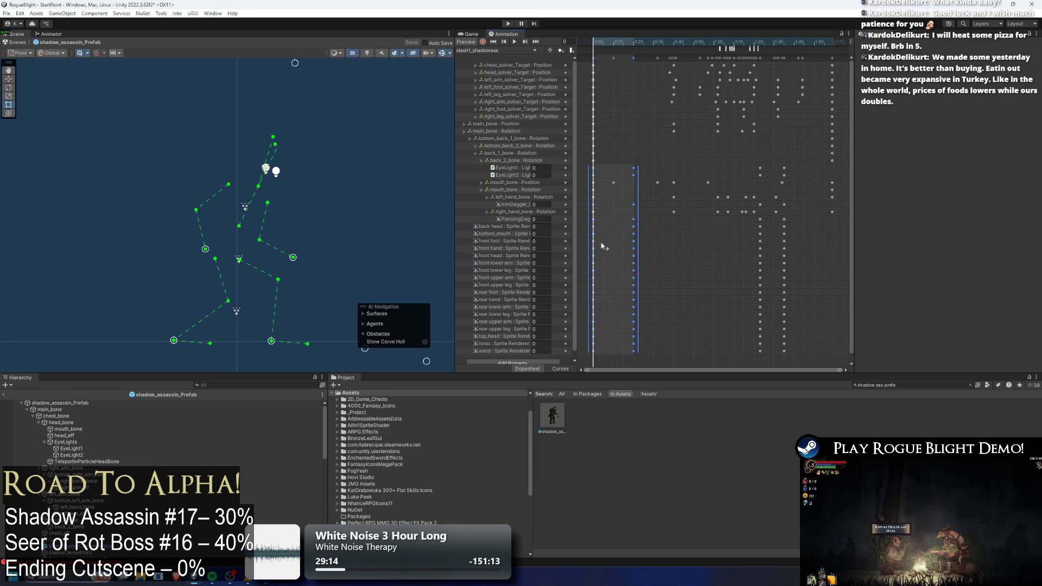
pyautogui.moveTo(612, 44); pyautogui.dragTo(656, 45)
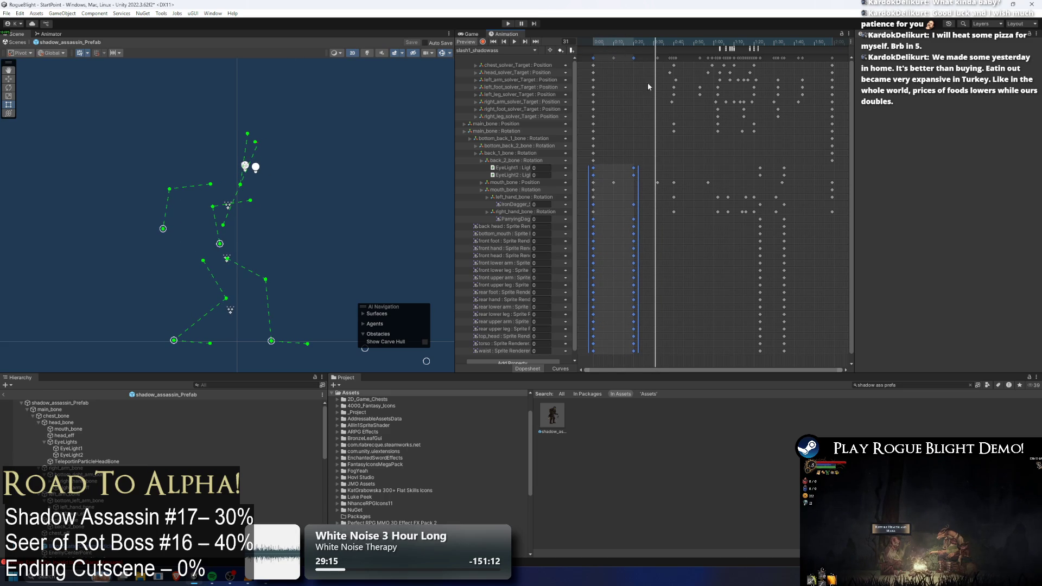
# - Compare key columns near 0:09 and 0:35 across clips, then show slash2_shadowass
pyautogui.moveTo(651, 162); pyautogui.dragTo(629, 356)
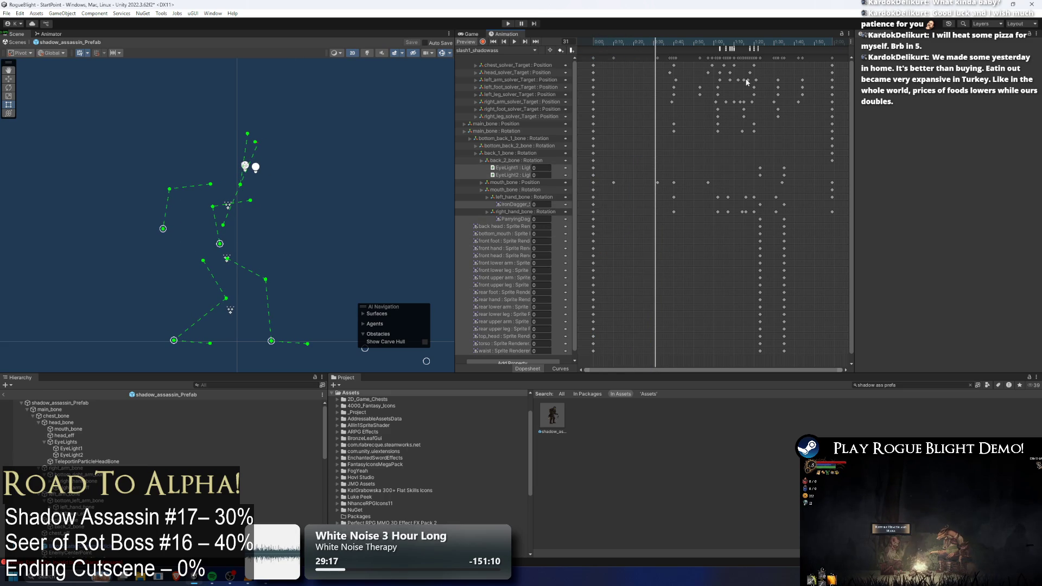
pyautogui.click(495, 50)
pyautogui.click(504, 69)
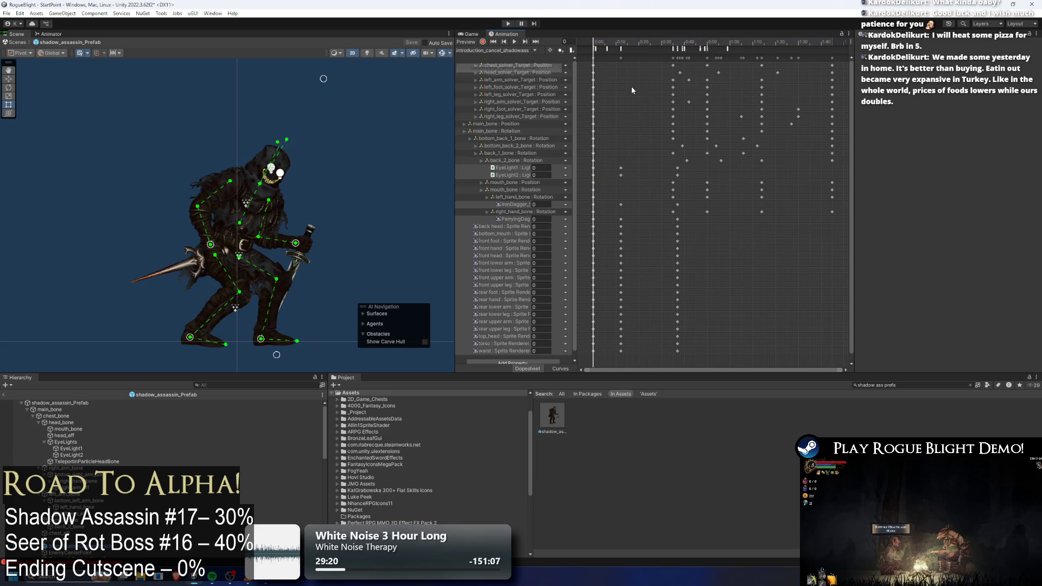
pyautogui.moveTo(678, 342)
pyautogui.mouseDown()
pyautogui.moveTo(681, 184)
pyautogui.moveTo(685, 167)
pyautogui.moveTo(694, 170)
pyautogui.mouseUp()
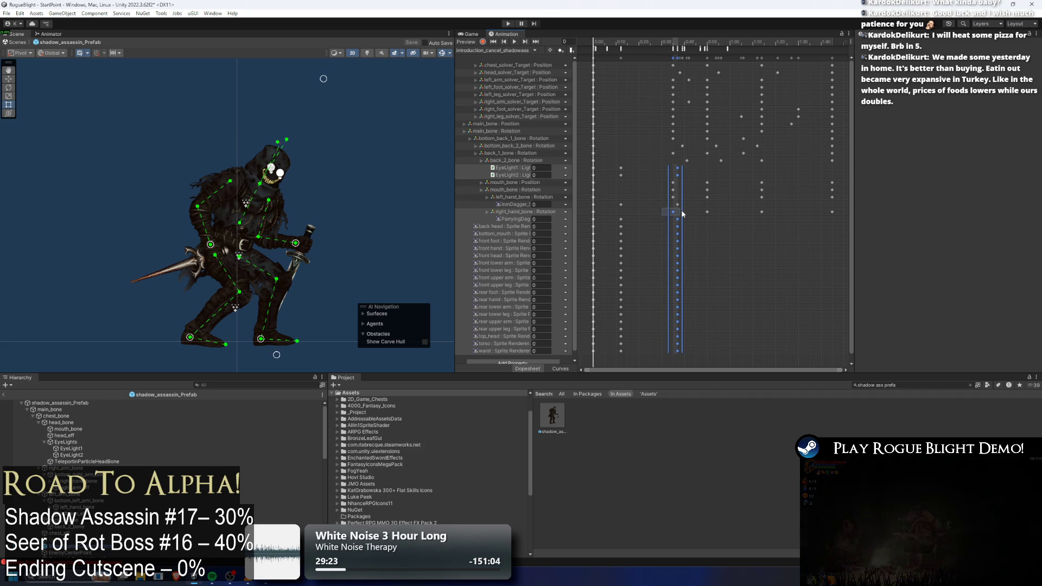
pyautogui.click(496, 51)
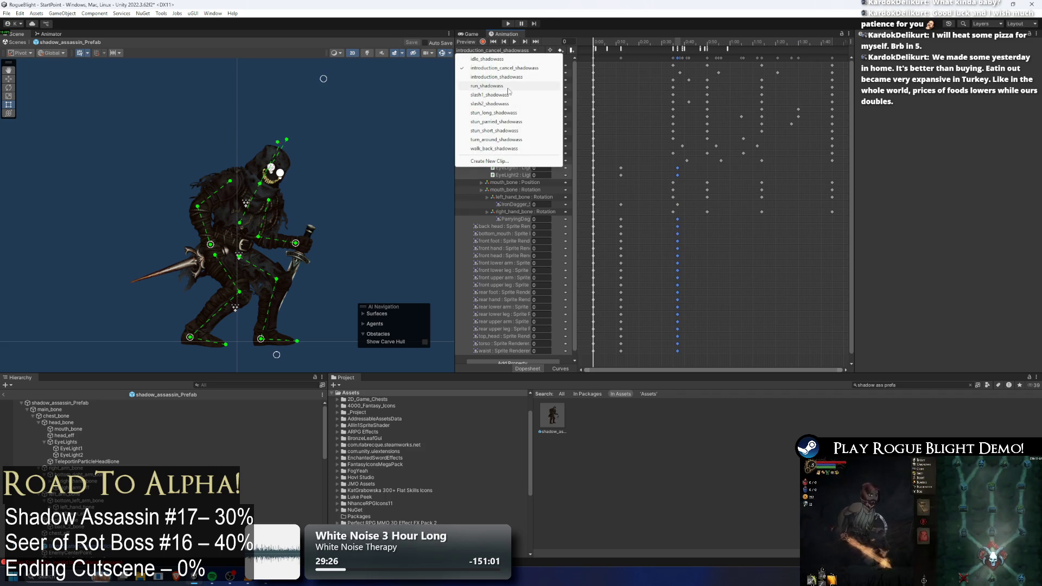
pyautogui.click(491, 103)
pyautogui.click(496, 51)
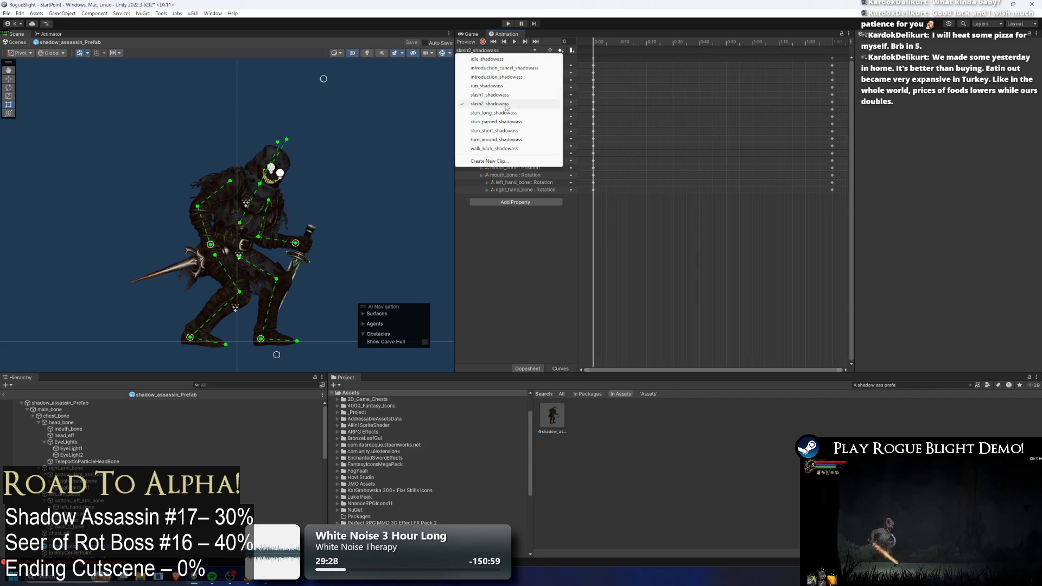
# - Return to slash1_shadowass, view the raised-sword pose near frame 93, and turn off recording
pyautogui.click(492, 97)
pyautogui.moveTo(774, 42)
pyautogui.mouseDown()
pyautogui.moveTo(784, 47)
pyautogui.moveTo(594, 46)
pyautogui.moveTo(764, 58)
pyautogui.moveTo(753, 55)
pyautogui.moveTo(763, 38)
pyautogui.moveTo(785, 44)
pyautogui.moveTo(594, 47)
pyautogui.moveTo(761, 53)
pyautogui.moveTo(568, 53)
pyautogui.moveTo(754, 65)
pyautogui.moveTo(761, 60)
pyautogui.moveTo(567, 65)
pyautogui.mouseUp()
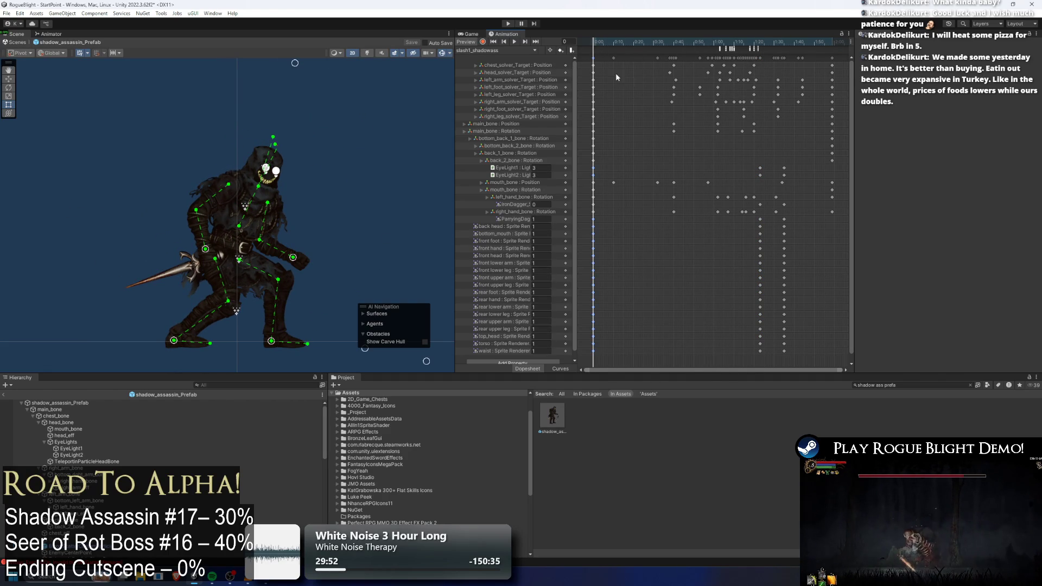
pyautogui.write('1')
pyautogui.moveTo(598, 48); pyautogui.dragTo(784, 58)
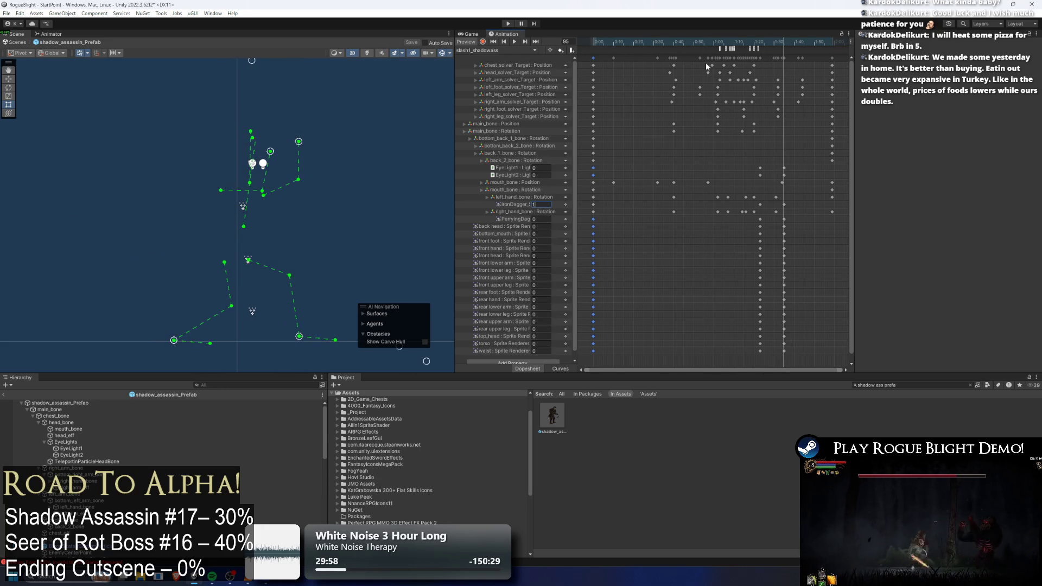
pyautogui.click(483, 43)
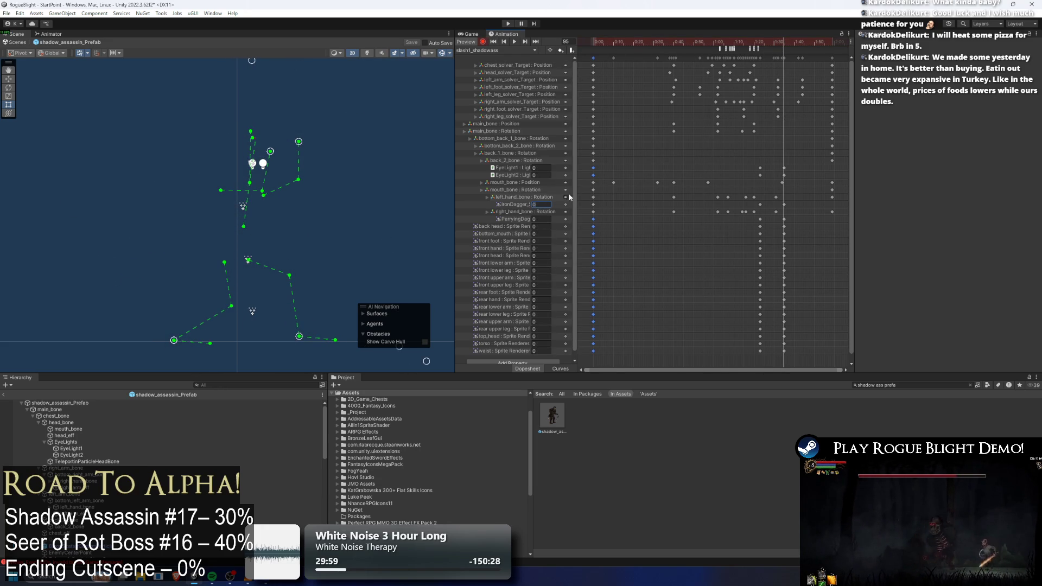
pyautogui.click(485, 50)
pyautogui.click(503, 64)
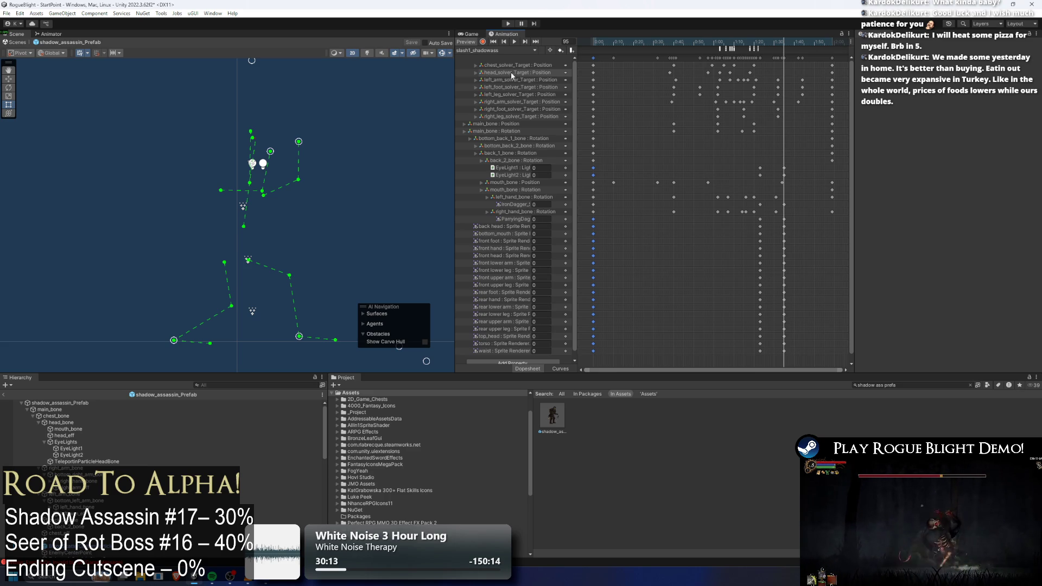
# - Box-select the 1:20–1:30 keys from ParryingDag to waist, including EyeLight and IronDagger, and compress them shorter
pyautogui.moveTo(751, 42); pyautogui.dragTo(754, 115)
pyautogui.moveTo(809, 361)
pyautogui.mouseDown()
pyautogui.moveTo(754, 276)
pyautogui.moveTo(740, 216)
pyautogui.mouseUp()
pyautogui.moveTo(751, 170); pyautogui.dragTo(784, 160)
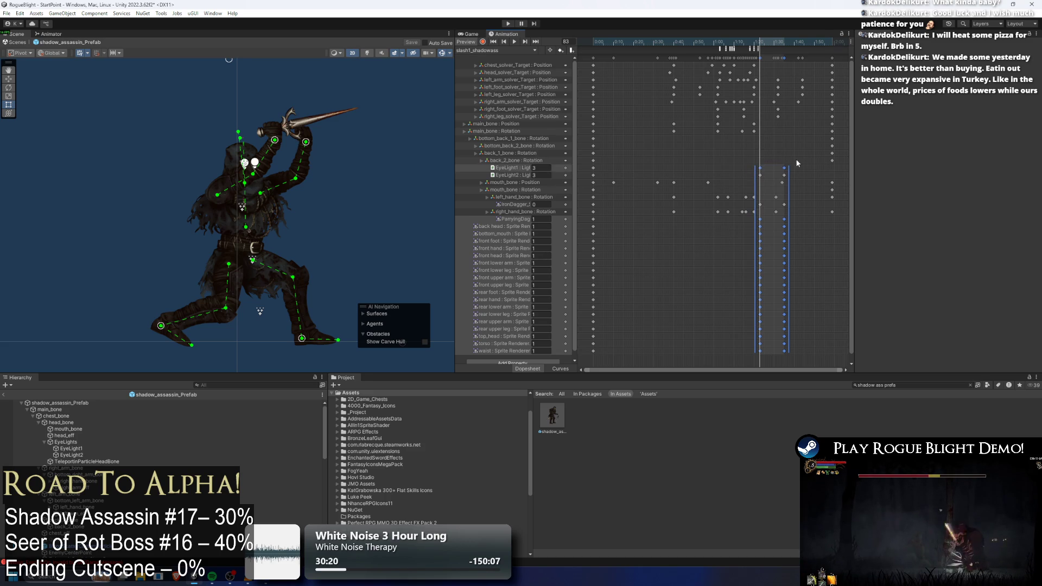
pyautogui.moveTo(762, 43); pyautogui.dragTo(785, 43)
pyautogui.moveTo(790, 185); pyautogui.dragTo(778, 183)
pyautogui.press(',')
pyautogui.press(',')
pyautogui.press(',')
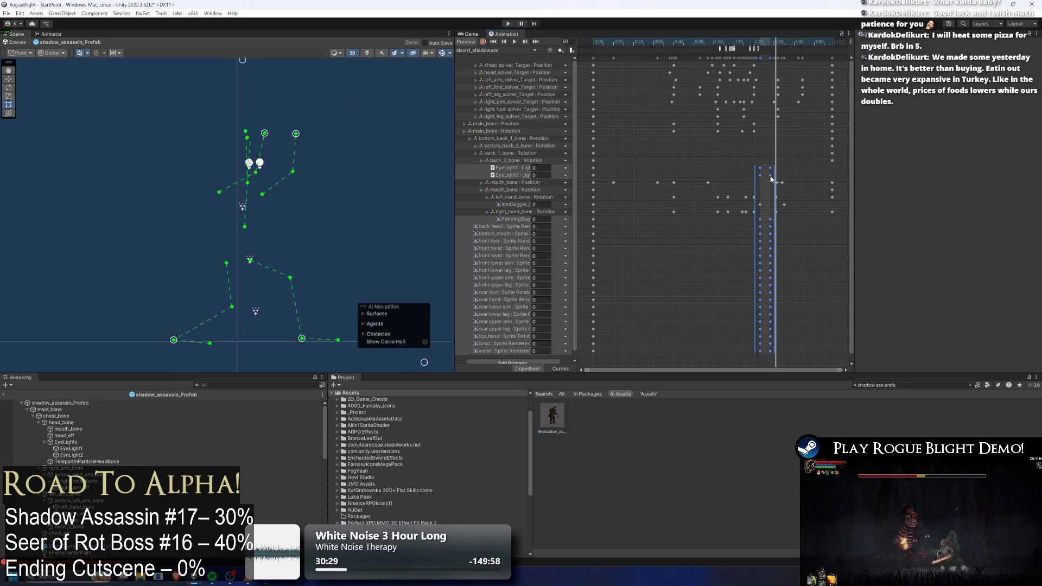
pyautogui.click(752, 169)
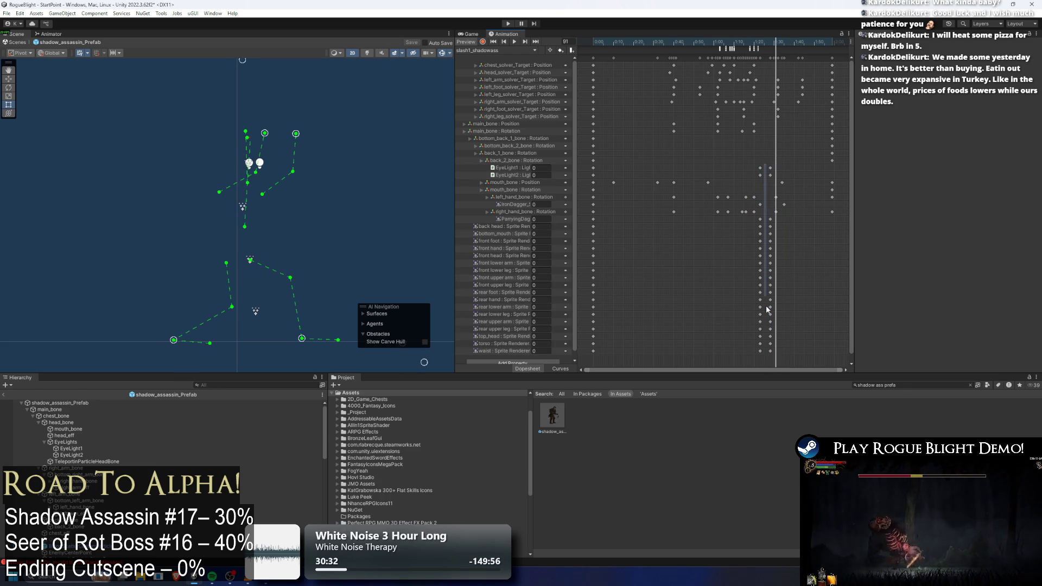
# - Select the next key column from EyeLight to waist and check the pose across frames 94–102
pyautogui.moveTo(761, 356); pyautogui.dragTo(757, 164)
pyautogui.moveTo(783, 47)
pyautogui.mouseDown()
pyautogui.moveTo(802, 44)
pyautogui.moveTo(793, 40)
pyautogui.mouseUp()
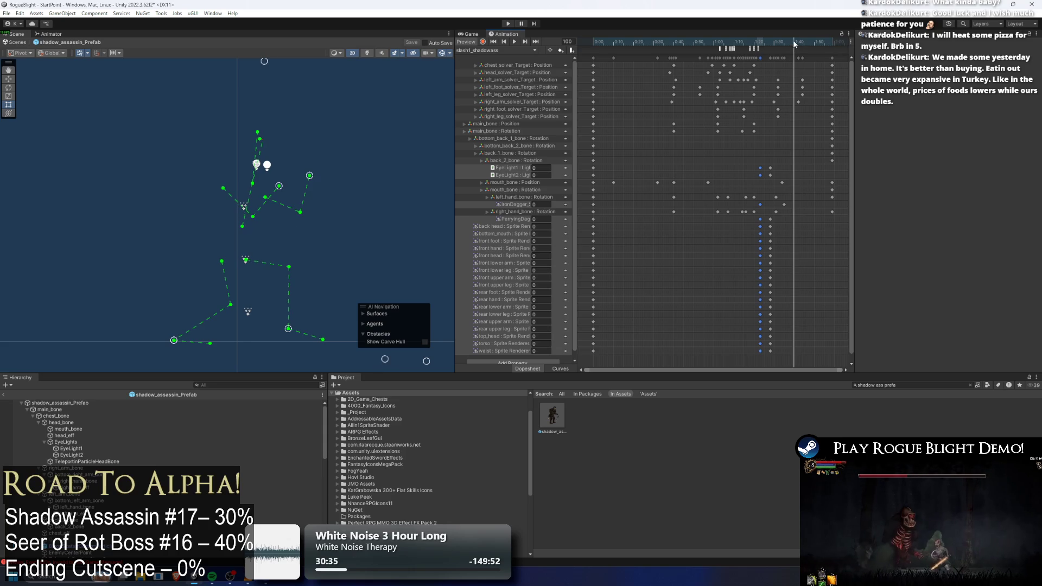
pyautogui.hotkey('ctrl', 'v')
pyautogui.moveTo(770, 158); pyautogui.dragTo(769, 179)
pyautogui.moveTo(773, 328); pyautogui.dragTo(775, 339)
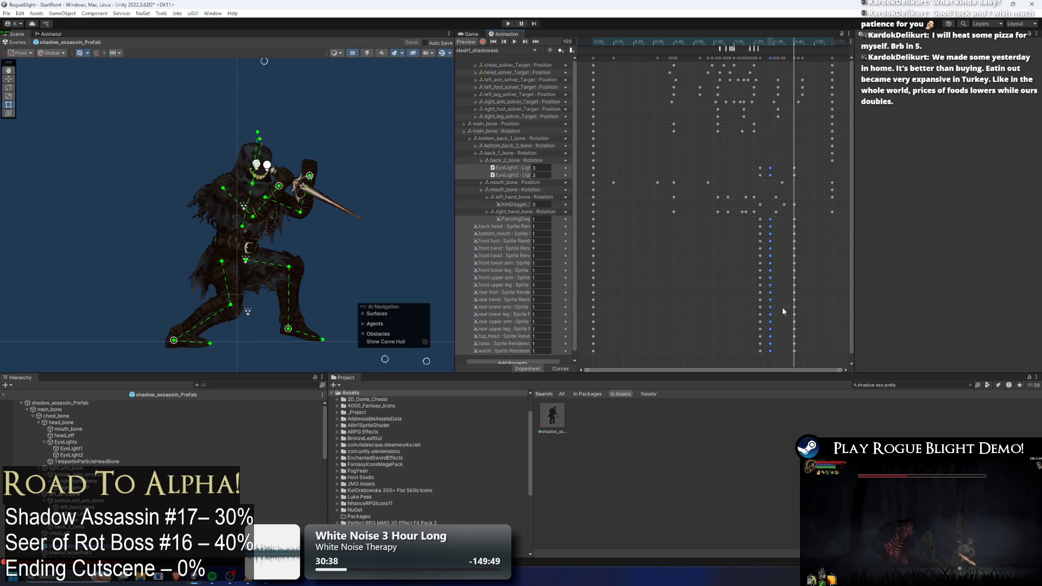
pyautogui.click(782, 44)
pyautogui.moveTo(786, 43); pyautogui.dragTo(795, 42)
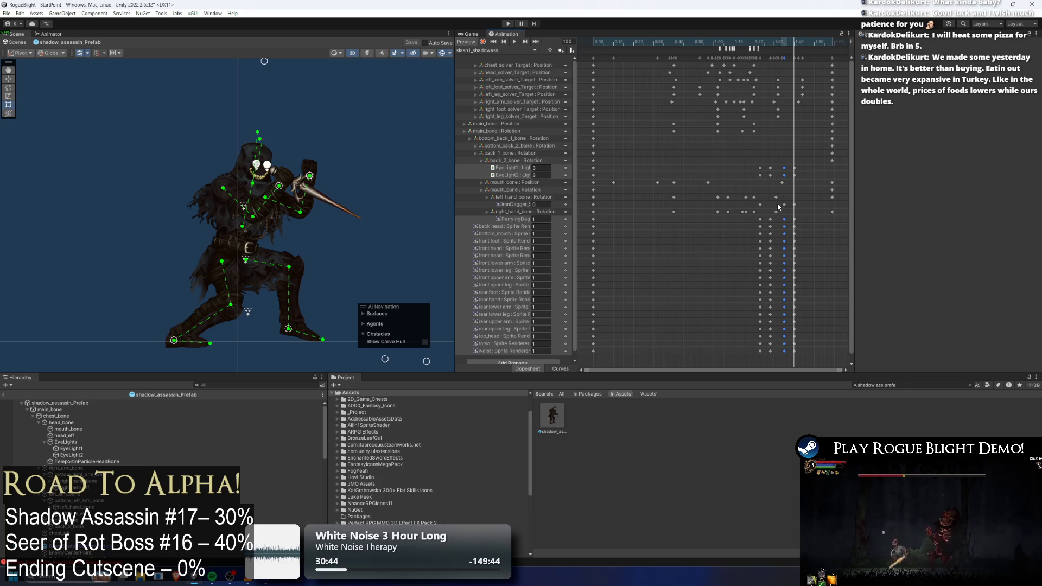
# - With record mode on, set the IronDagger key at frame 100 to 1 and play the clip back
pyautogui.click(794, 204)
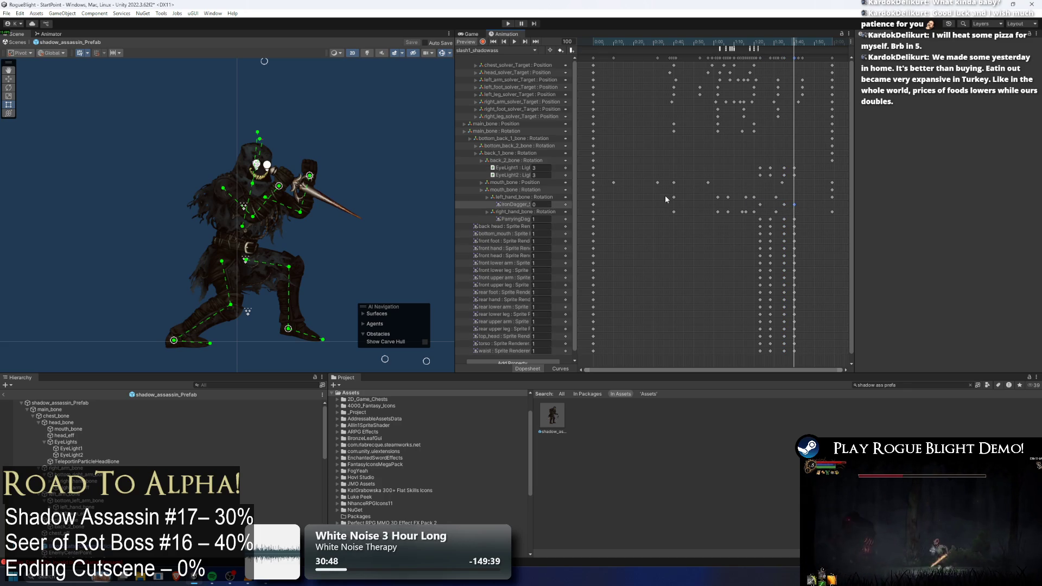
pyautogui.click(484, 42)
pyautogui.click(540, 204)
pyautogui.write('1')
pyautogui.moveTo(793, 43); pyautogui.dragTo(758, 41)
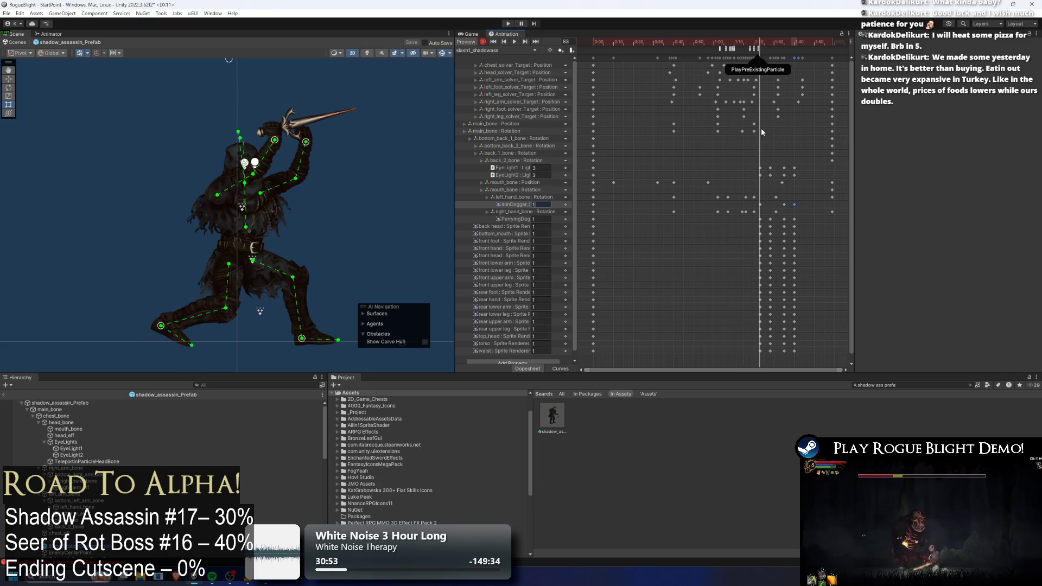
pyautogui.click(632, 202)
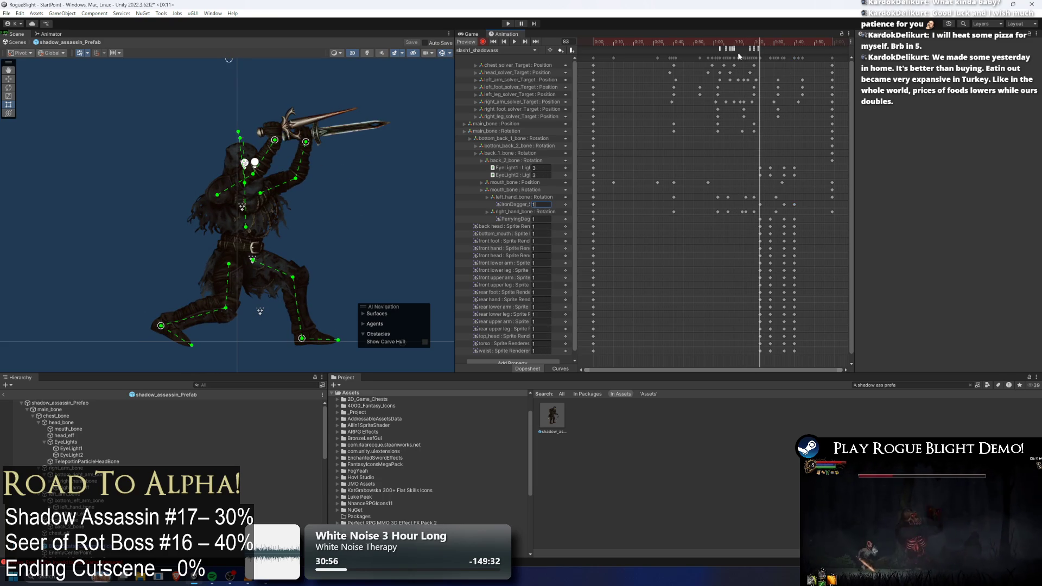
pyautogui.press('space')
pyautogui.moveTo(744, 47); pyautogui.dragTo(793, 41)
# - Re-key IronDagger to 0 at frame 88, then reselect the key column around frame 100
pyautogui.write('1')
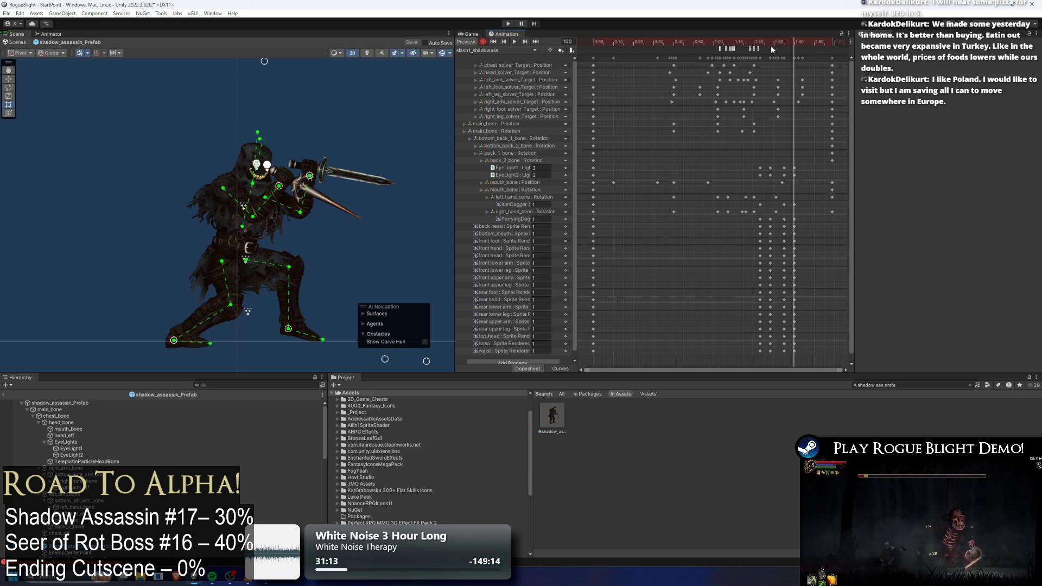
pyautogui.moveTo(802, 40)
pyautogui.mouseDown()
pyautogui.moveTo(721, 42)
pyautogui.moveTo(784, 49)
pyautogui.mouseUp()
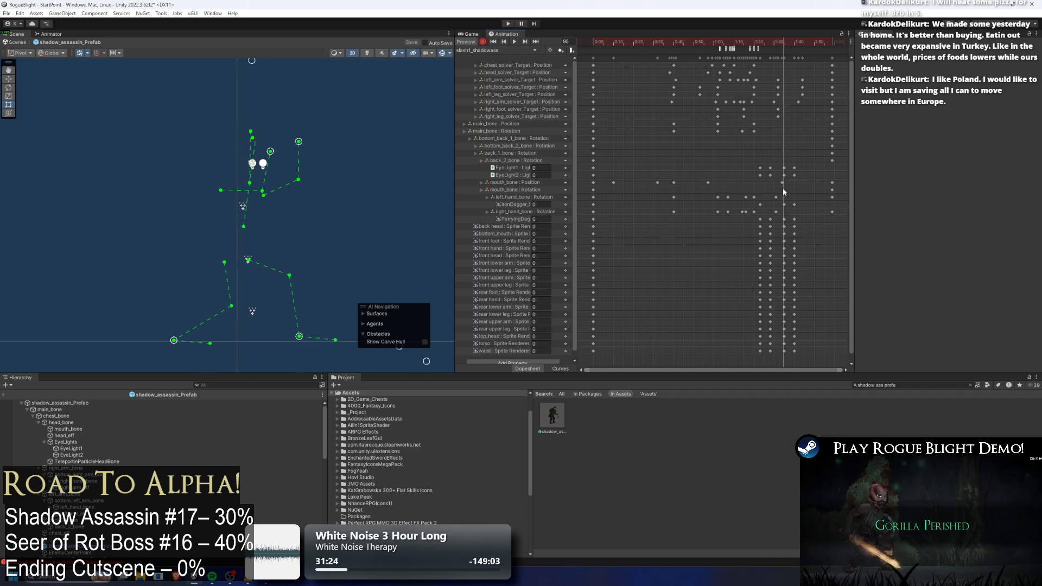
pyautogui.click(760, 204)
pyautogui.click(770, 43)
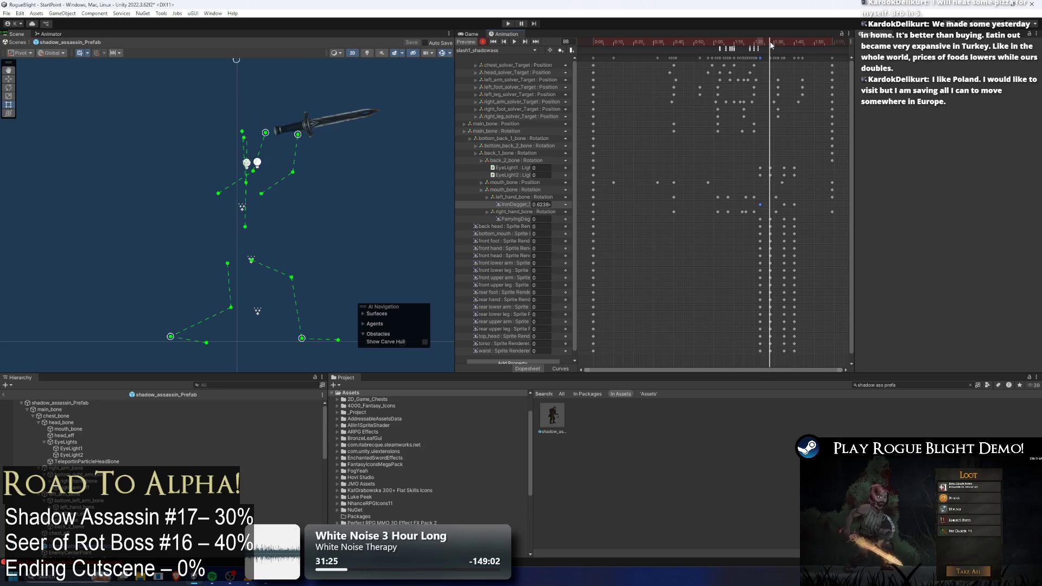
pyautogui.click(772, 43)
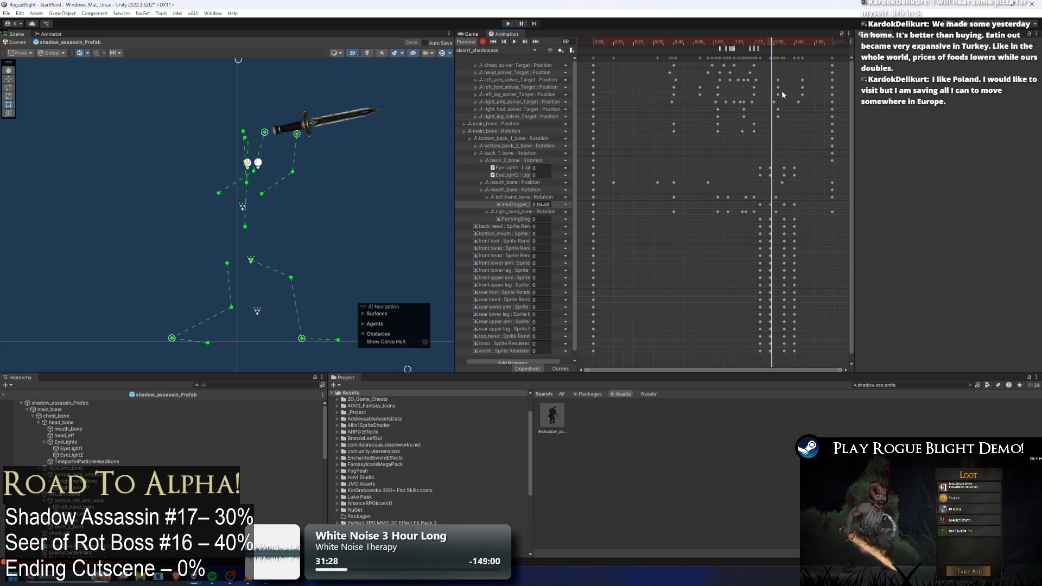
pyautogui.click(774, 43)
pyautogui.moveTo(775, 46)
pyautogui.mouseDown()
pyautogui.moveTo(757, 44)
pyautogui.moveTo(795, 50)
pyautogui.mouseUp()
pyautogui.write('0')
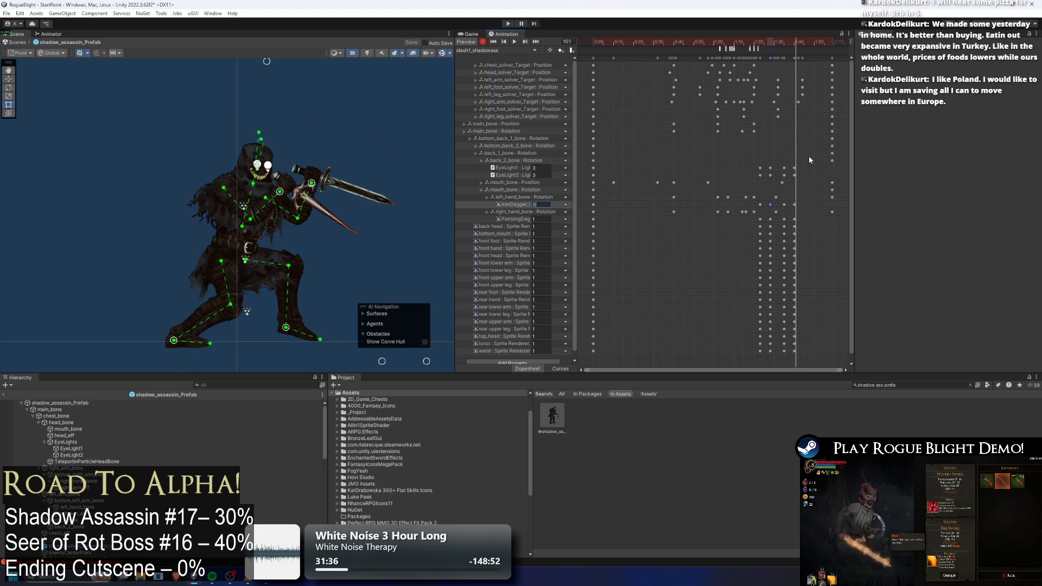
pyautogui.moveTo(792, 367); pyautogui.dragTo(799, 96)
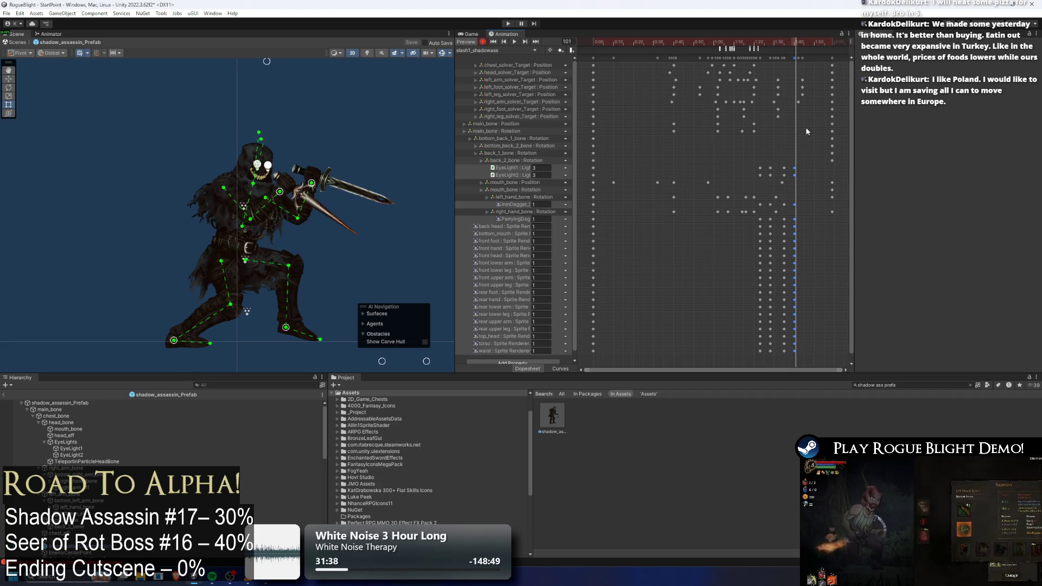
pyautogui.moveTo(806, 158); pyautogui.dragTo(782, 351)
pyautogui.moveTo(767, 48)
pyautogui.mouseDown()
pyautogui.moveTo(758, 70)
pyautogui.moveTo(773, 353)
pyautogui.mouseUp()
# - Rescale the two later key columns to start slightly later, checking the motion over frames 83–97
pyautogui.moveTo(770, 212); pyautogui.dragTo(766, 212)
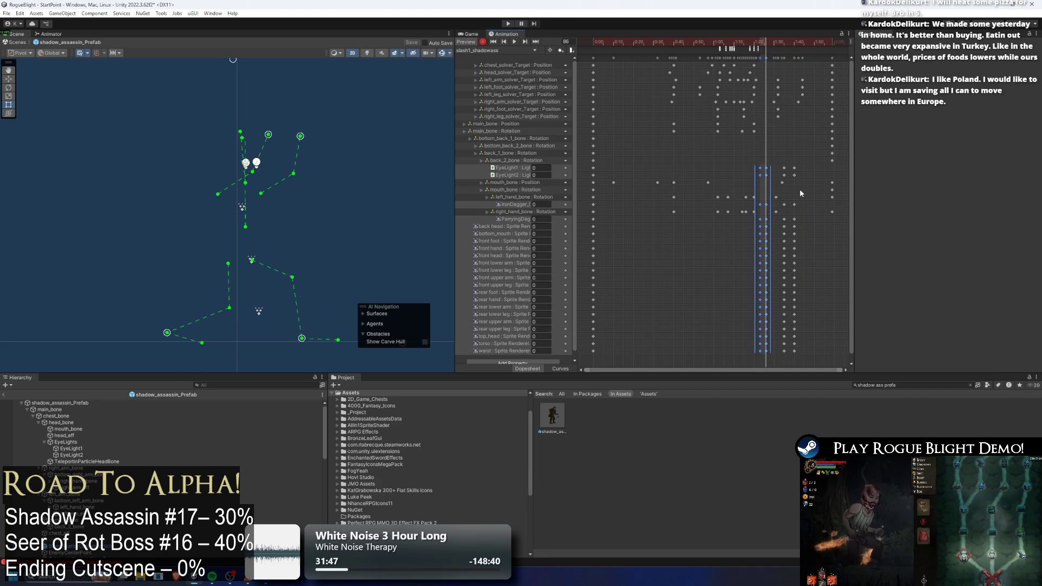
pyautogui.hotkey('ctrl', 'z')
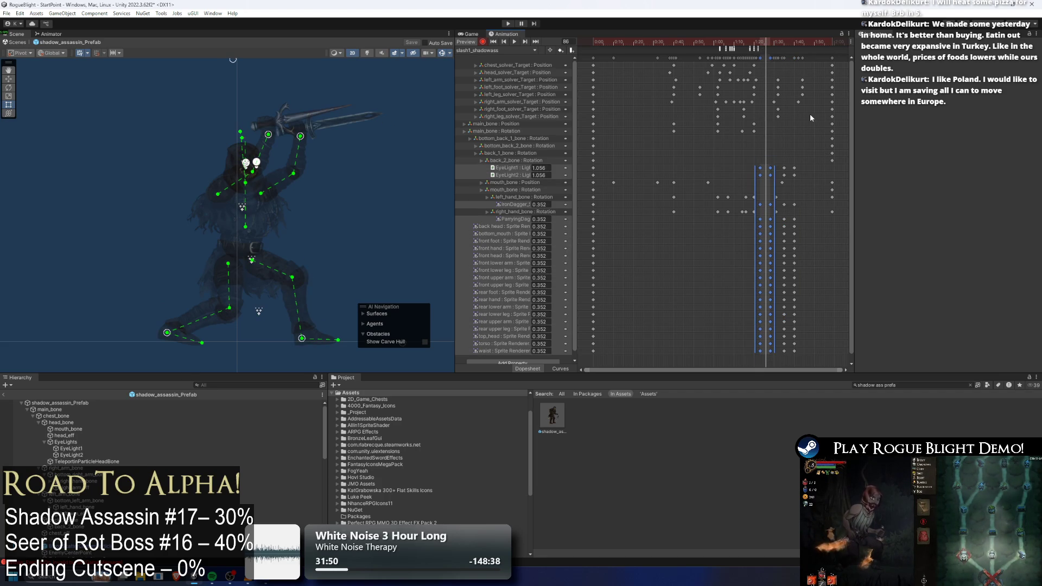
pyautogui.scroll(5, 796, 186)
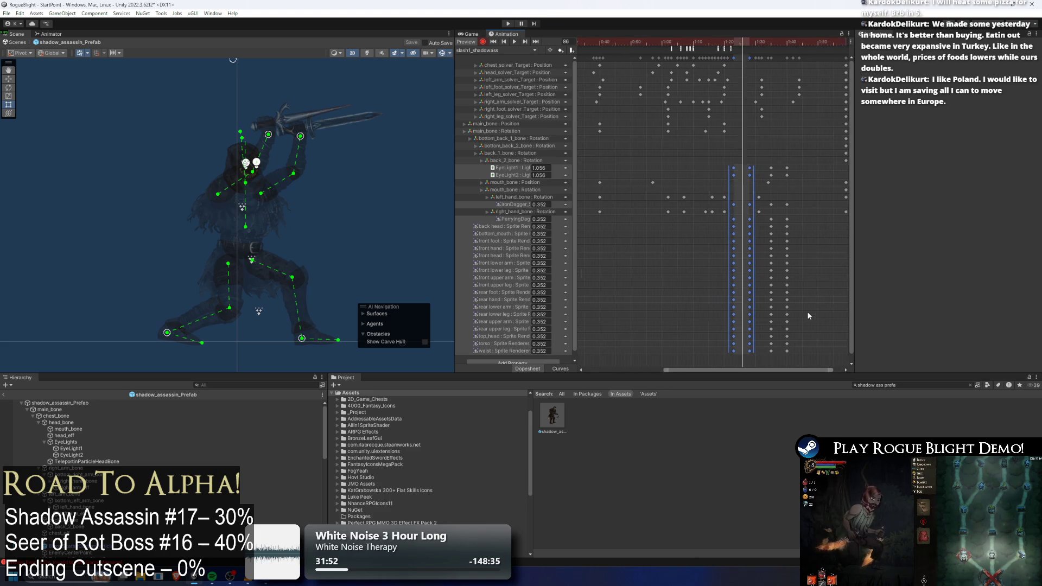
pyautogui.moveTo(731, 178); pyautogui.dragTo(726, 177)
pyautogui.moveTo(803, 159)
pyautogui.mouseDown()
pyautogui.moveTo(754, 370)
pyautogui.moveTo(754, 361)
pyautogui.mouseUp()
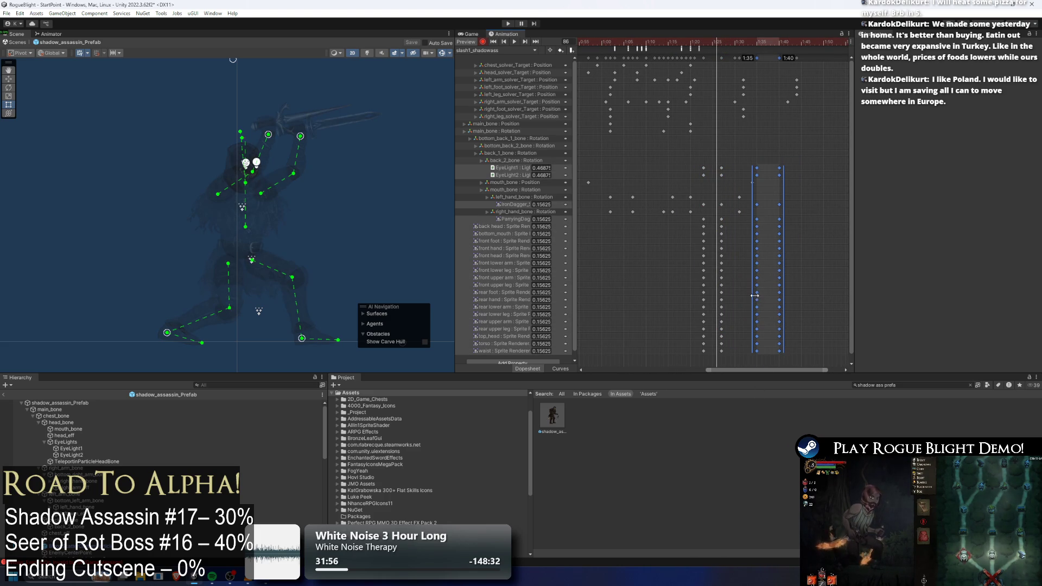
pyautogui.moveTo(754, 295); pyautogui.dragTo(759, 293)
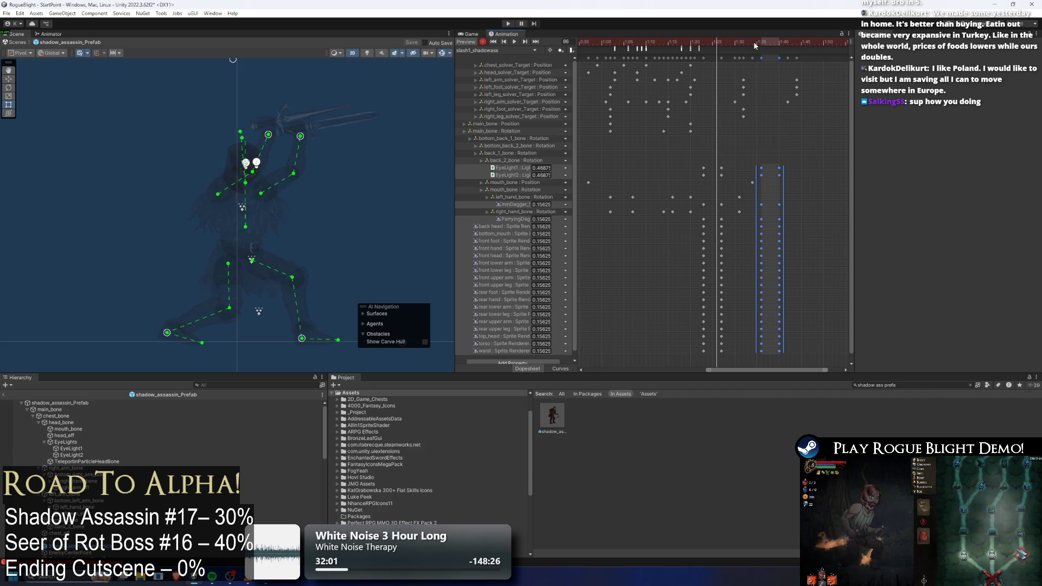
pyautogui.click(704, 42)
pyautogui.moveTo(704, 42); pyautogui.dragTo(780, 38)
# - Paste a copy of the later key column at frame 105
pyautogui.scroll(-5, 754, 155)
pyautogui.moveTo(776, 164)
pyautogui.mouseDown()
pyautogui.moveTo(775, 348)
pyautogui.moveTo(763, 364)
pyautogui.mouseUp()
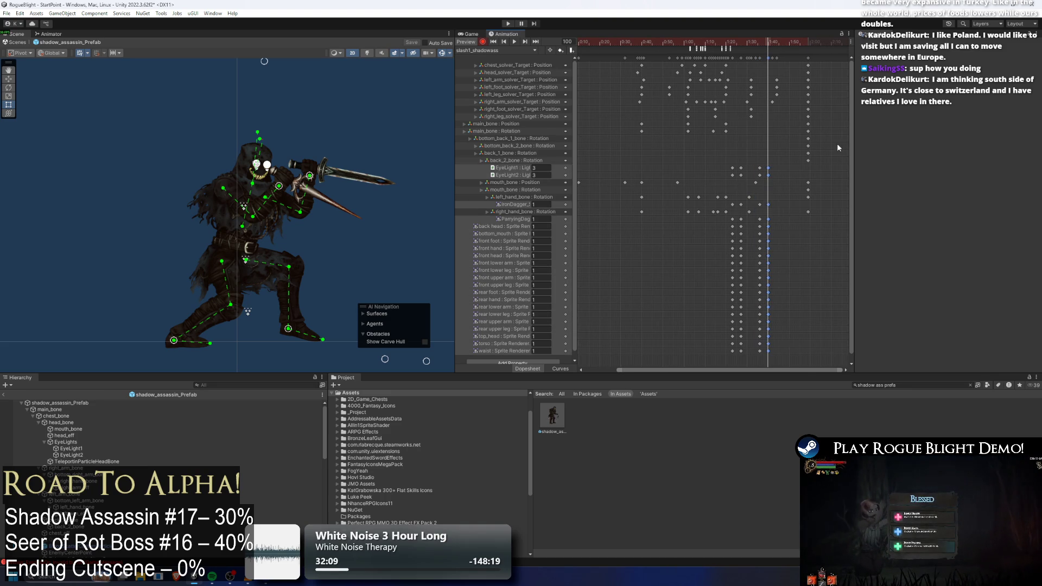
pyautogui.click(808, 42)
pyautogui.hotkey('ctrl', 'v')
pyautogui.click(779, 42)
pyautogui.moveTo(772, 47)
pyautogui.mouseDown()
pyautogui.moveTo(802, 51)
pyautogui.moveTo(732, 49)
pyautogui.mouseUp()
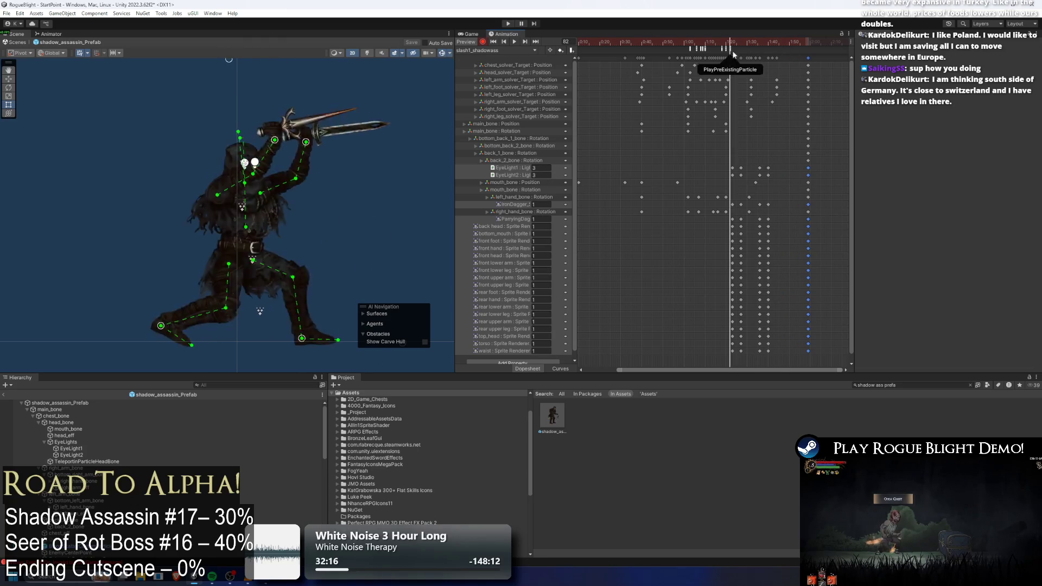
# - Enter Play mode, start a new game, and pause during the Shadow Assassin fight
pyautogui.click(506, 24)
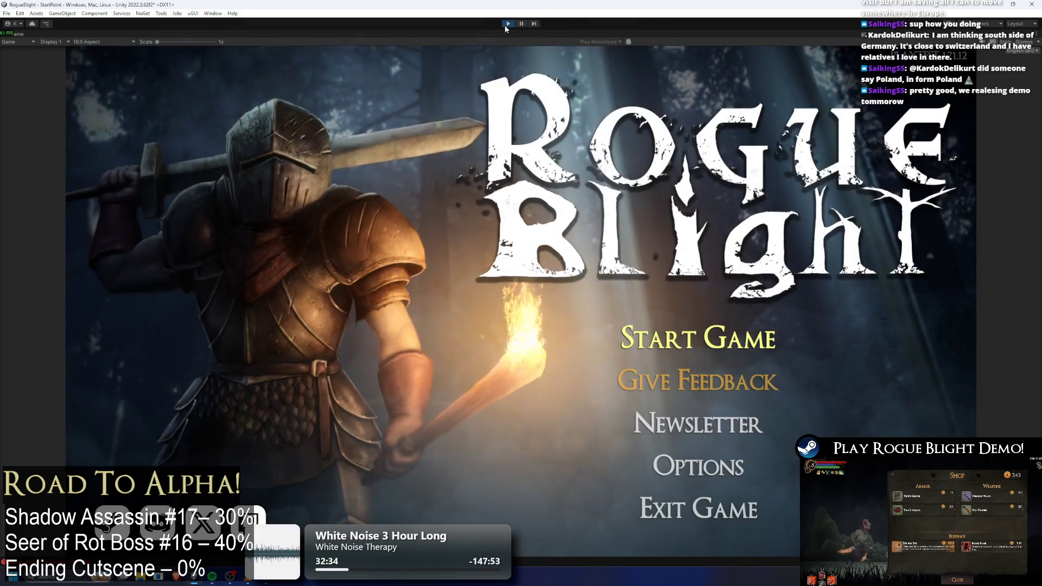
pyautogui.click(698, 337)
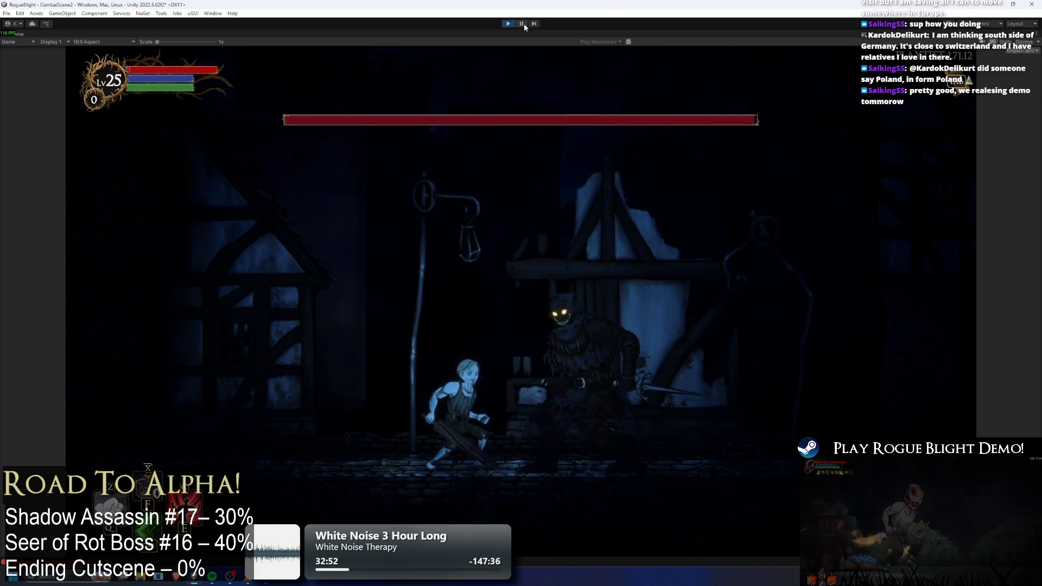
pyautogui.click(522, 24)
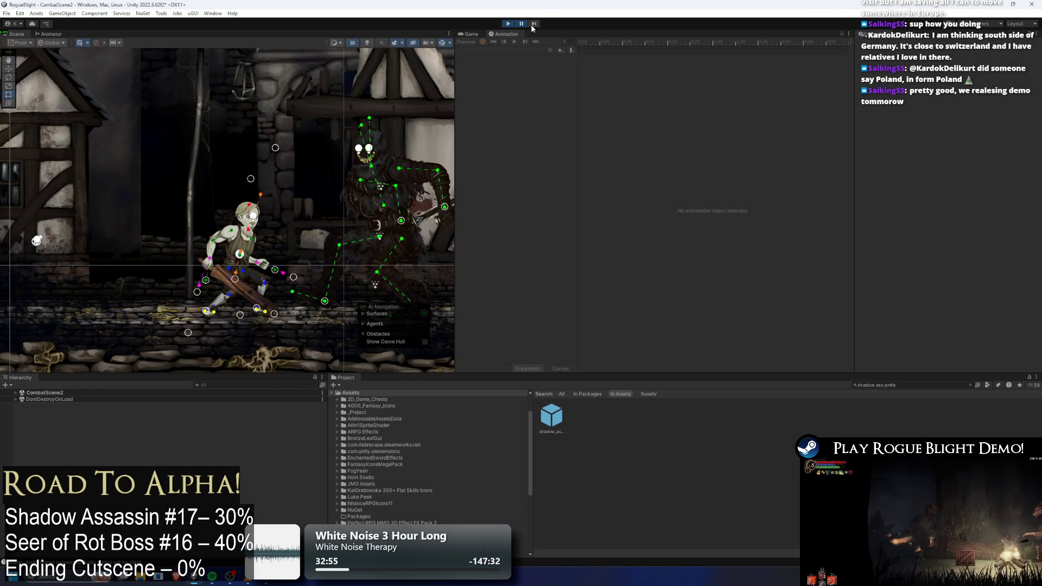
# - Step through the slash a dozen frames one at a time, then exit Play mode with Ctrl+P
pyautogui.click(532, 25)
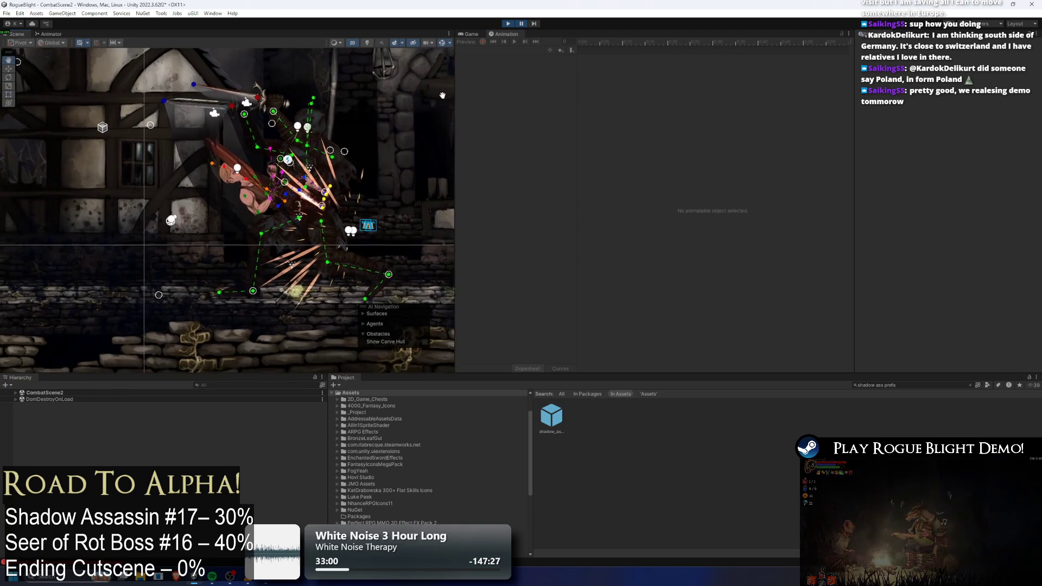
pyautogui.click(535, 25)
pyautogui.click(535, 25)
pyautogui.click(535, 24)
pyautogui.click(535, 25)
pyautogui.click(535, 25)
pyautogui.click(535, 25)
pyautogui.click(535, 25)
pyautogui.click(536, 24)
pyautogui.click(536, 25)
pyautogui.click(536, 26)
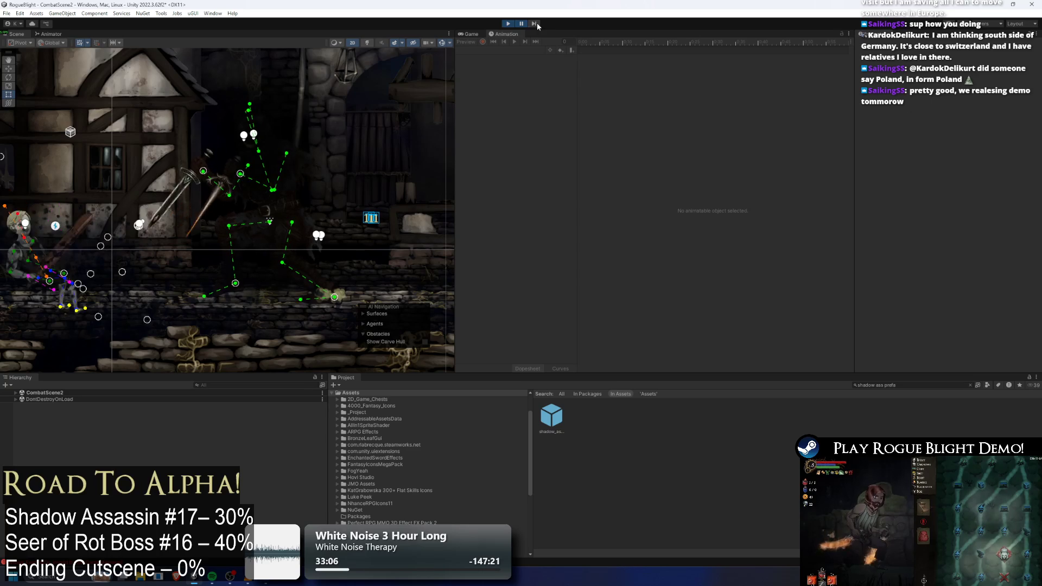
pyautogui.click(537, 26)
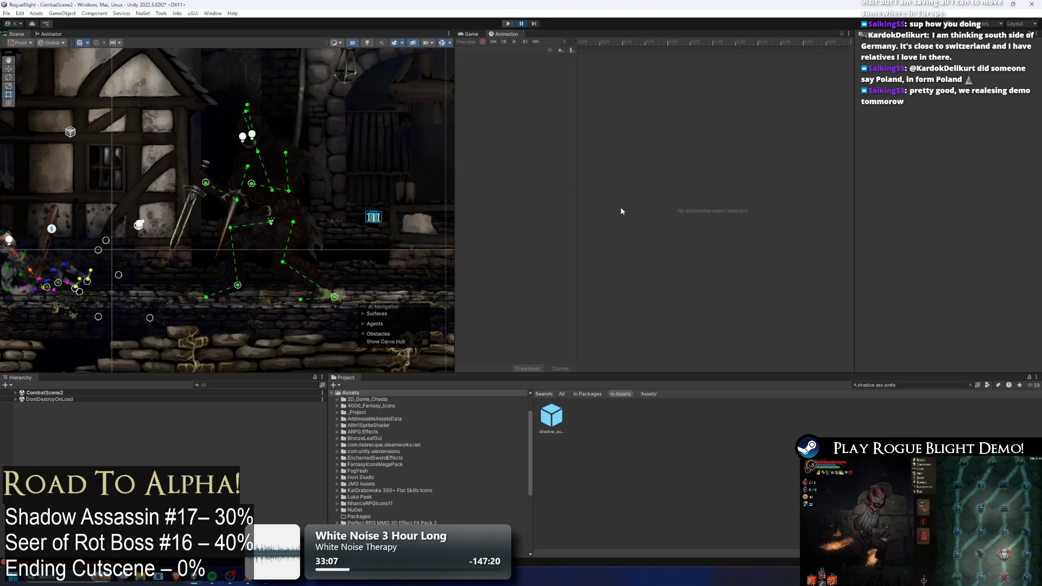
pyautogui.hotkey('ctrl', 'p')
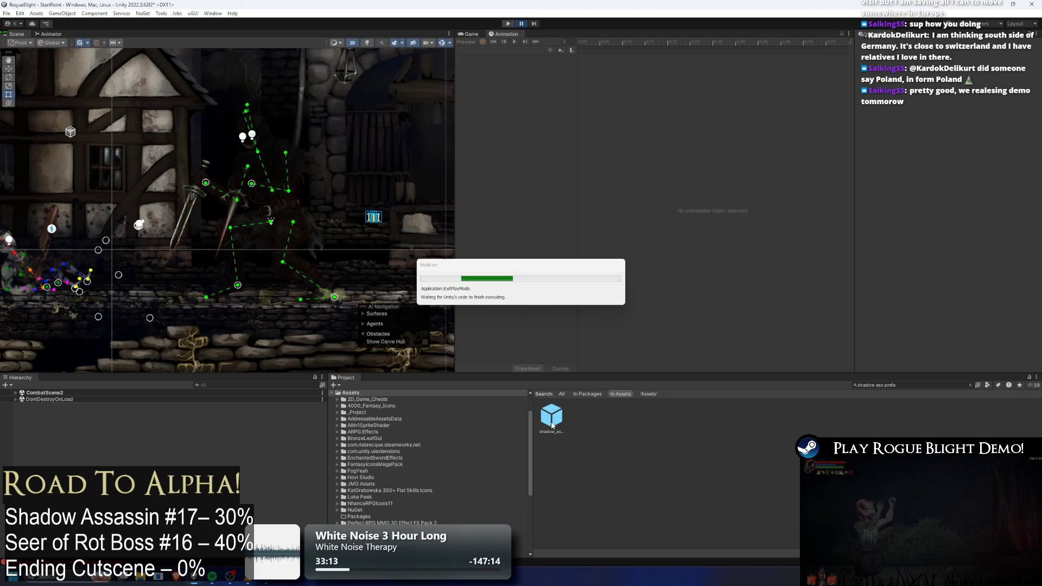
# - Open shadow_assassin_Prefab, load the slash1_shadowass clip, and scrub to frame 87
pyautogui.doubleClick(552, 418)
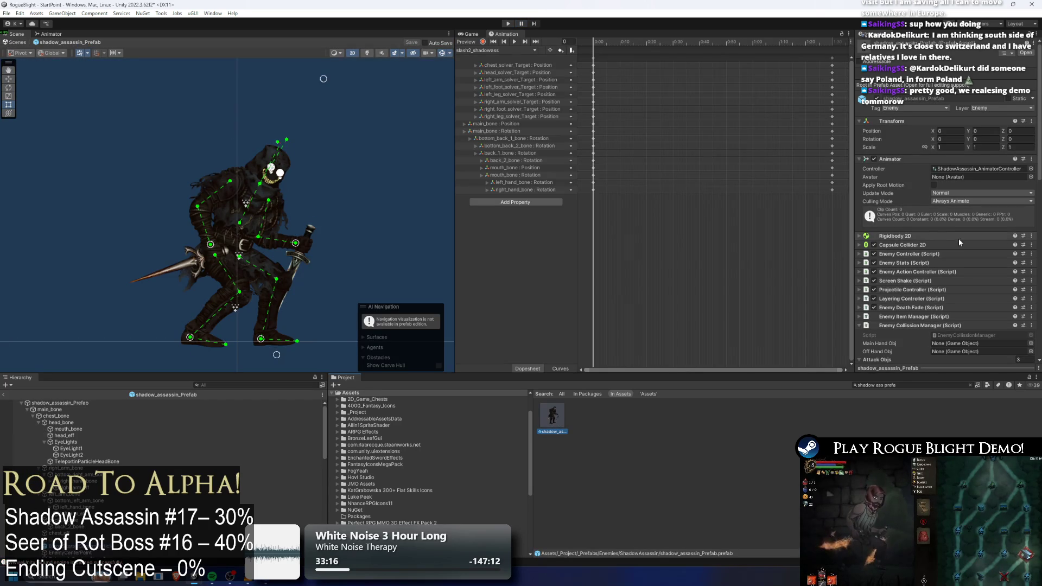
pyautogui.click(514, 51)
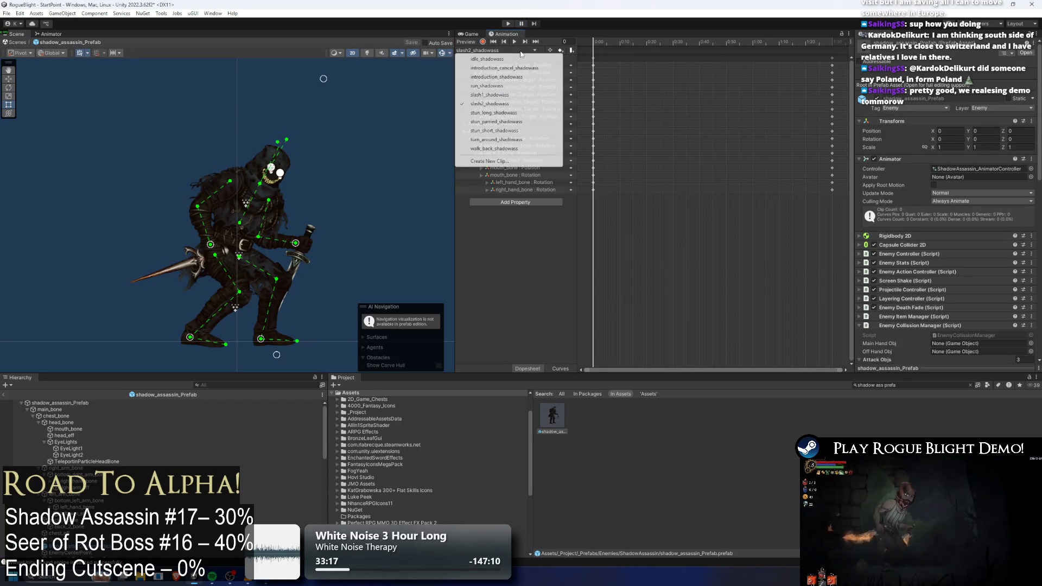
pyautogui.click(529, 96)
pyautogui.click(731, 44)
pyautogui.moveTo(735, 44); pyautogui.dragTo(761, 44)
# - Inspect the existing event at frame 83 and review the keys across frames 76–77
pyautogui.scroll(3, 793, 90)
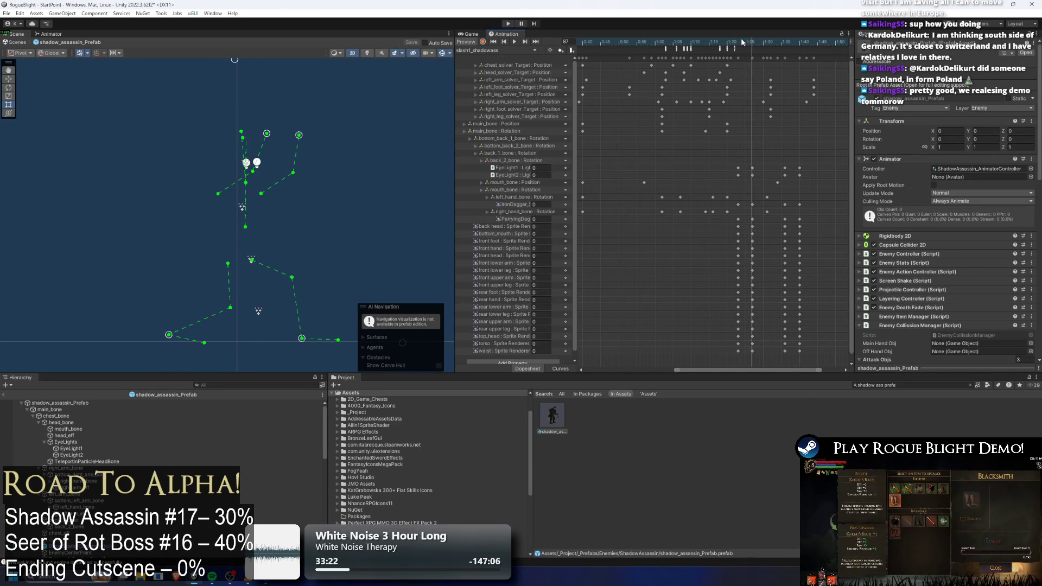
pyautogui.click(737, 42)
pyautogui.click(734, 48)
pyautogui.moveTo(737, 39); pyautogui.dragTo(715, 42)
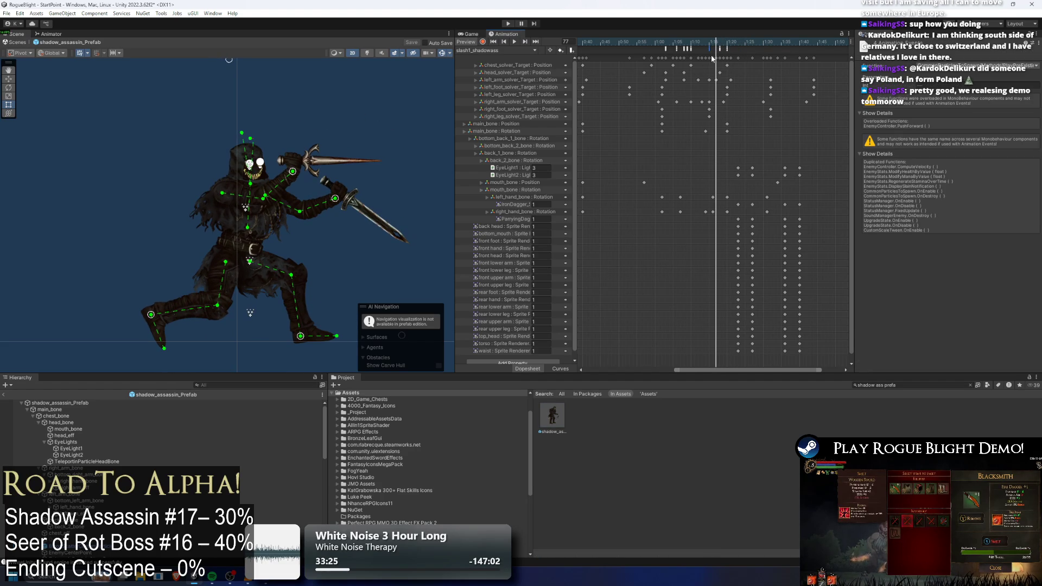
pyautogui.scroll(5, 738, 87)
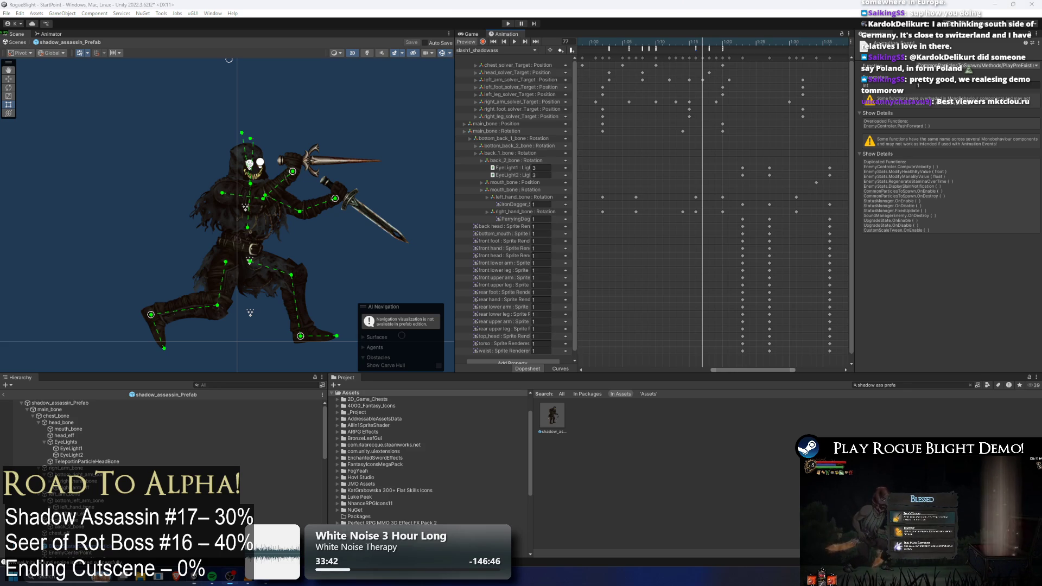
pyautogui.click(697, 43)
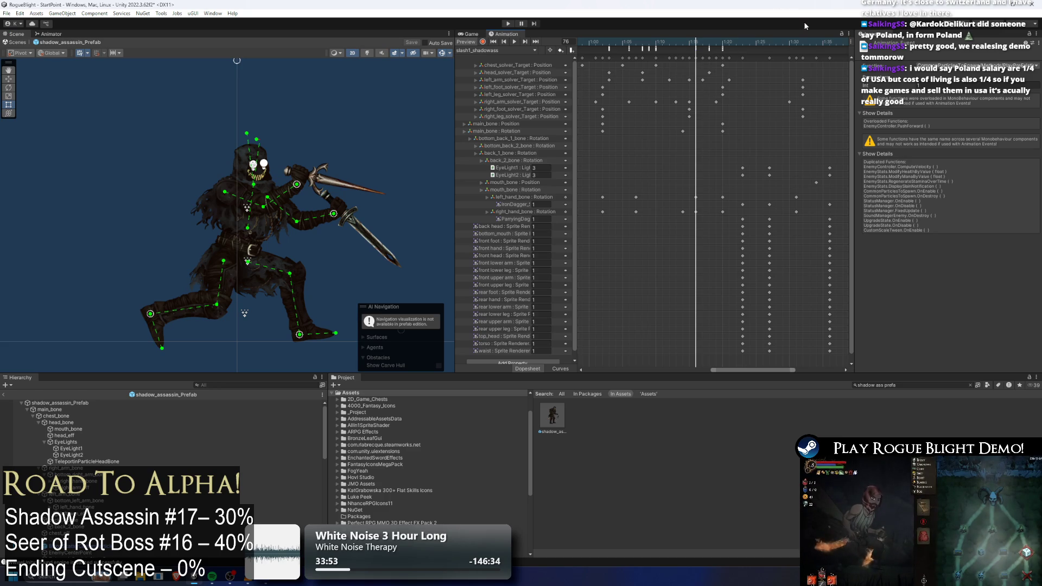
pyautogui.moveTo(704, 40); pyautogui.dragTo(735, 44)
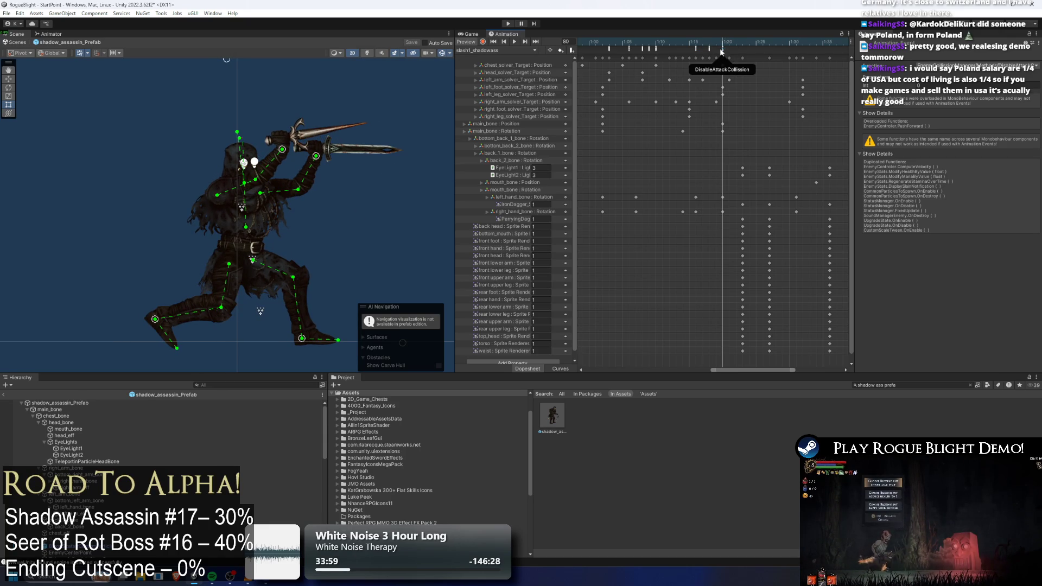
# - Review the PushForward, DisableAttackCollision, PlayPreExistingParticle and DisableAttackTrail events, then move to frame 85
pyautogui.click(723, 50)
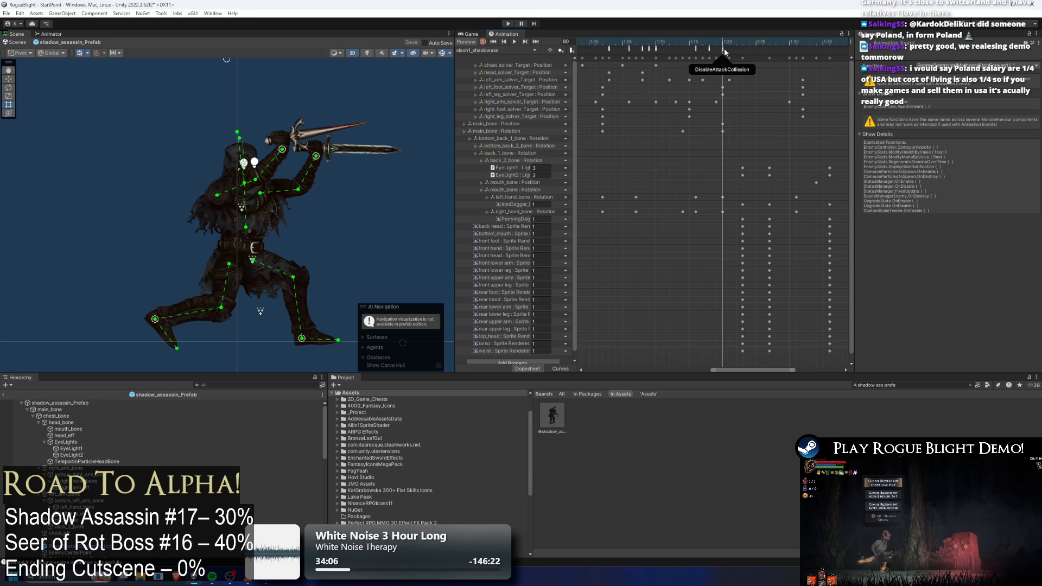
pyautogui.click(724, 48)
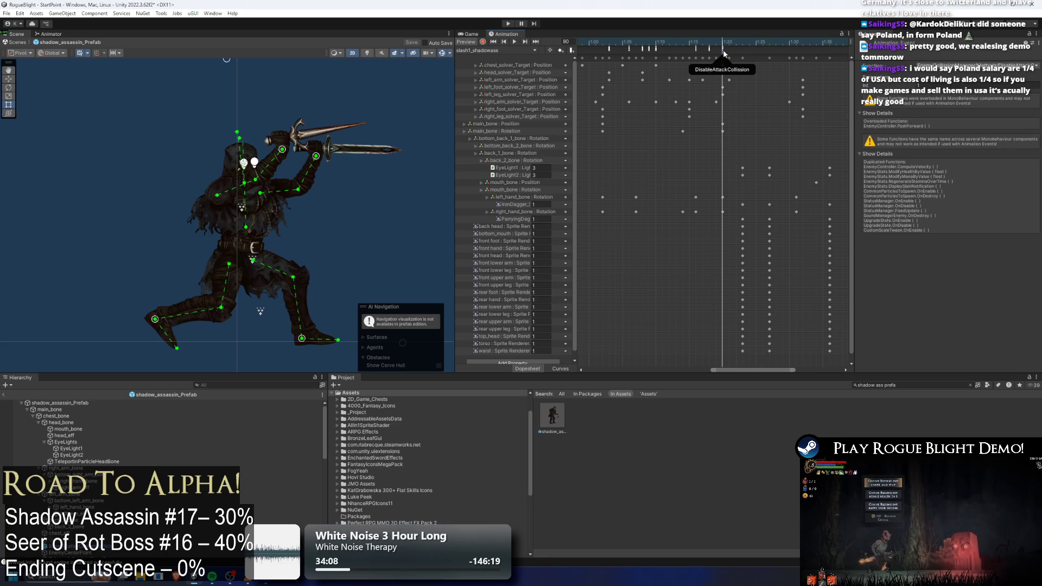
pyautogui.click(695, 48)
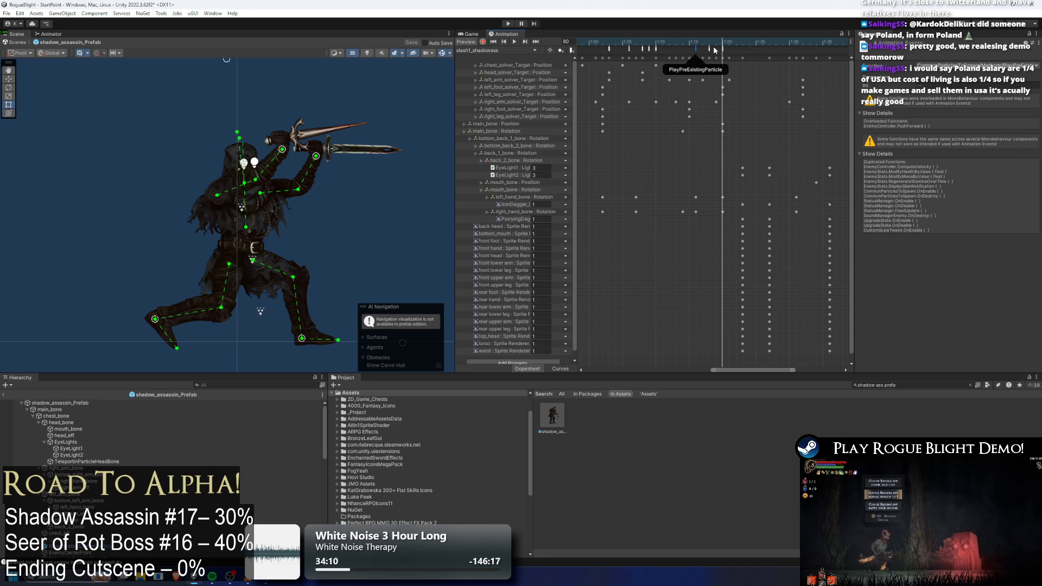
pyautogui.click(709, 48)
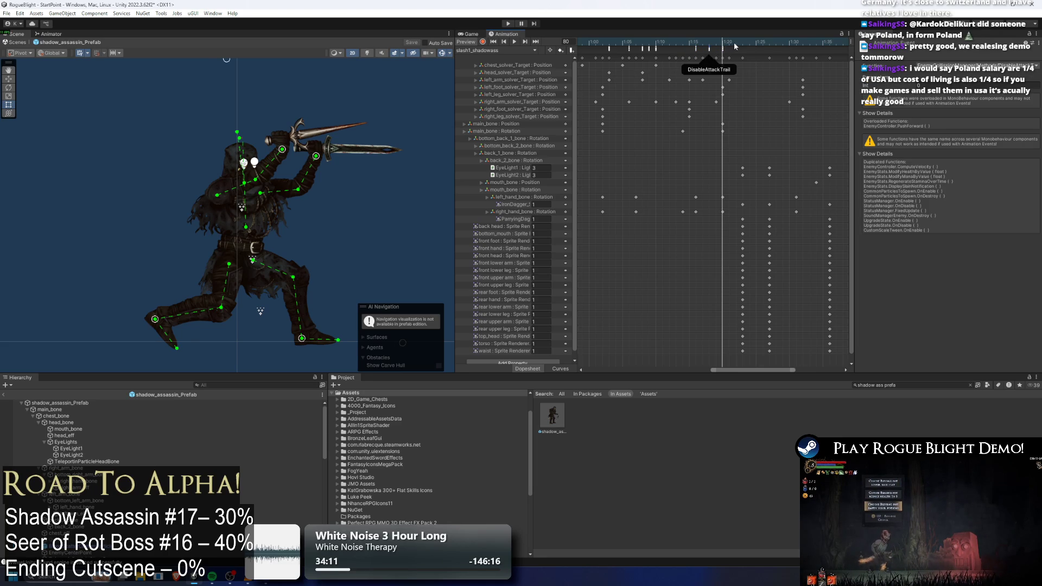
pyautogui.moveTo(741, 42); pyautogui.dragTo(769, 44)
# - Add an animation event at frame 87 calling ActionFinishing and launch Play mode to test
pyautogui.rightClick(771, 53)
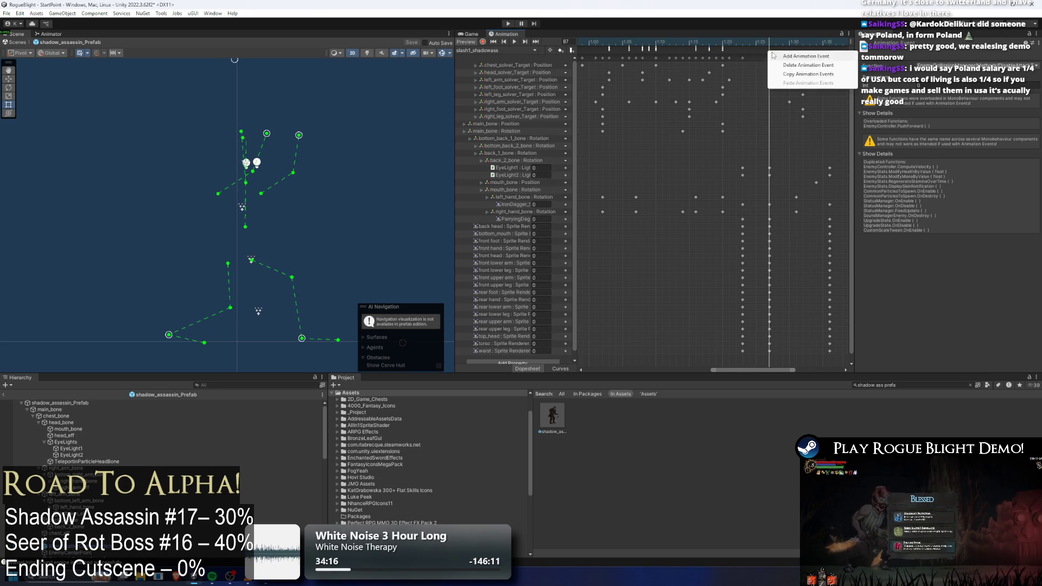
pyautogui.click(794, 55)
pyautogui.click(972, 66)
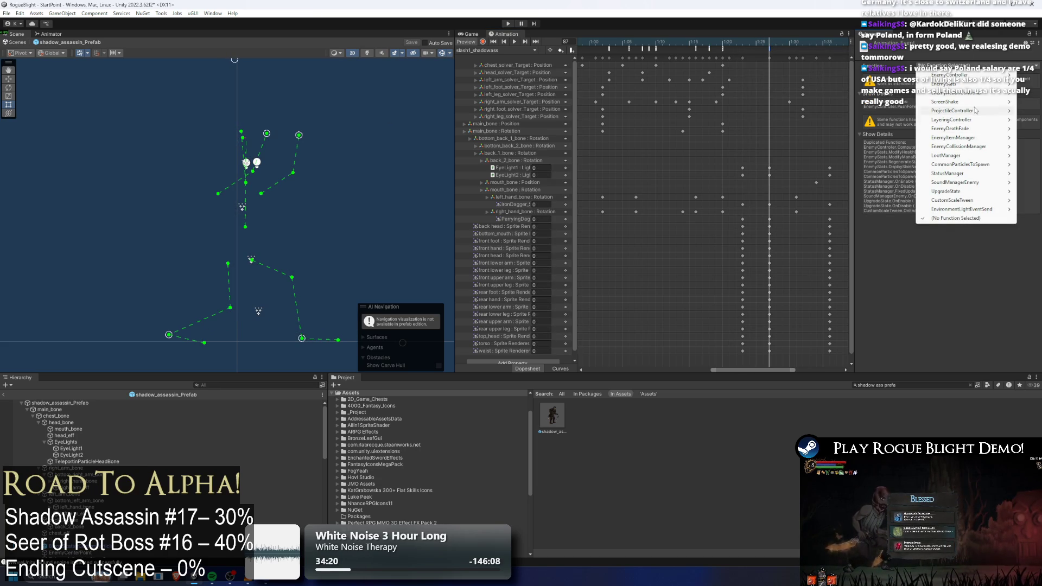
pyautogui.moveTo(887, 103)
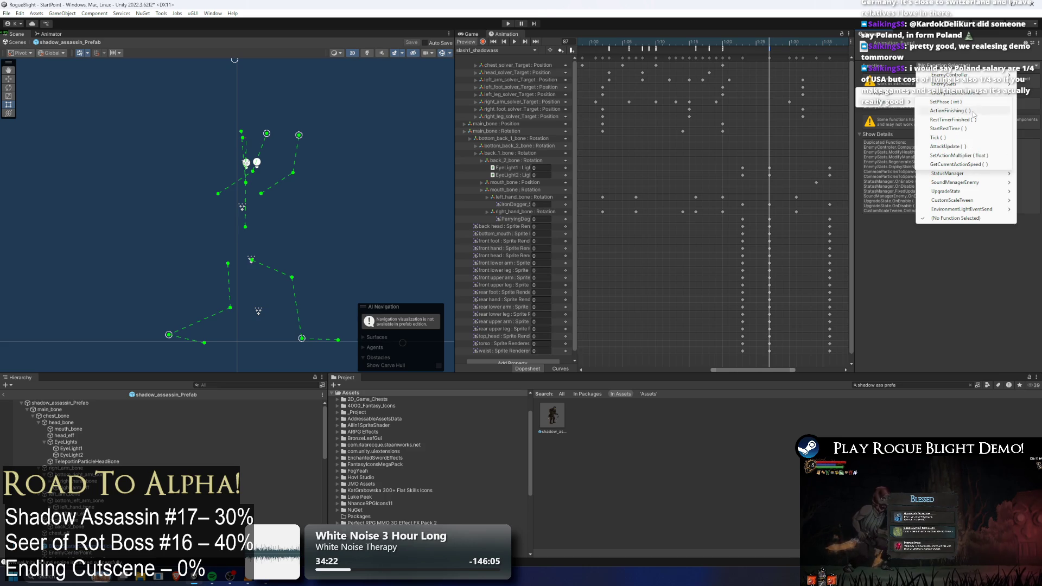
pyautogui.moveTo(949, 74)
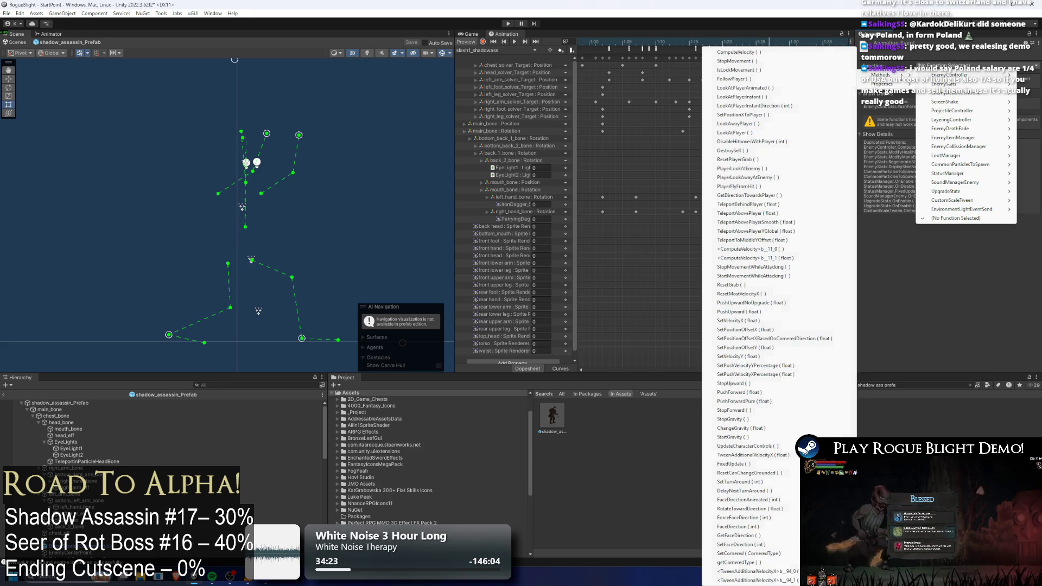
pyautogui.press('Down')
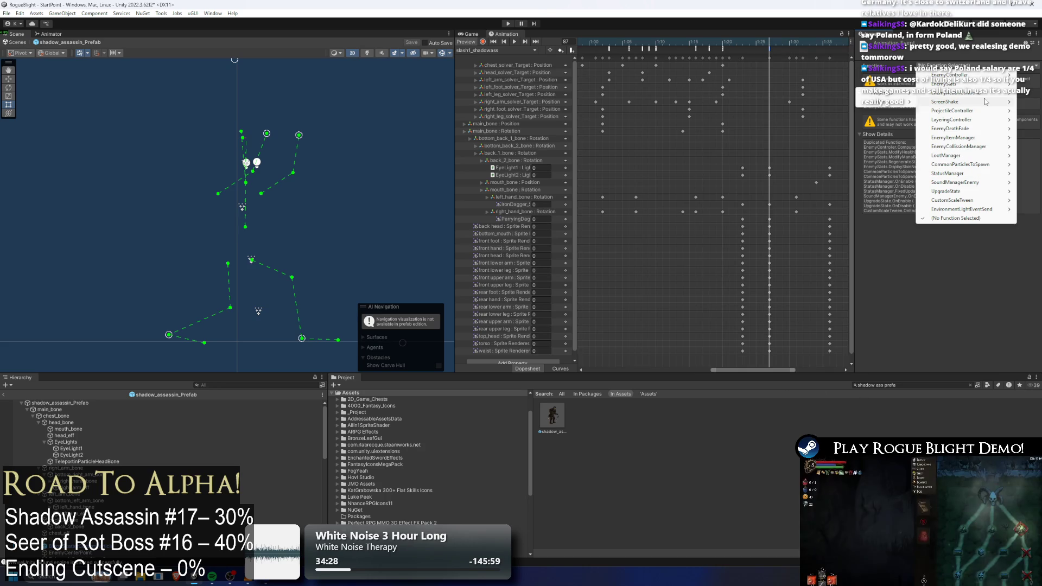
pyautogui.moveTo(958, 146)
pyautogui.moveTo(885, 155)
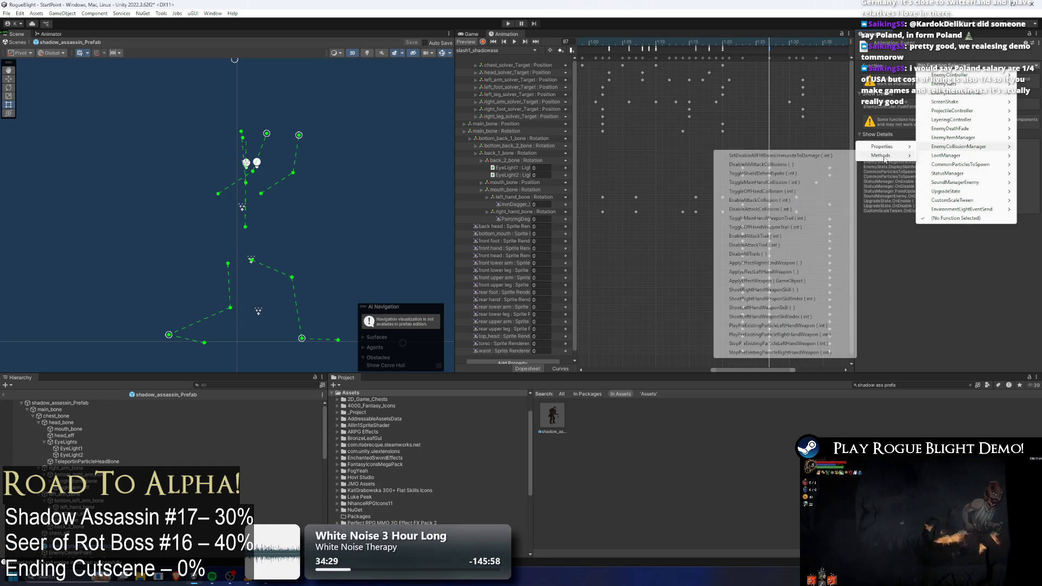
pyautogui.moveTo(955, 111)
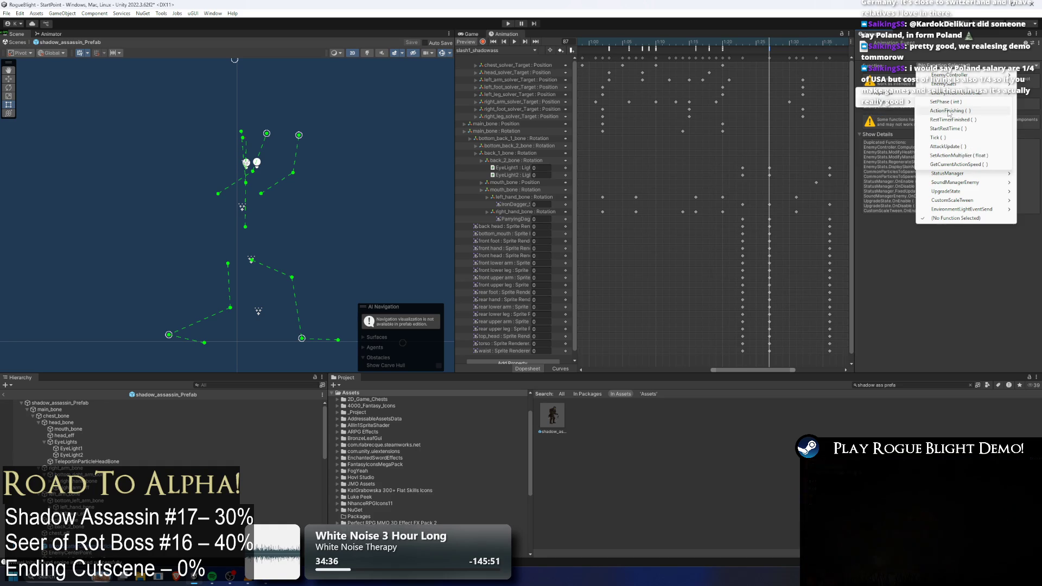
pyautogui.click(949, 111)
pyautogui.click(775, 42)
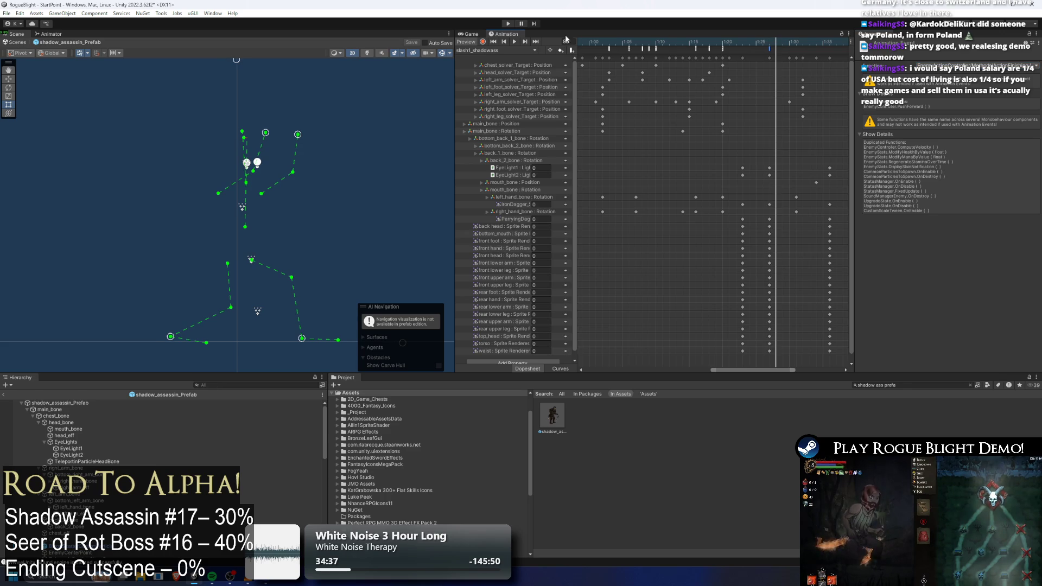
pyautogui.click(508, 23)
pyautogui.press('Escape')
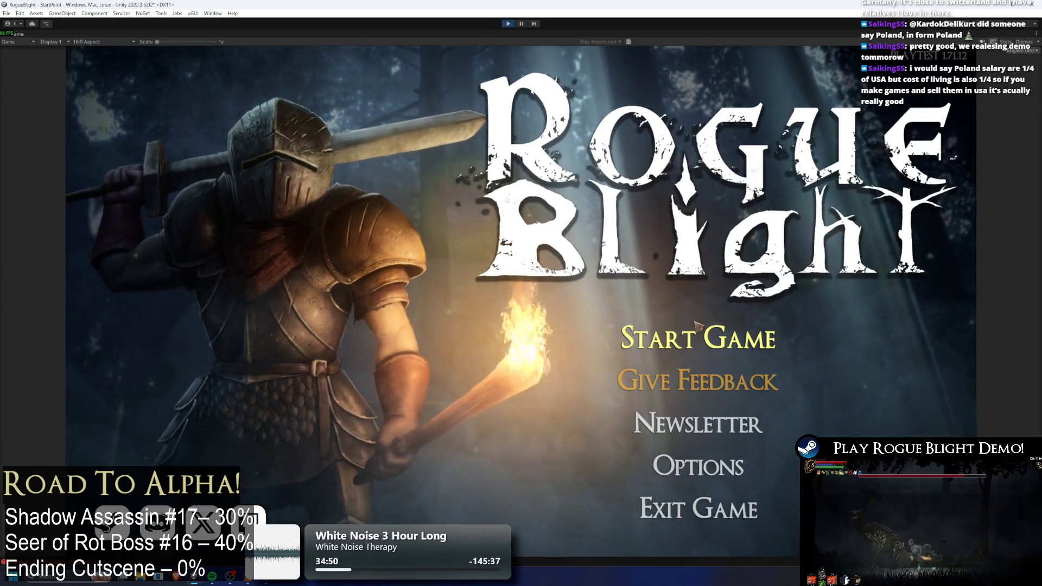
# - Start the game from the second save slot, engage the boss, and pause mid-fight
pyautogui.click(696, 332)
pyautogui.click(753, 306)
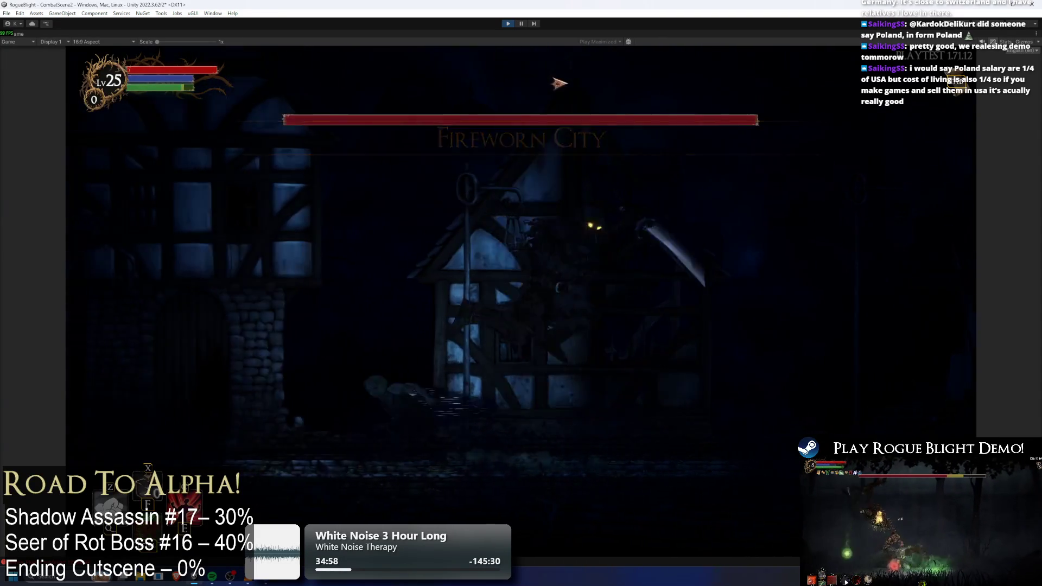
pyautogui.click(728, 279)
pyautogui.press('space')
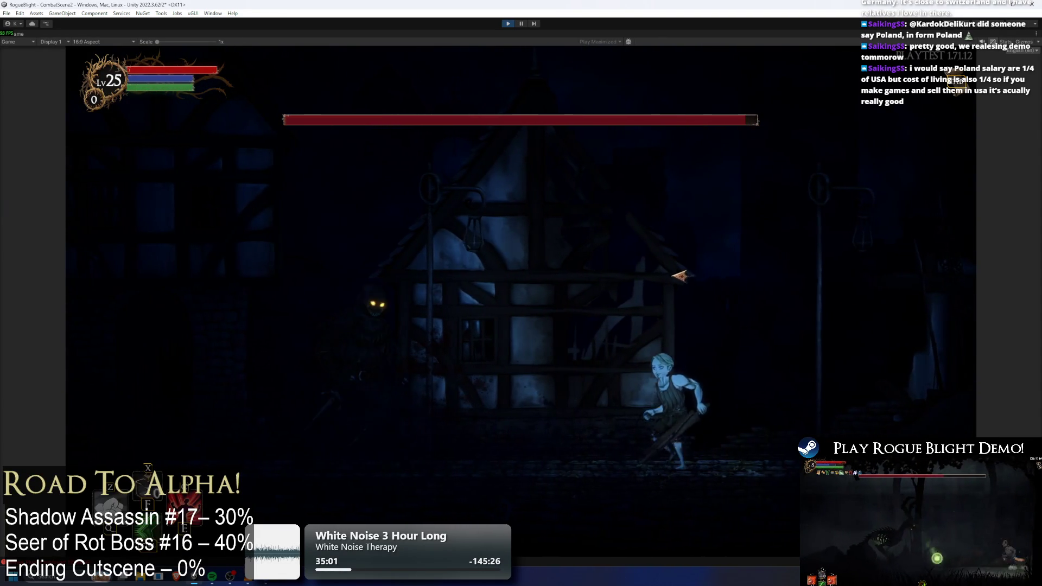
pyautogui.click(522, 24)
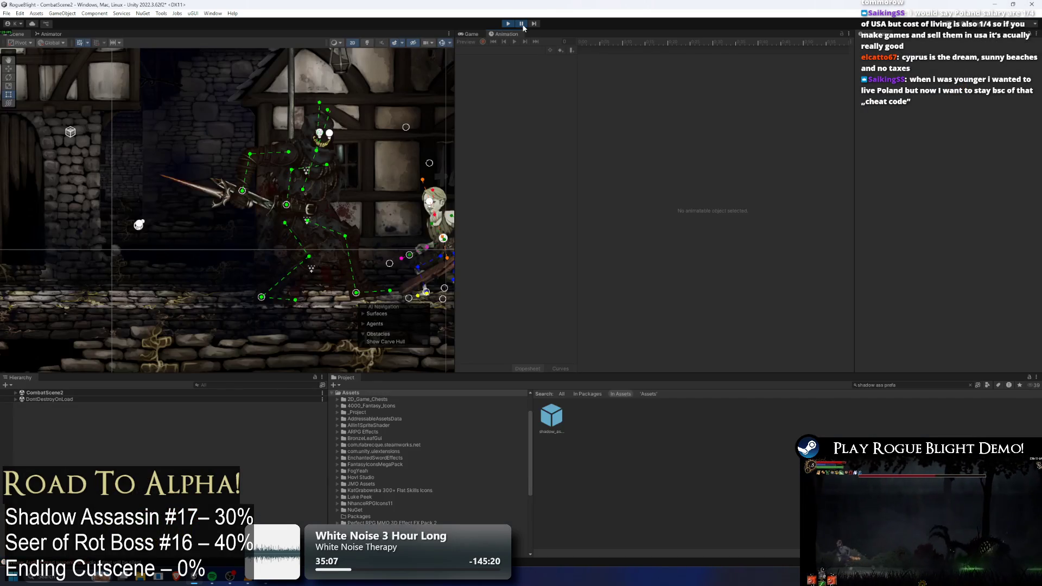
# - Frame the Shadow Assassin in the Scene view and step through its slash about twenty frames
pyautogui.moveTo(319, 121); pyautogui.dragTo(121, 120)
pyautogui.click(535, 24)
pyautogui.click(535, 23)
pyautogui.click(535, 23)
pyautogui.click(535, 23)
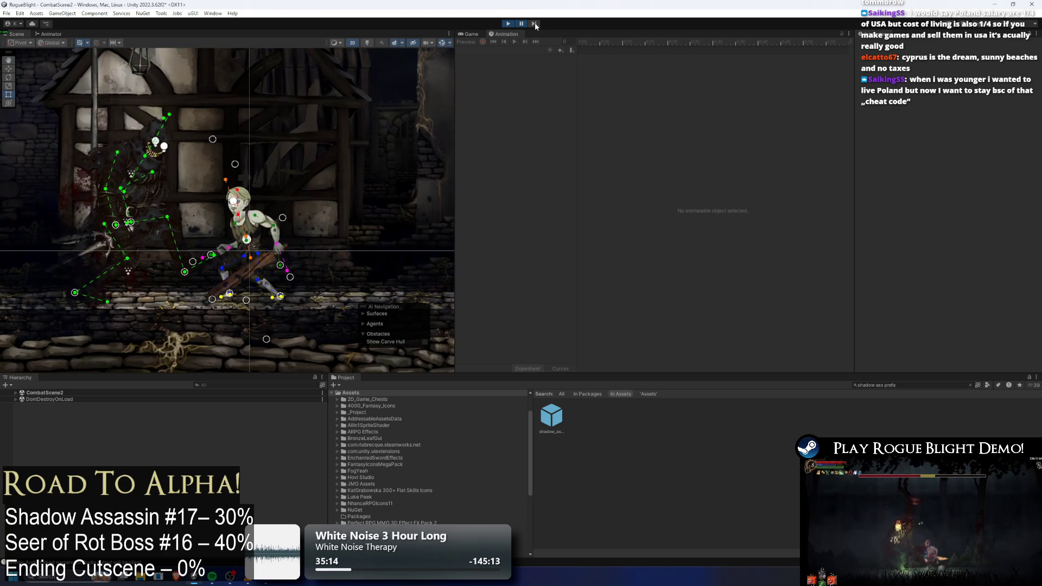
pyautogui.click(536, 24)
pyautogui.click(536, 24)
pyautogui.click(535, 23)
pyautogui.click(535, 24)
pyautogui.click(535, 24)
pyautogui.click(536, 23)
pyautogui.click(535, 24)
pyautogui.click(535, 24)
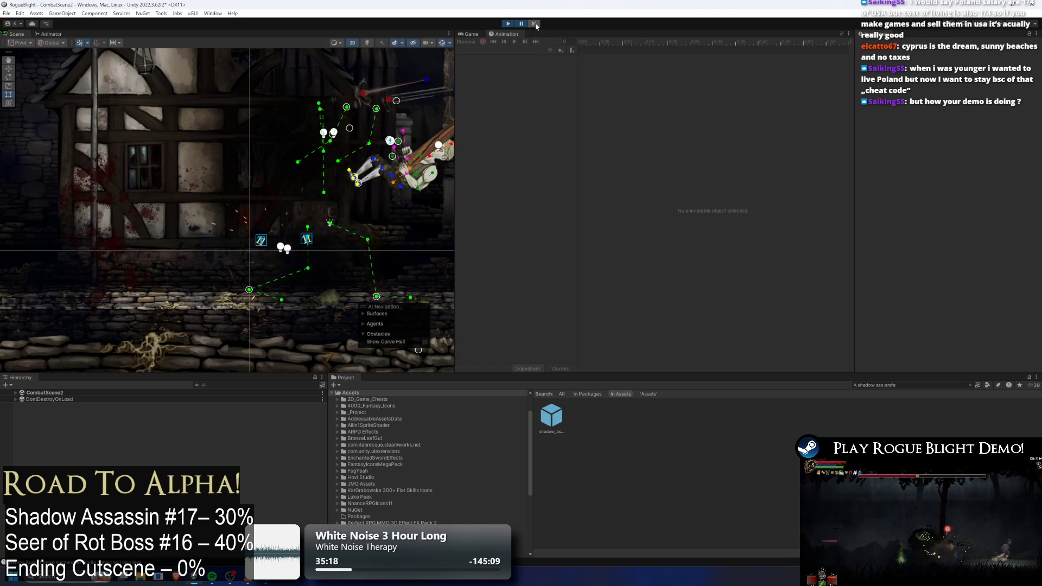
pyautogui.click(535, 24)
pyautogui.click(536, 24)
pyautogui.click(535, 23)
pyautogui.click(535, 24)
pyautogui.click(536, 24)
pyautogui.click(535, 24)
pyautogui.click(535, 23)
pyautogui.click(535, 24)
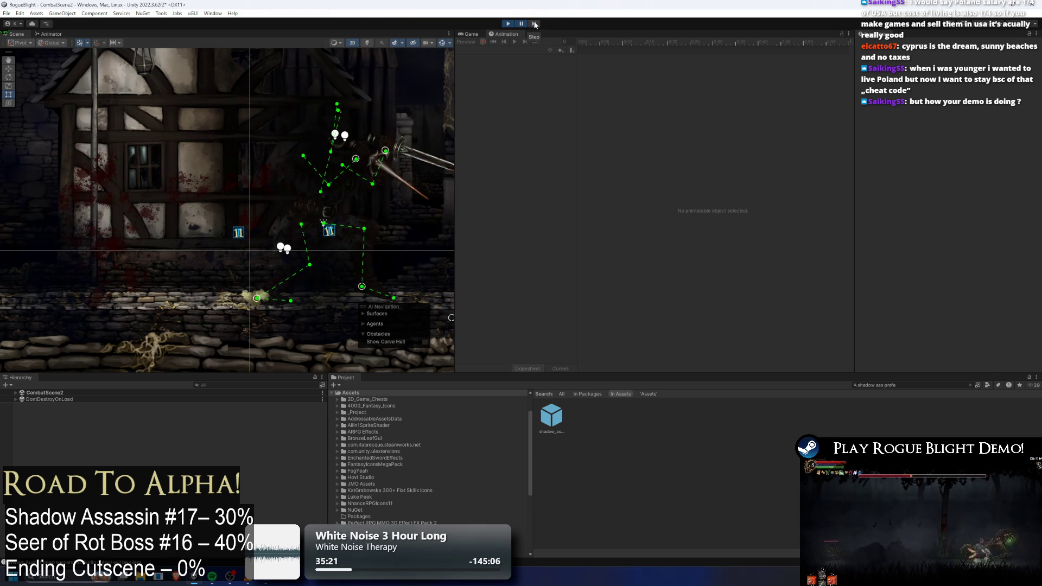
pyautogui.click(535, 24)
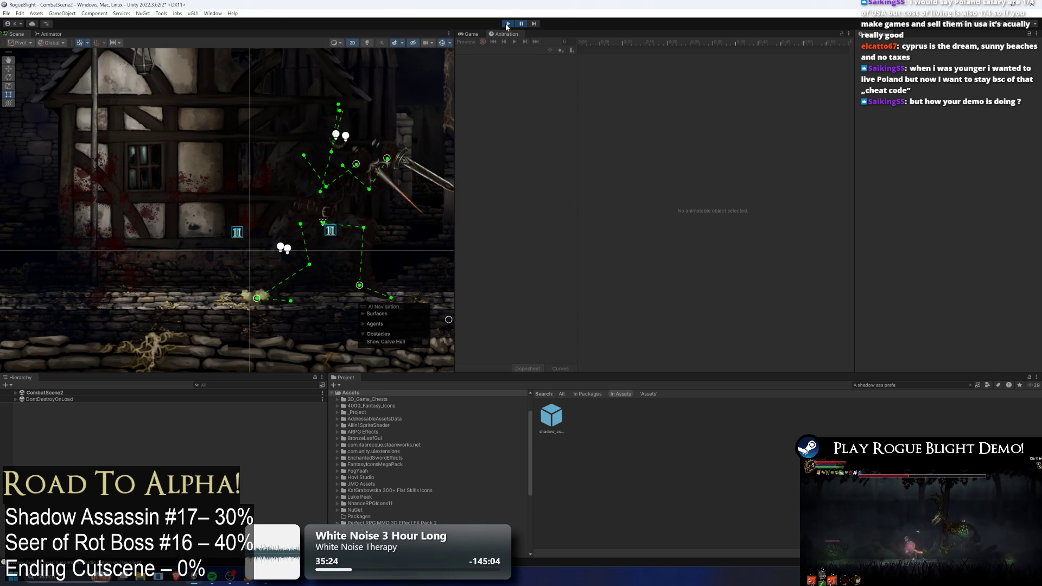
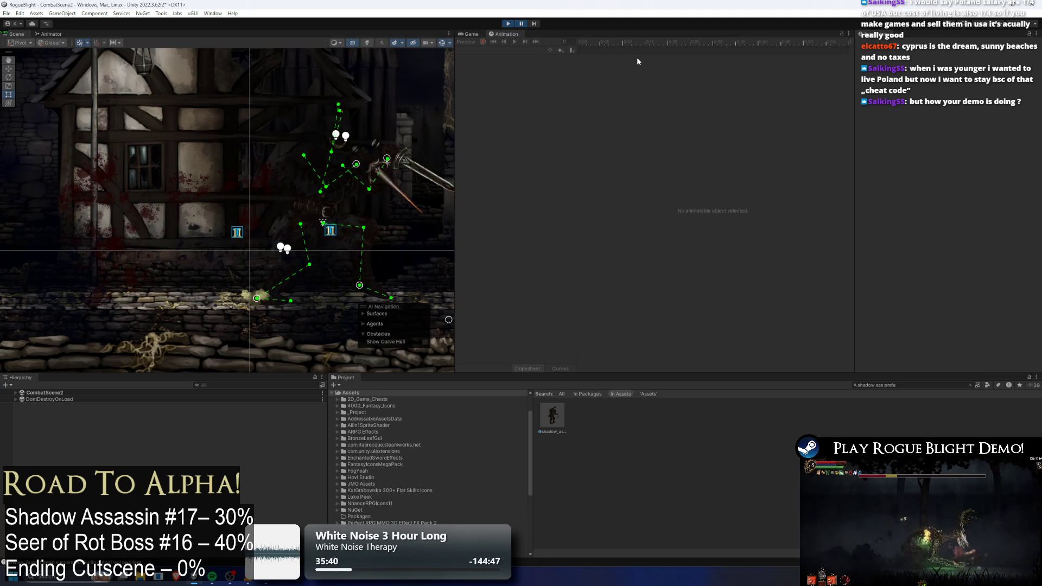
# - Stop play mode, open the shadow_assassin prefab, and load its slash1_shadowass clip
pyautogui.click(509, 24)
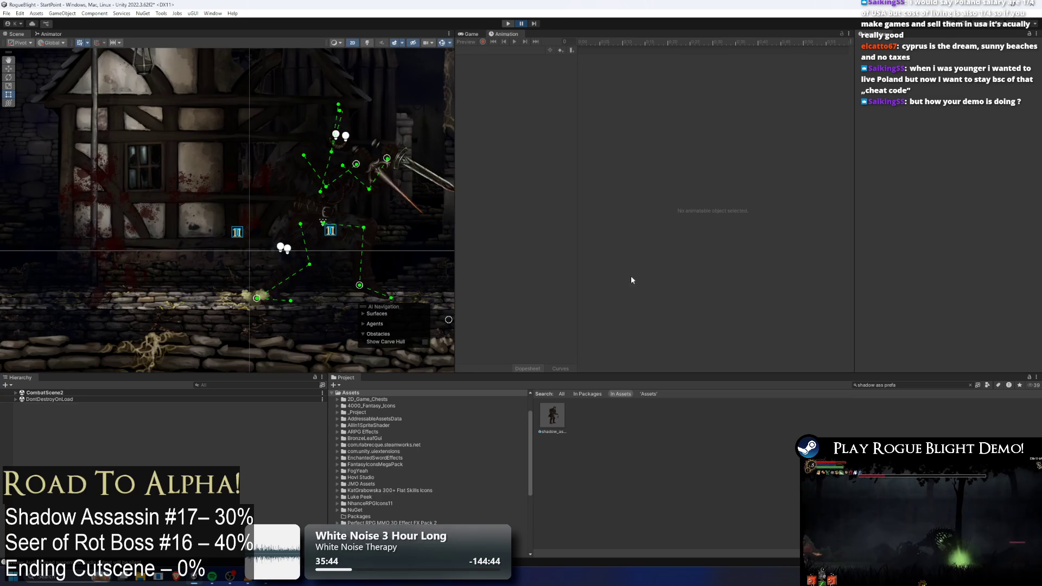
pyautogui.doubleClick(552, 415)
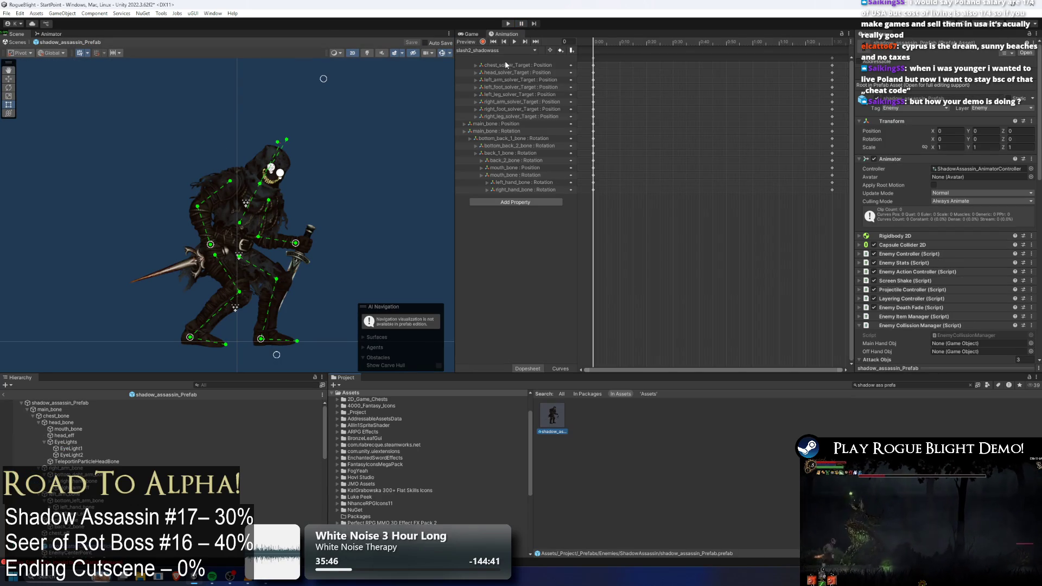
pyautogui.click(495, 50)
pyautogui.click(534, 79)
# - Scrub frames 77–86 and inspect the DisableAttackCollision and neighbouring animation events
pyautogui.click(672, 45)
pyautogui.moveTo(674, 48)
pyautogui.mouseDown()
pyautogui.moveTo(767, 43)
pyautogui.moveTo(728, 43)
pyautogui.mouseUp()
pyautogui.scroll(5, 767, 44)
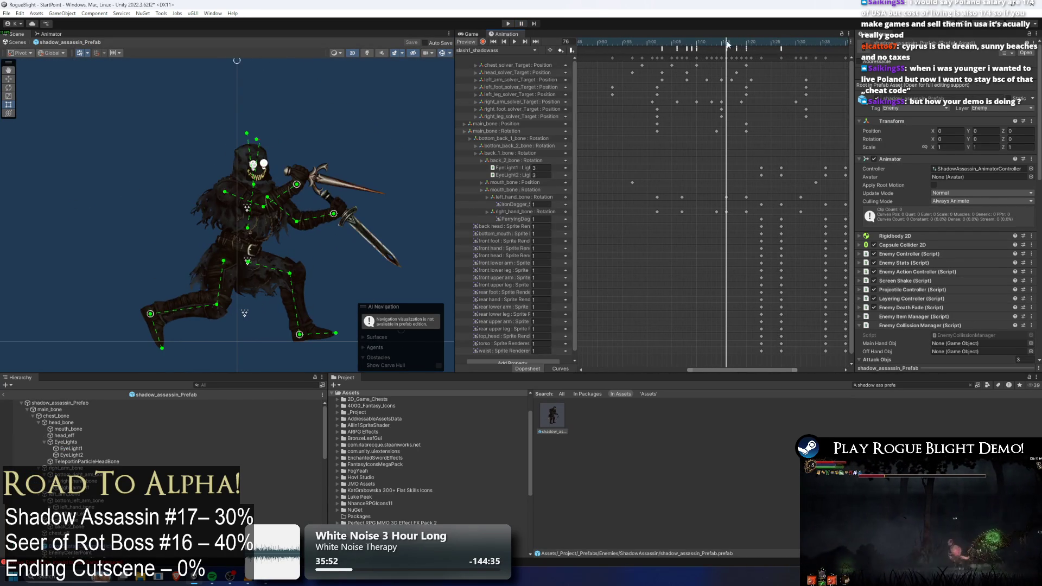
pyautogui.scroll(3, 733, 49)
pyautogui.click(739, 48)
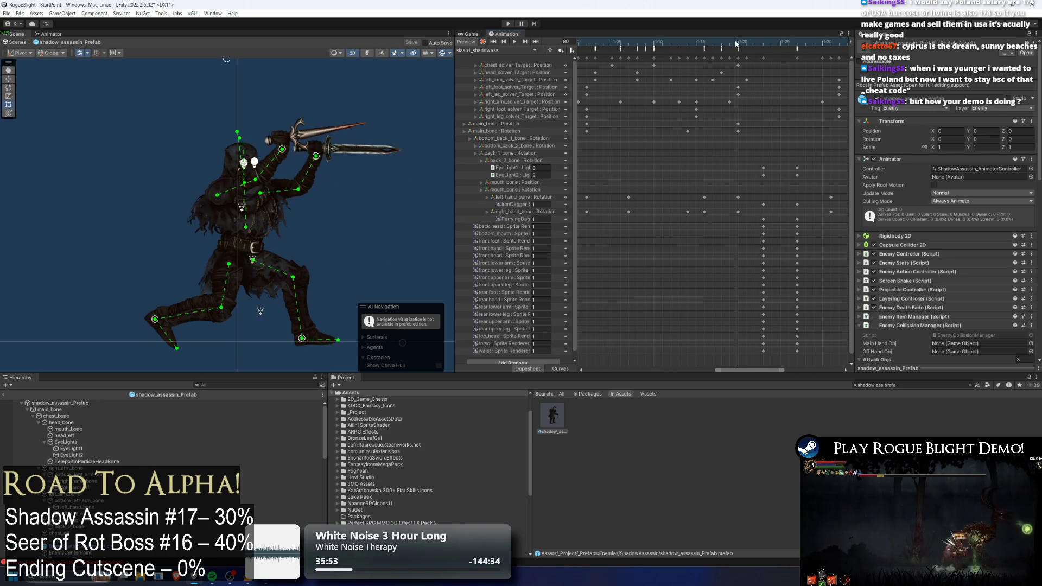
pyautogui.click(738, 49)
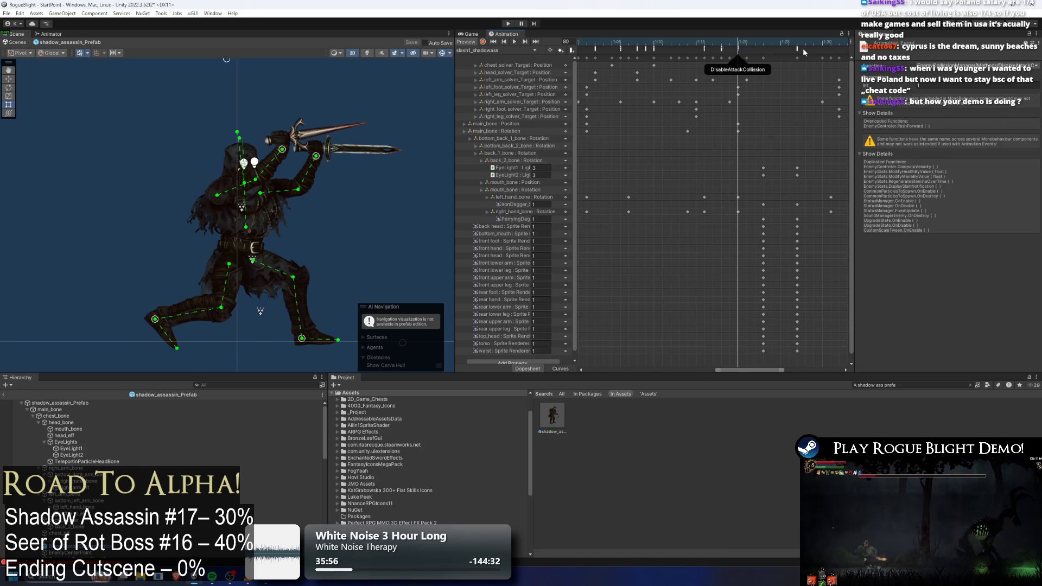
pyautogui.click(797, 49)
pyautogui.moveTo(801, 46); pyautogui.dragTo(765, 48)
pyautogui.click(738, 49)
pyautogui.click(739, 43)
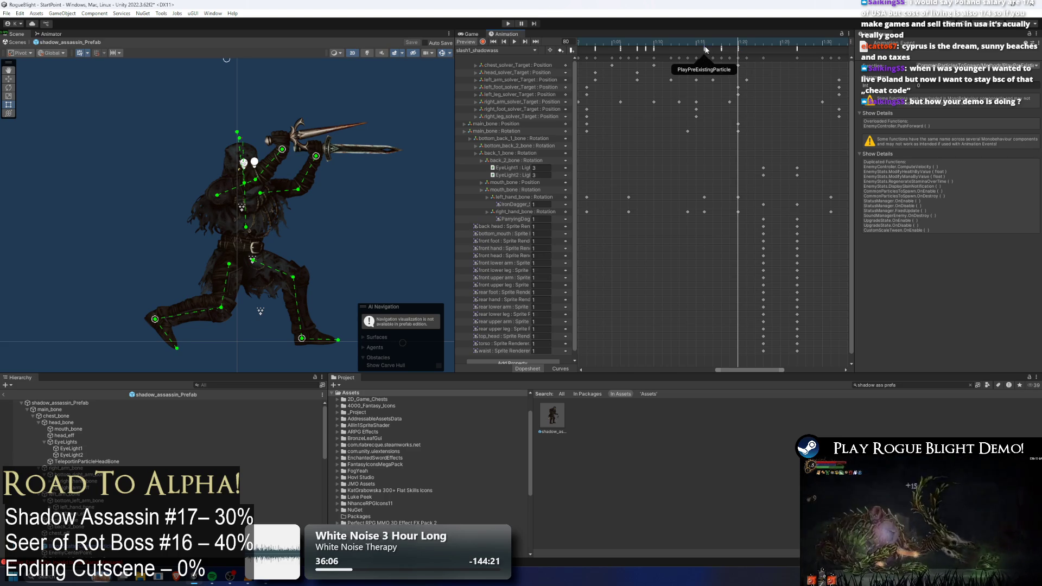
pyautogui.moveTo(706, 48)
pyautogui.mouseDown()
pyautogui.moveTo(694, 48)
pyautogui.moveTo(715, 46)
pyautogui.mouseUp()
pyautogui.press('.')
pyautogui.press('.')
pyautogui.press('.')
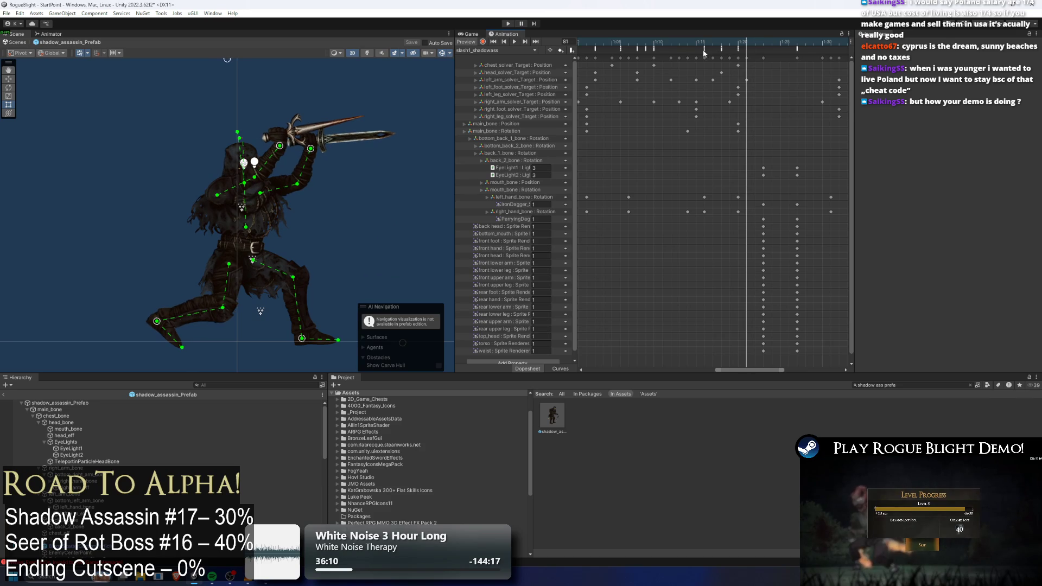
# - Inspect the PlayPreExistingParticle event and scrub the clip between frames 80 and 84
pyautogui.click(704, 54)
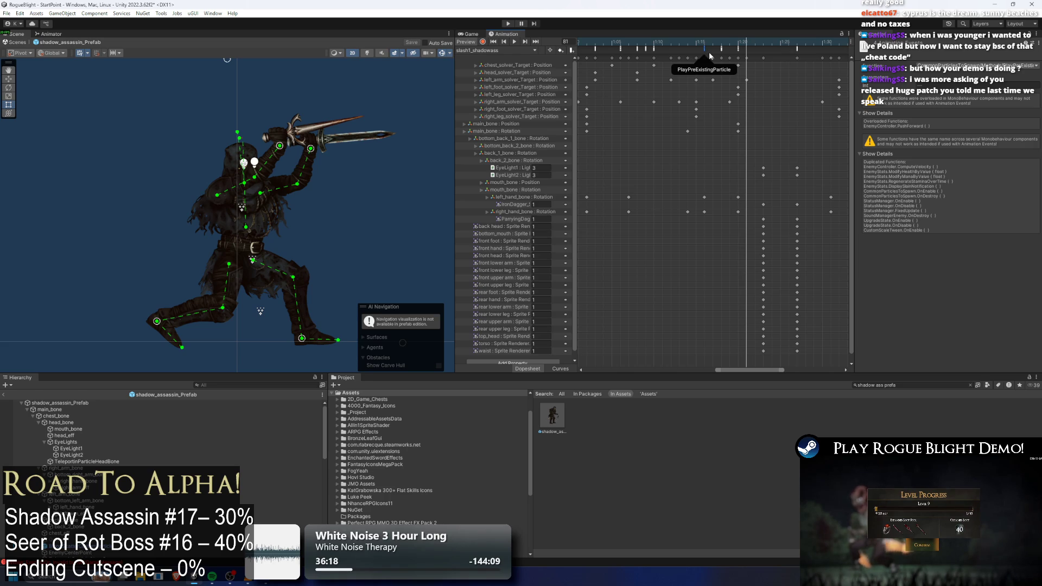
pyautogui.moveTo(696, 42)
pyautogui.mouseDown()
pyautogui.moveTo(767, 38)
pyautogui.moveTo(711, 50)
pyautogui.moveTo(730, 39)
pyautogui.moveTo(814, 52)
pyautogui.moveTo(661, 64)
pyautogui.moveTo(813, 60)
pyautogui.mouseUp()
pyautogui.scroll(-2, 777, 51)
pyautogui.moveTo(739, 42)
pyautogui.mouseDown()
pyautogui.moveTo(810, 47)
pyautogui.moveTo(740, 55)
pyautogui.moveTo(757, 61)
pyautogui.mouseUp()
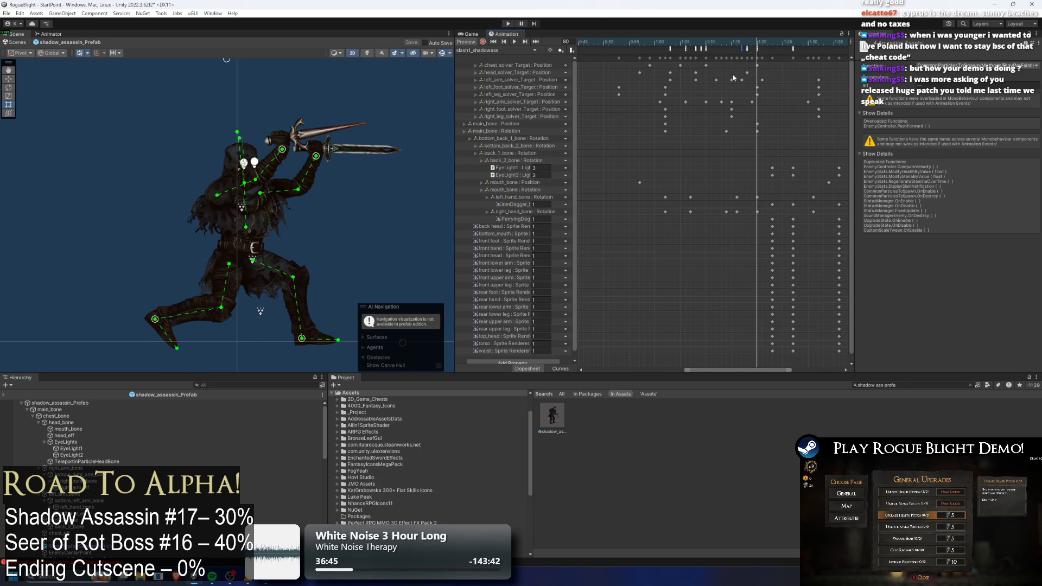
# - Scroll the Hierarchy and select the shadow_assassin_Prefab root object
pyautogui.scroll(-2, 95, 438)
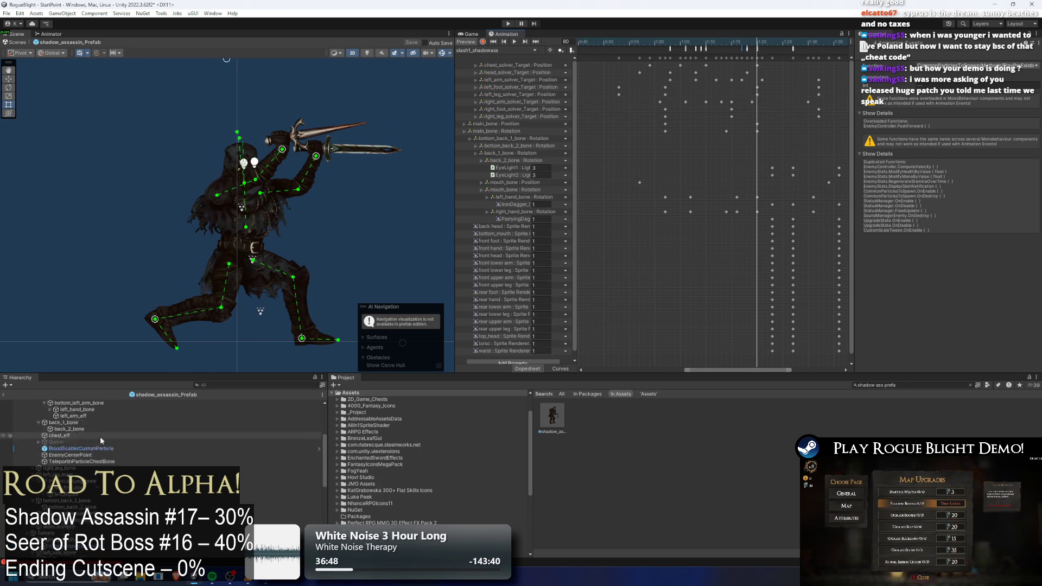
pyautogui.scroll(-4, 96, 434)
pyautogui.scroll(-3, 78, 435)
pyautogui.scroll(10, 78, 431)
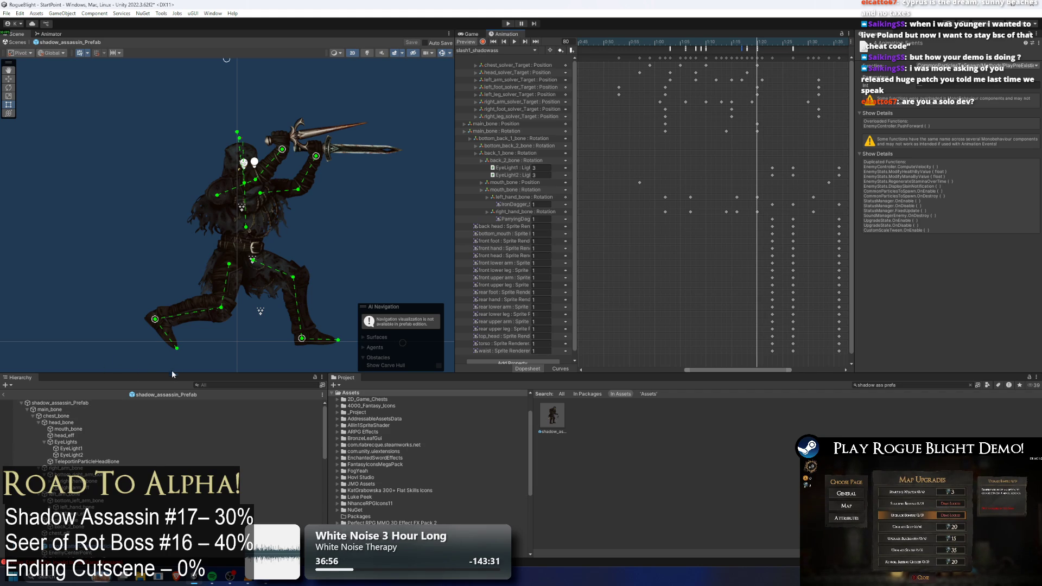
pyautogui.click(70, 402)
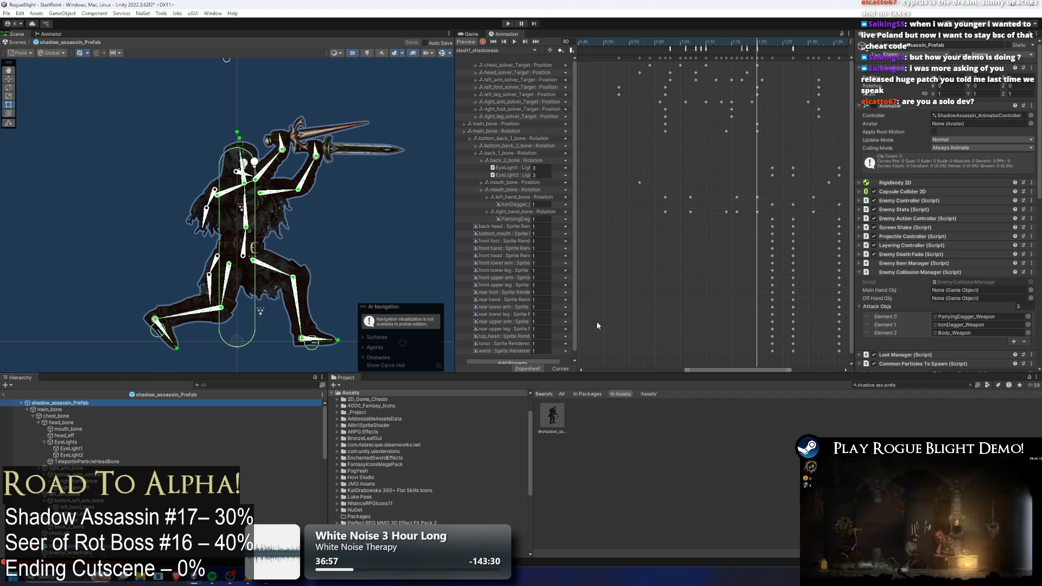
# - Toggle the Enemy Collision Manager and Common Particles To Spawn sections in the Inspector
pyautogui.click(935, 273)
pyautogui.click(936, 273)
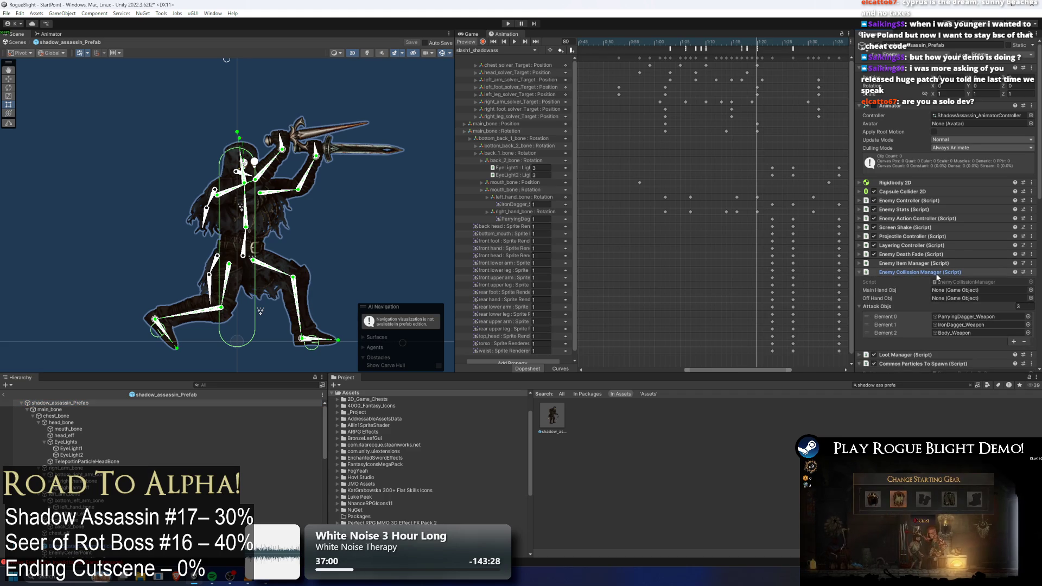
pyautogui.click(936, 273)
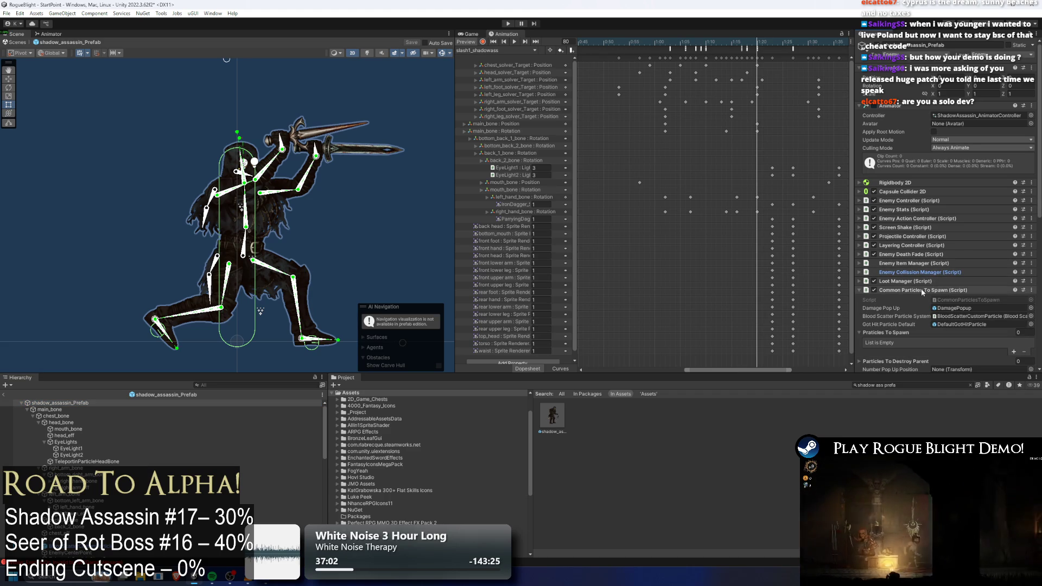
pyautogui.click(921, 290)
pyautogui.click(920, 292)
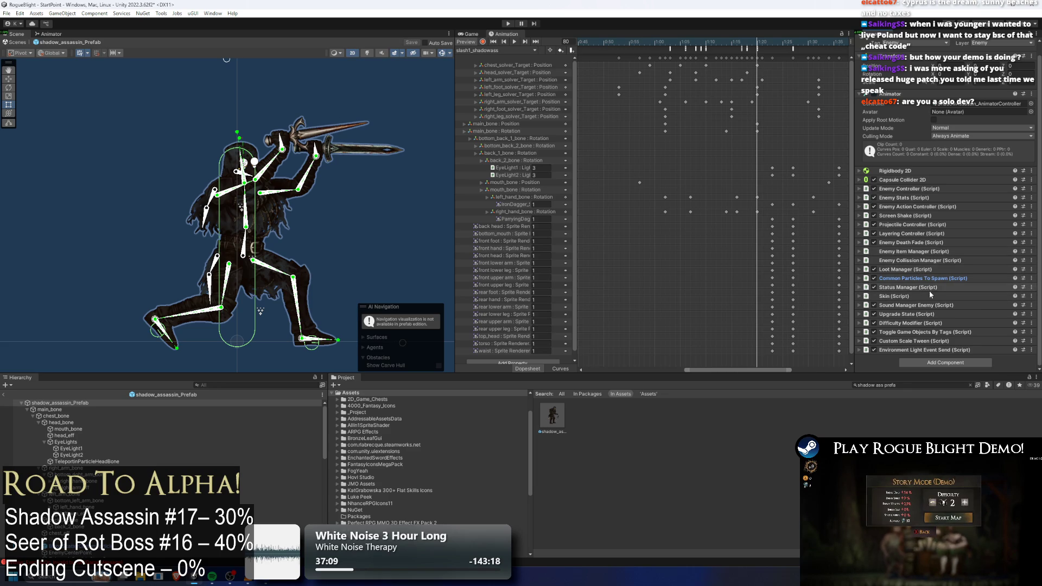
# - Preview the slash animation around frames 79–97 and trial-select sprite key columns
pyautogui.moveTo(753, 41)
pyautogui.mouseDown()
pyautogui.moveTo(736, 42)
pyautogui.moveTo(807, 49)
pyautogui.moveTo(721, 47)
pyautogui.moveTo(801, 63)
pyautogui.moveTo(784, 76)
pyautogui.moveTo(799, 90)
pyautogui.mouseUp()
pyautogui.press(',')
pyautogui.press(',')
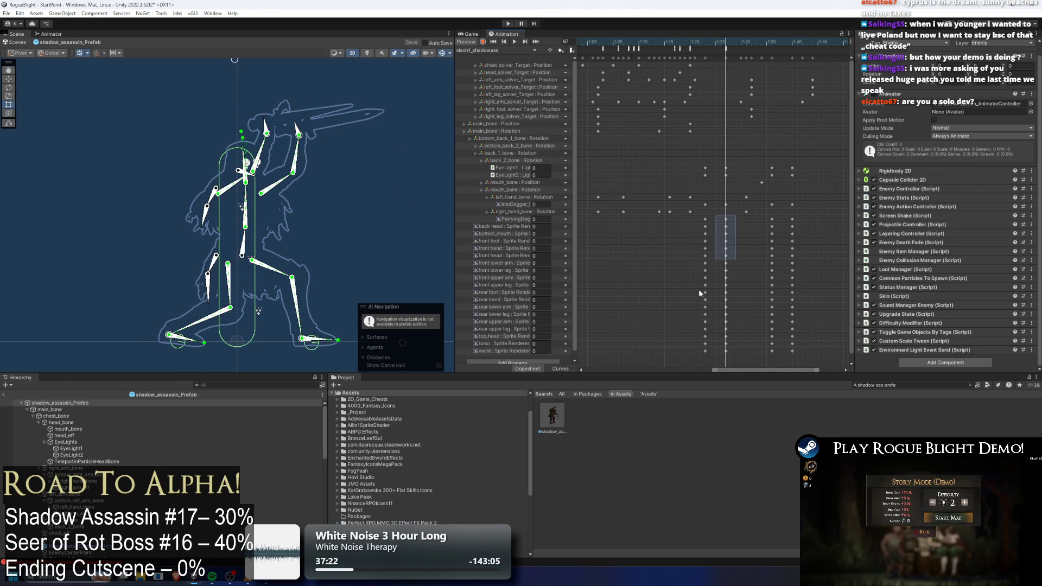
pyautogui.moveTo(732, 215); pyautogui.dragTo(701, 354)
pyautogui.moveTo(697, 41); pyautogui.dragTo(776, 45)
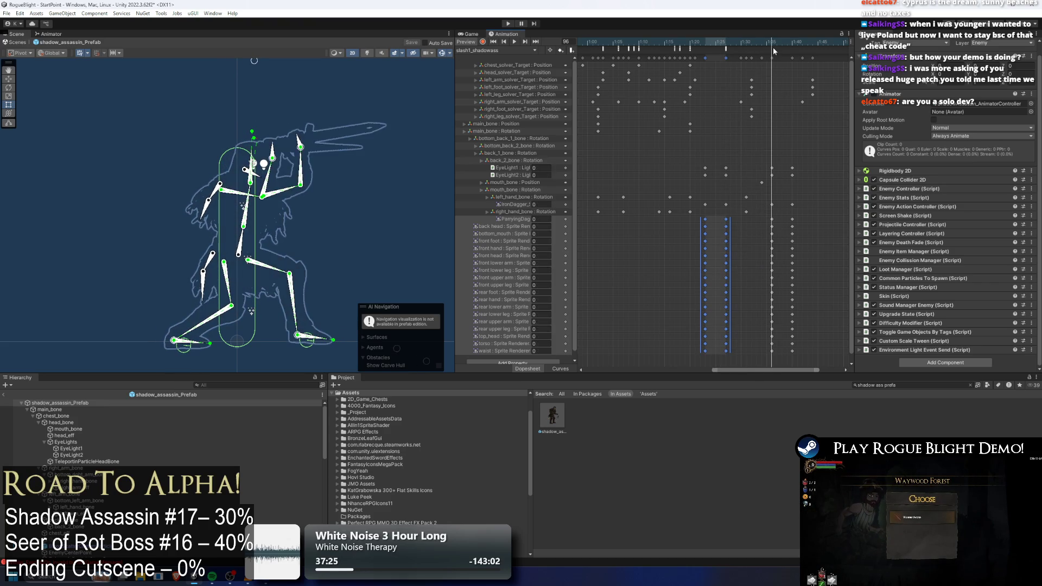
pyautogui.moveTo(799, 162); pyautogui.dragTo(760, 358)
pyautogui.click(697, 48)
pyautogui.moveTo(698, 48); pyautogui.dragTo(681, 49)
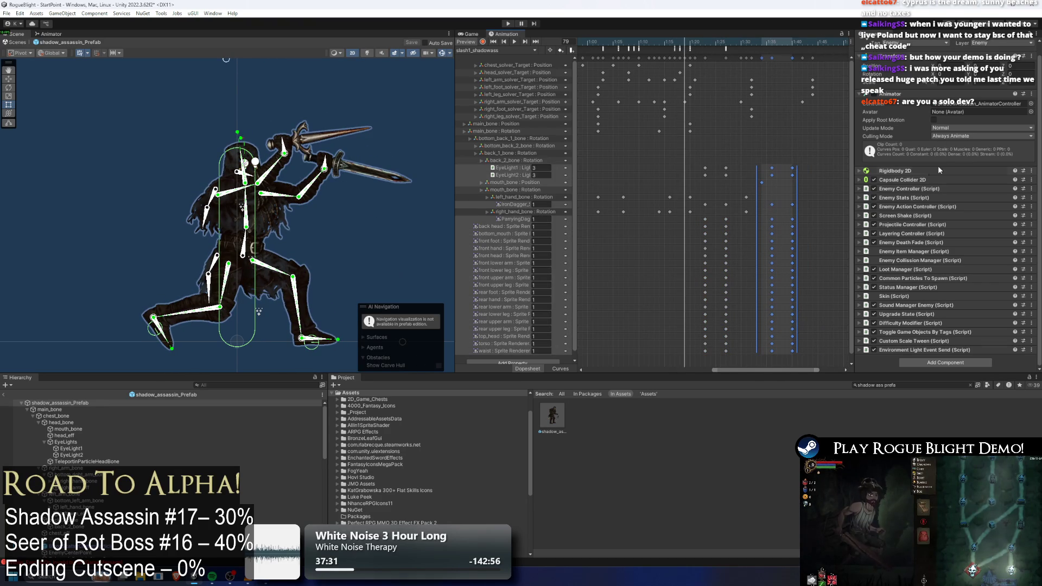
# - Move the two final key columns slightly later and preview them up to frame 101
pyautogui.click(917, 94)
pyautogui.click(681, 43)
pyautogui.moveTo(682, 46)
pyautogui.mouseDown()
pyautogui.moveTo(787, 50)
pyautogui.moveTo(751, 52)
pyautogui.mouseUp()
pyautogui.moveTo(820, 157); pyautogui.dragTo(768, 365)
pyautogui.moveTo(792, 311); pyautogui.dragTo(797, 311)
pyautogui.moveTo(758, 41)
pyautogui.mouseDown()
pyautogui.moveTo(702, 50)
pyautogui.moveTo(797, 52)
pyautogui.moveTo(660, 51)
pyautogui.moveTo(695, 51)
pyautogui.mouseUp()
# - Check the PlayPreExistingParticle event, then reselect the prefab root and expand Common Particles To Spawn
pyautogui.scroll(-10, 163, 456)
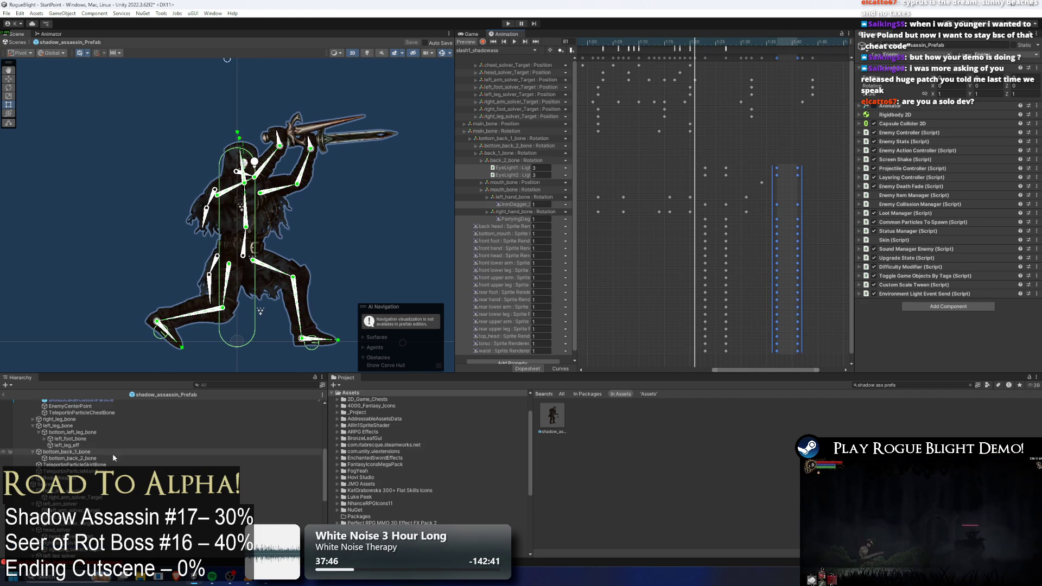
pyautogui.click(674, 49)
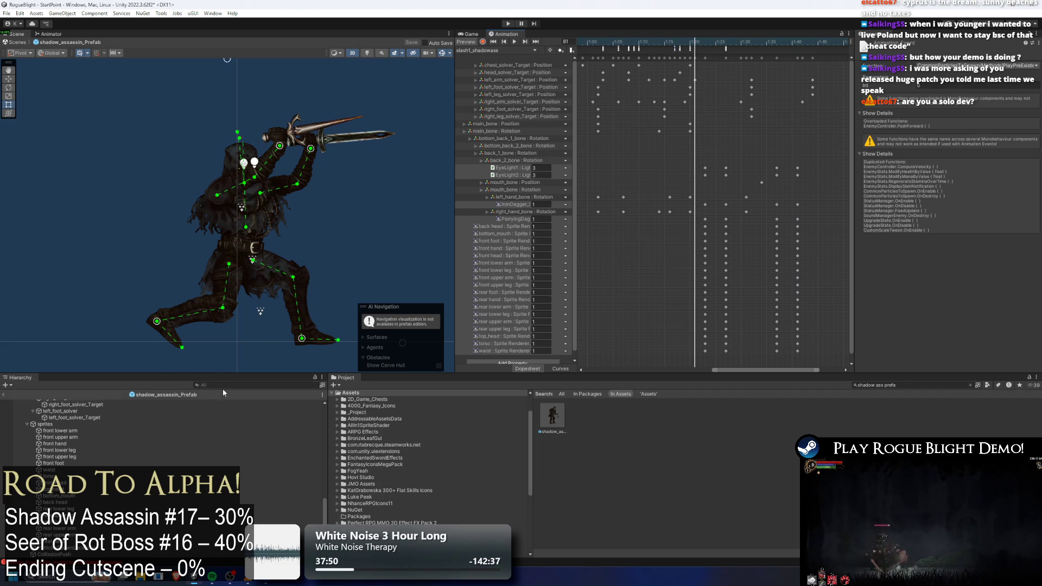
pyautogui.scroll(5, 162, 461)
pyautogui.click(60, 403)
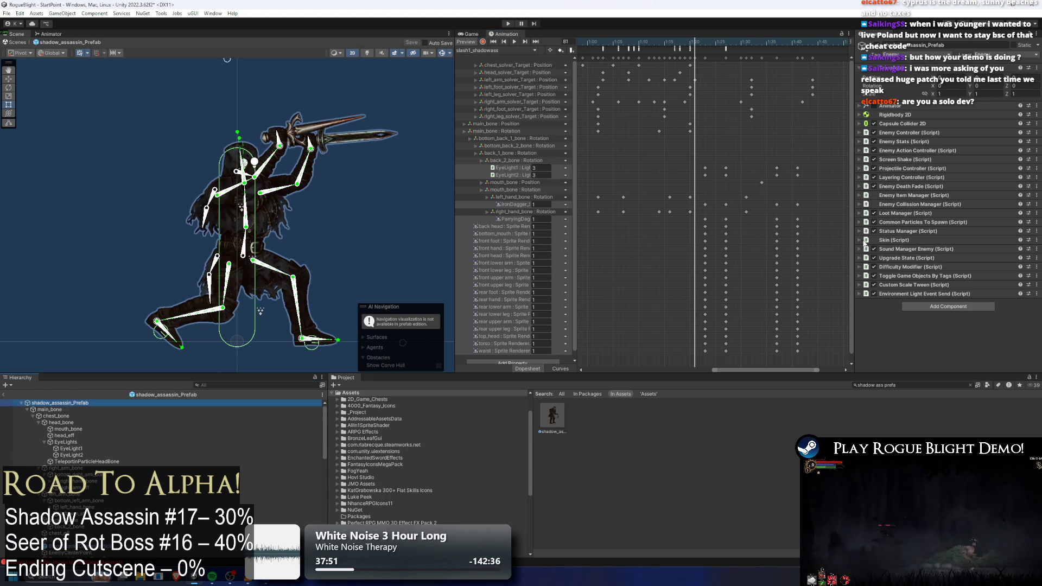
pyautogui.click(923, 222)
pyautogui.scroll(-5, 994, 253)
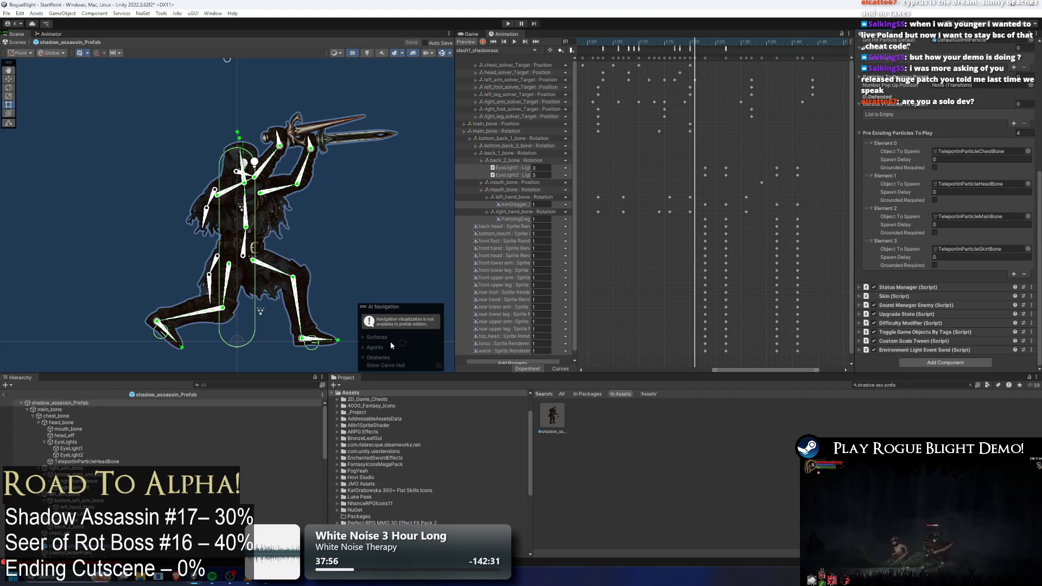
pyautogui.click(238, 386)
# - Filter the hierarchy for 'lepo', select the four Teleportin particle objects, and clear the filter
pyautogui.write('lepo')
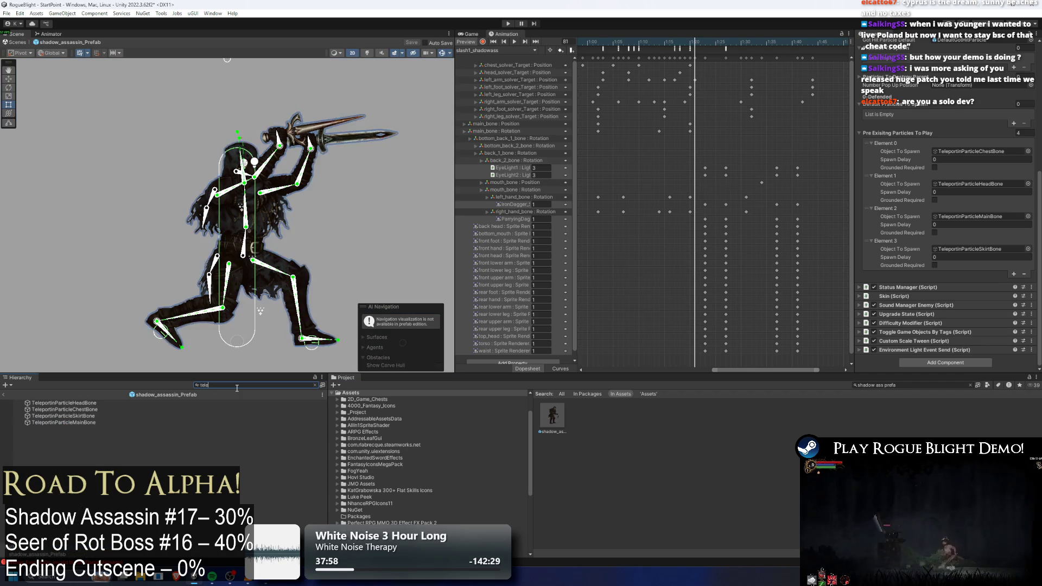
pyautogui.click(64, 403)
pyautogui.keyDown('shift'); pyautogui.click(97, 423); pyautogui.keyUp('shift')
pyautogui.click(250, 384)
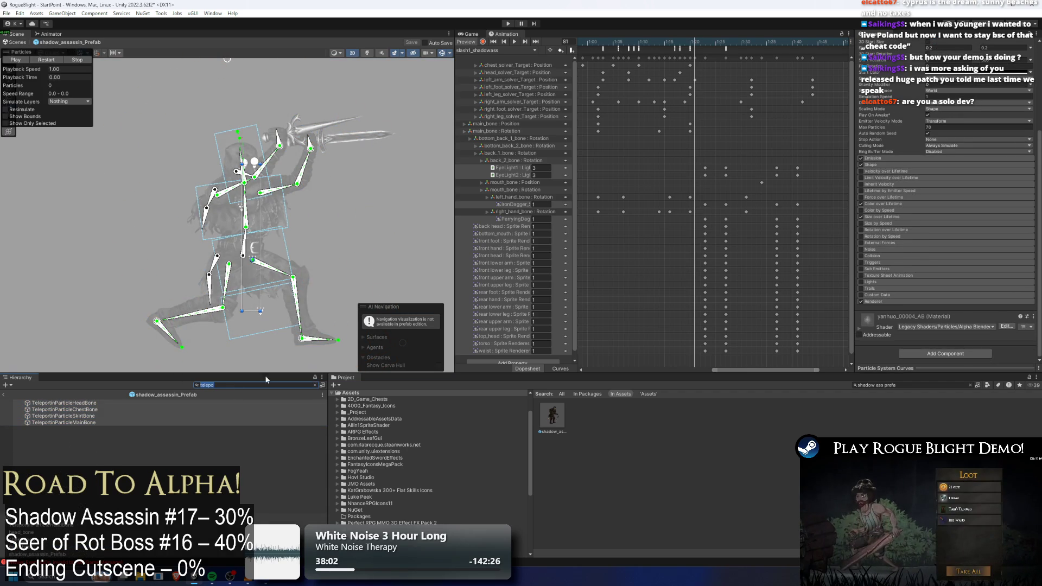
pyautogui.press('BackSpace')
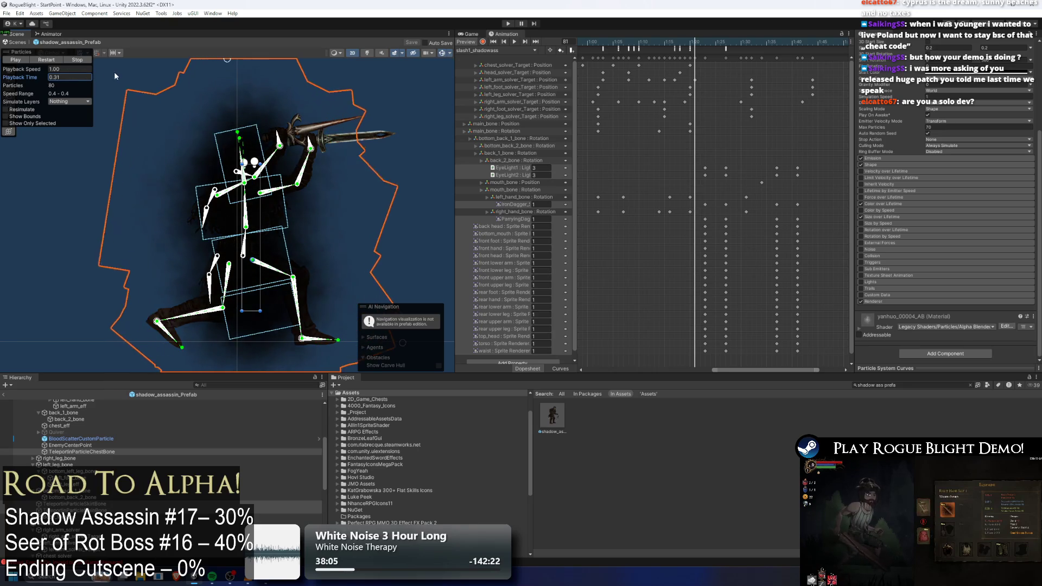
pyautogui.scroll(5, 981, 200)
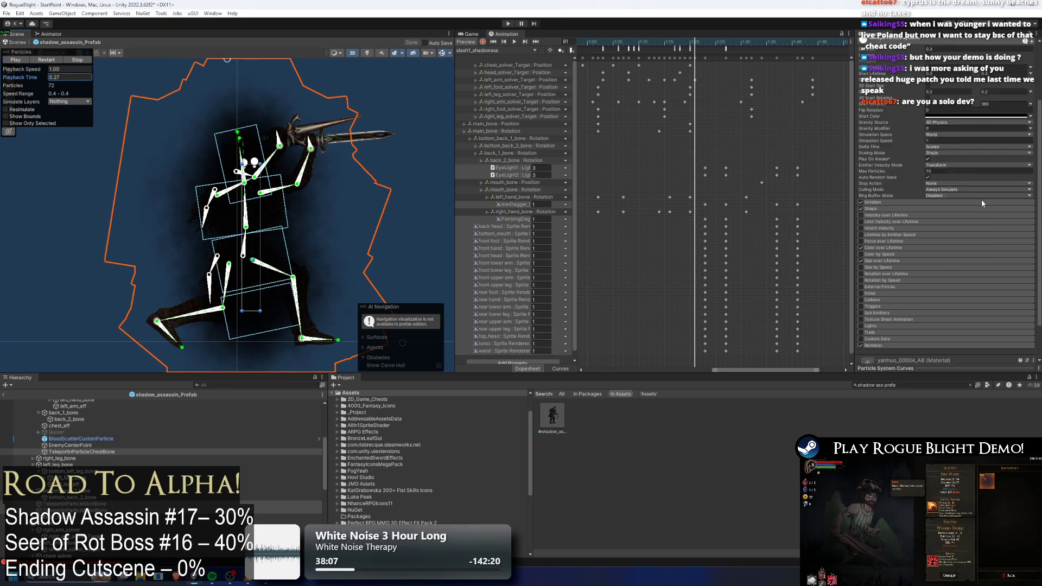
# - Set both Start Size values of the Teleportin particles to 0.3
pyautogui.click(966, 170)
pyautogui.write('0.3')
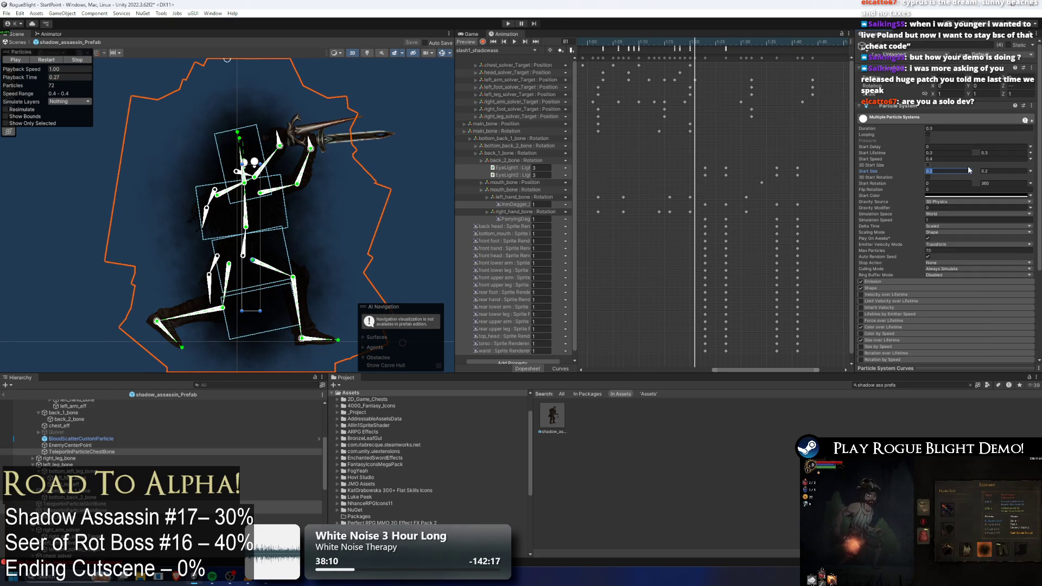
pyautogui.press('Tab')
pyautogui.write('0.3')
pyautogui.click(71, 77)
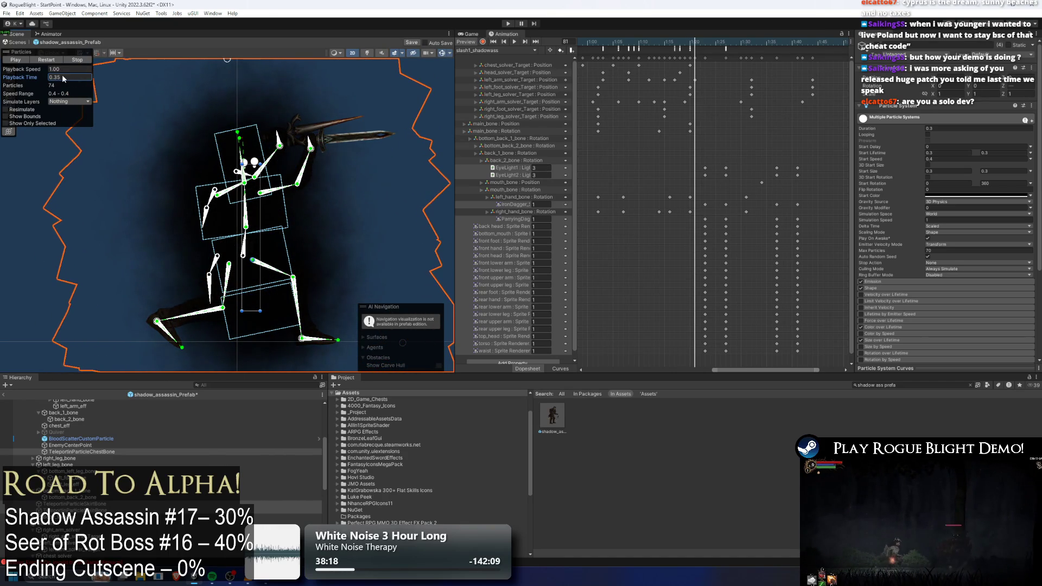
# - Expand the particle Renderer module, scrub slash2 to frame 90, and enter Play mode
pyautogui.scroll(-5, 938, 216)
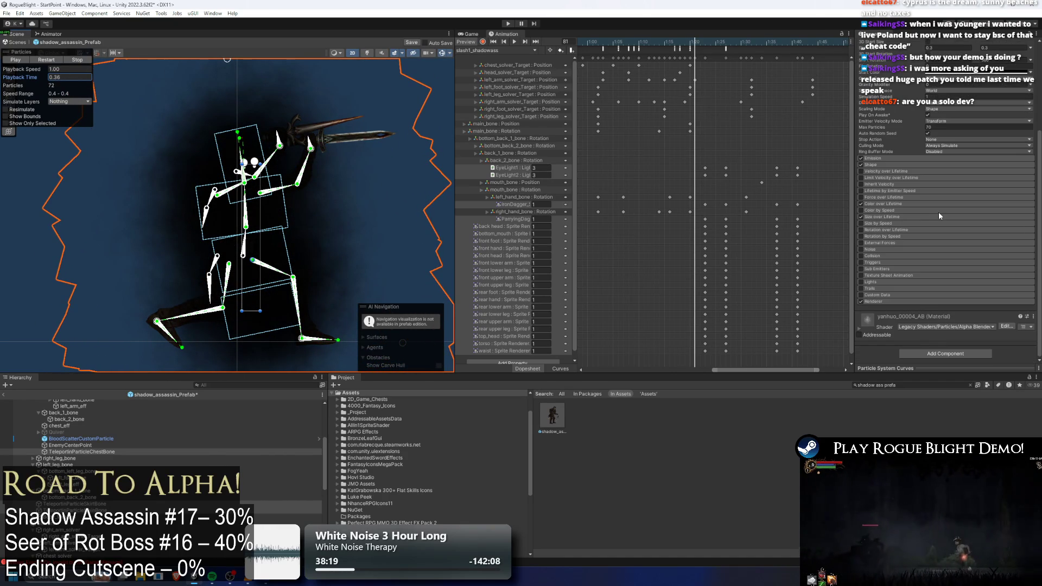
pyautogui.click(894, 300)
pyautogui.scroll(3, 916, 286)
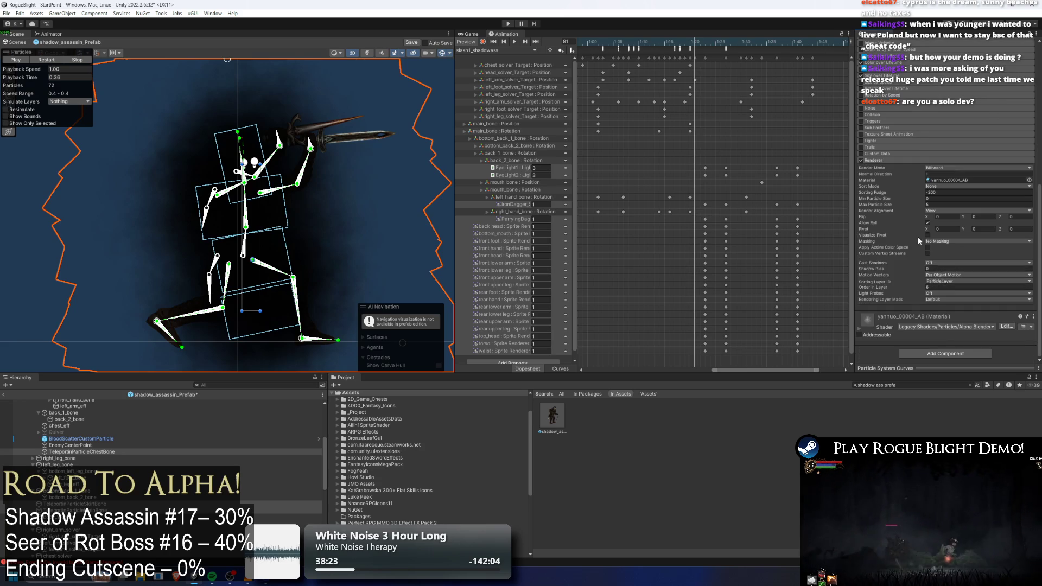
pyautogui.scroll(2, 933, 218)
pyautogui.moveTo(700, 43)
pyautogui.mouseDown()
pyautogui.moveTo(658, 44)
pyautogui.moveTo(741, 45)
pyautogui.mouseUp()
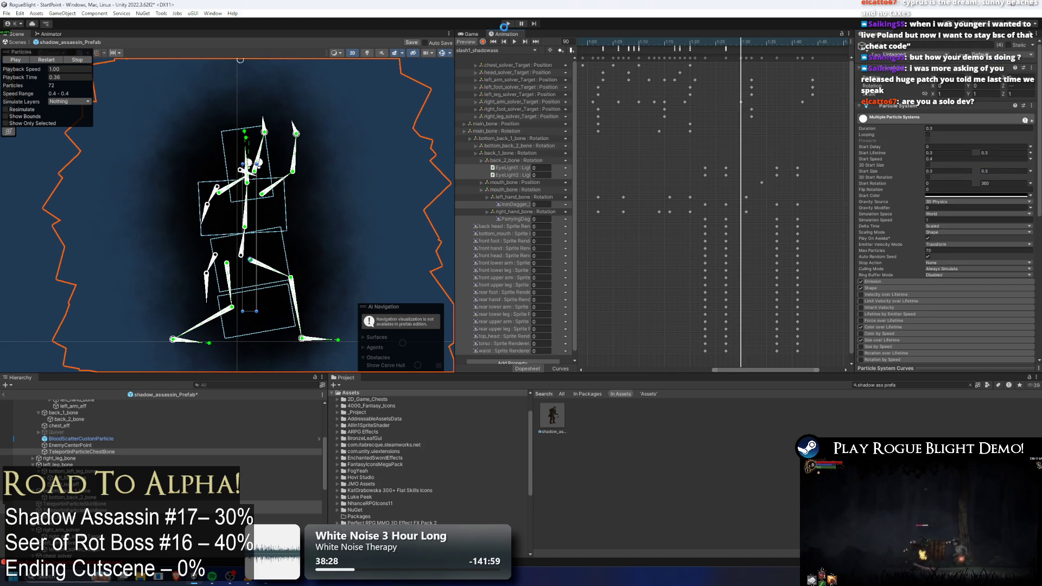
pyautogui.click(508, 24)
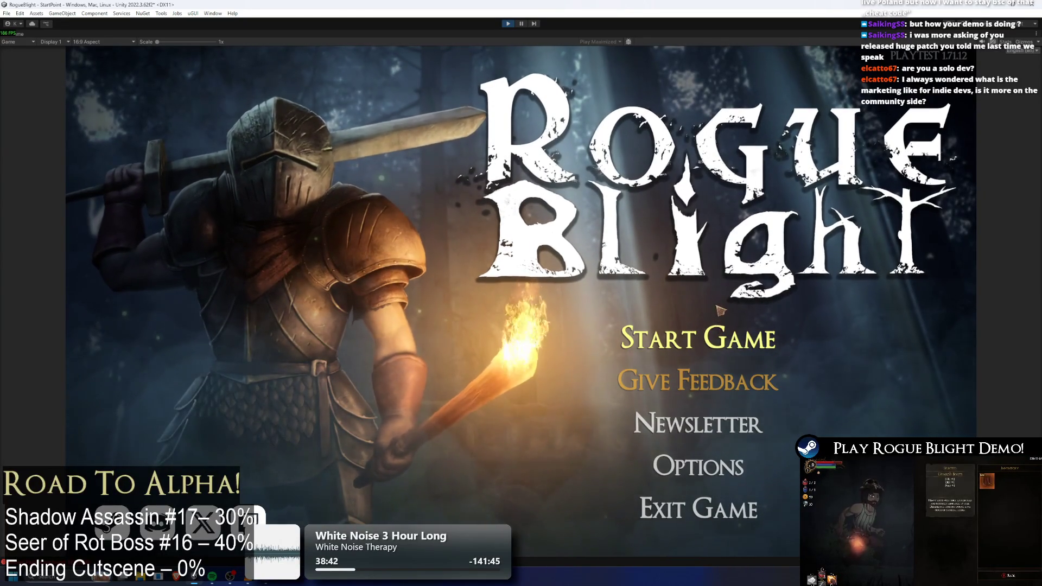
# - Start a new game in the first save slot, run left through Fireworn City, then pause in the editor layout
pyautogui.click(719, 329)
pyautogui.click(733, 285)
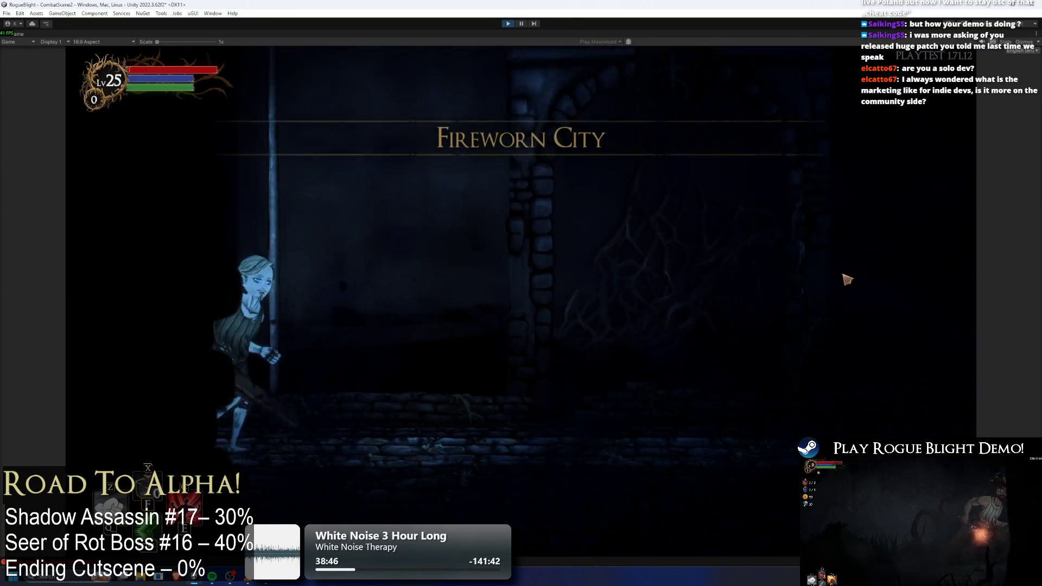
pyautogui.press('Left')
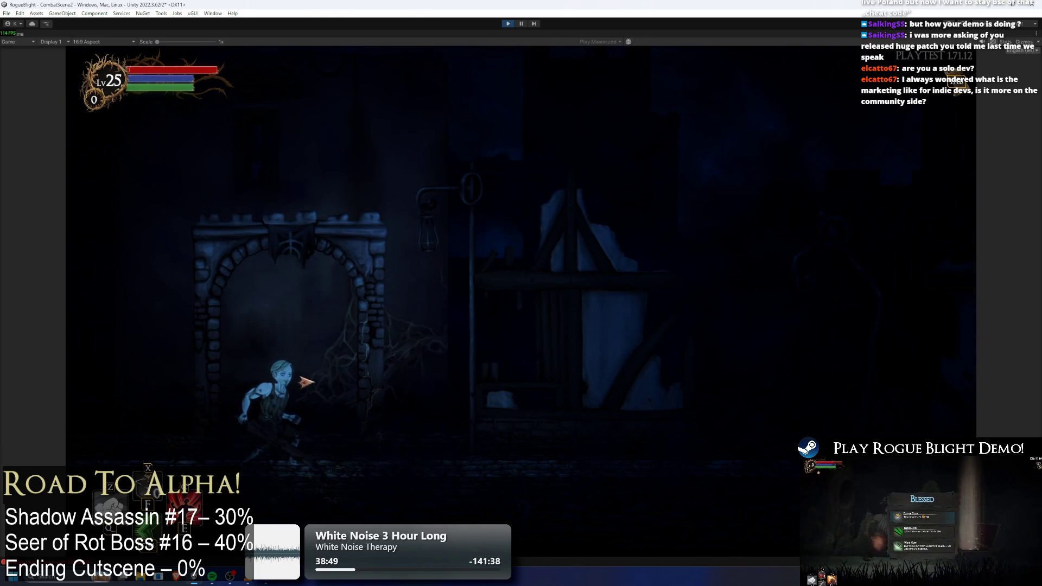
pyautogui.press('Escape')
pyautogui.press('Escape')
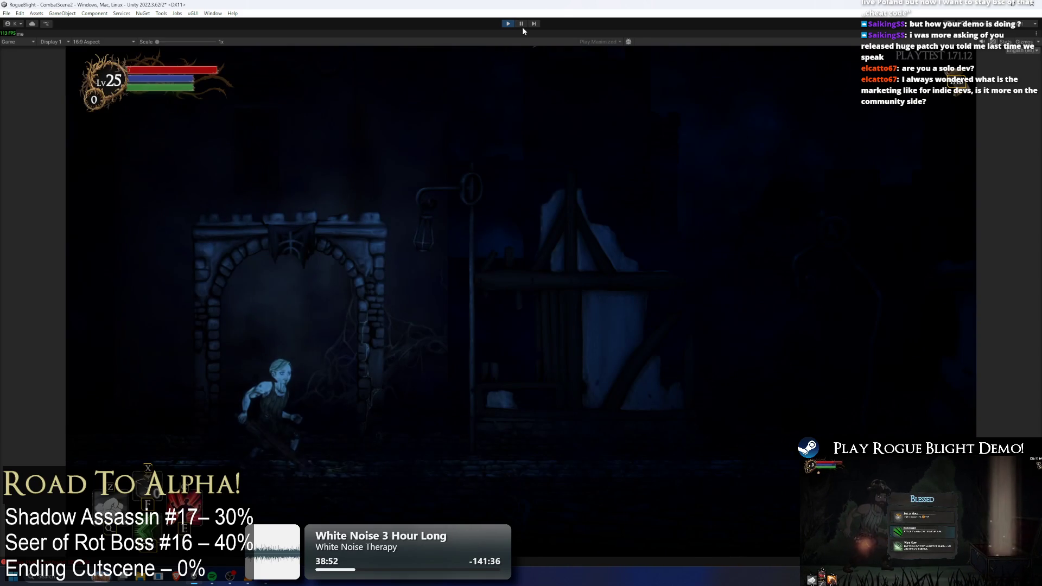
pyautogui.hotkey('ctrl', 'shift', 'p')
pyautogui.click(236, 389)
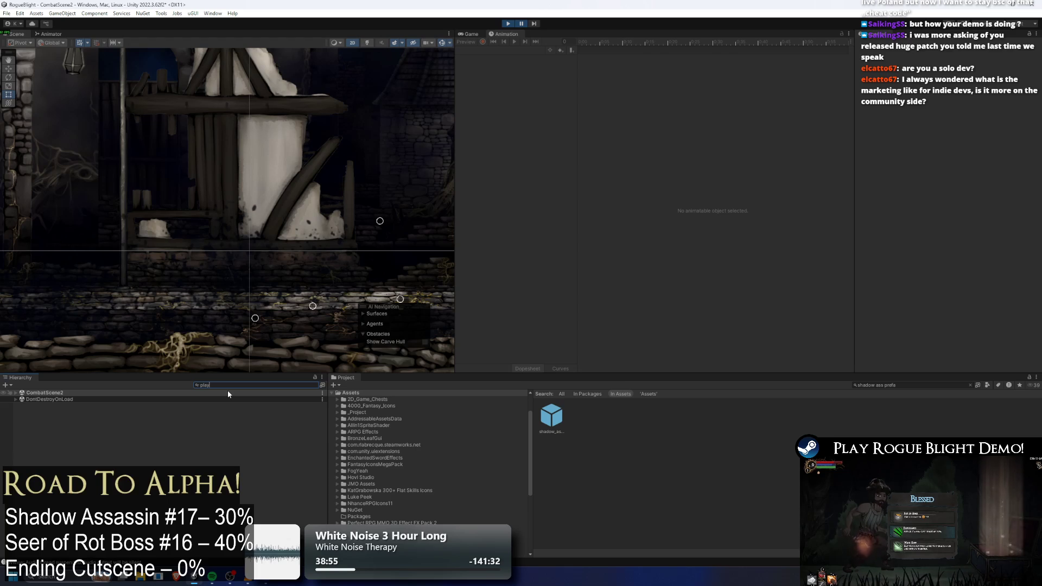
# - Search the Hierarchy for the Player and collapse its children
pyautogui.write('er')
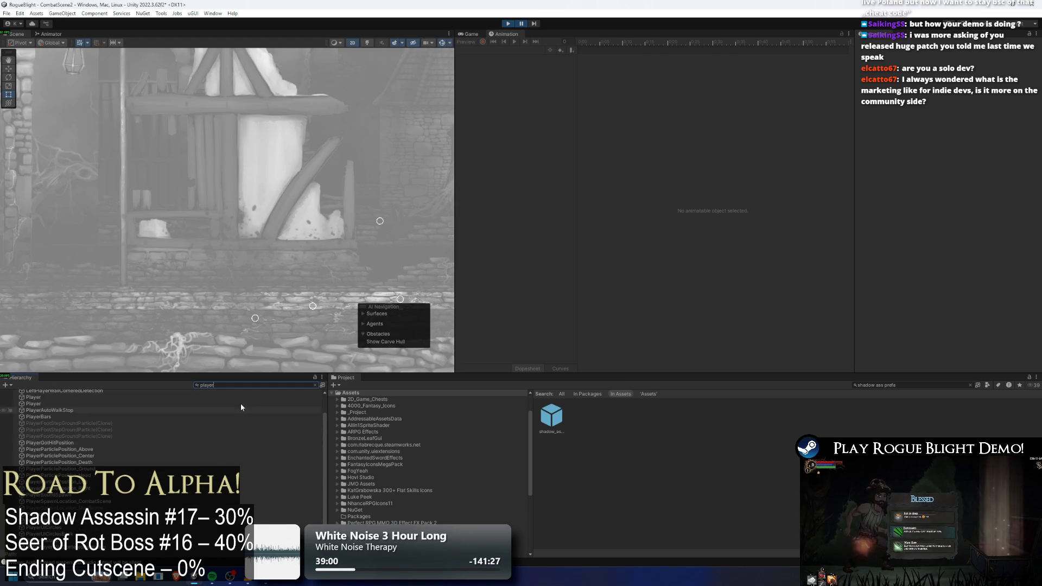
pyautogui.scroll(2, 125, 418)
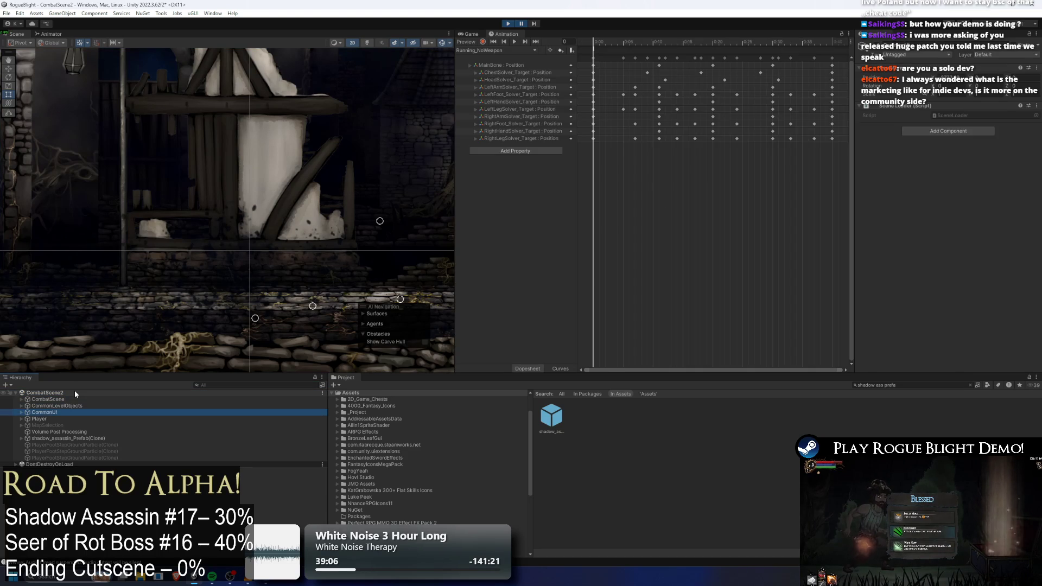
pyautogui.press('Left')
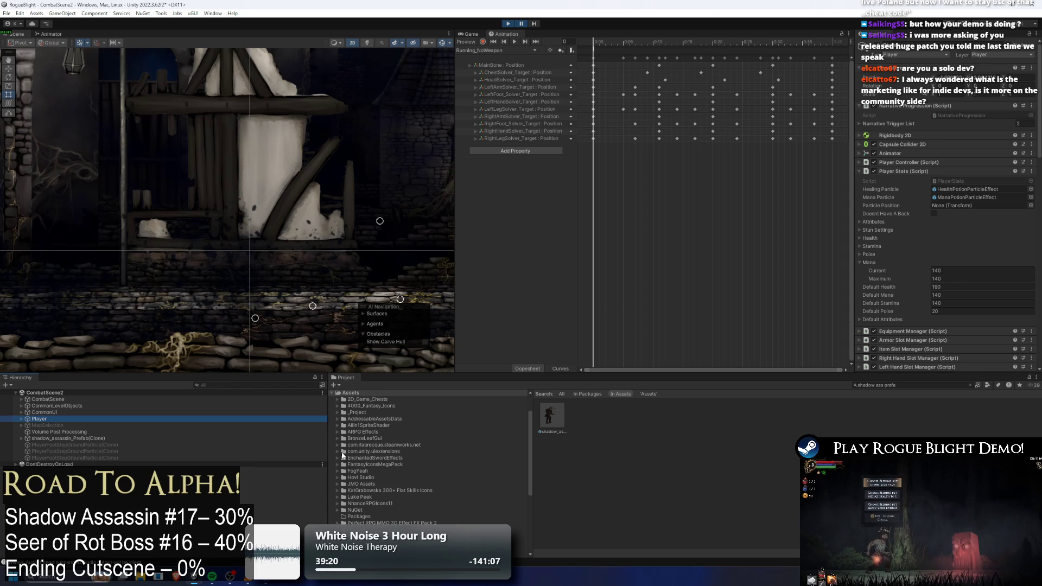
pyautogui.click(305, 385)
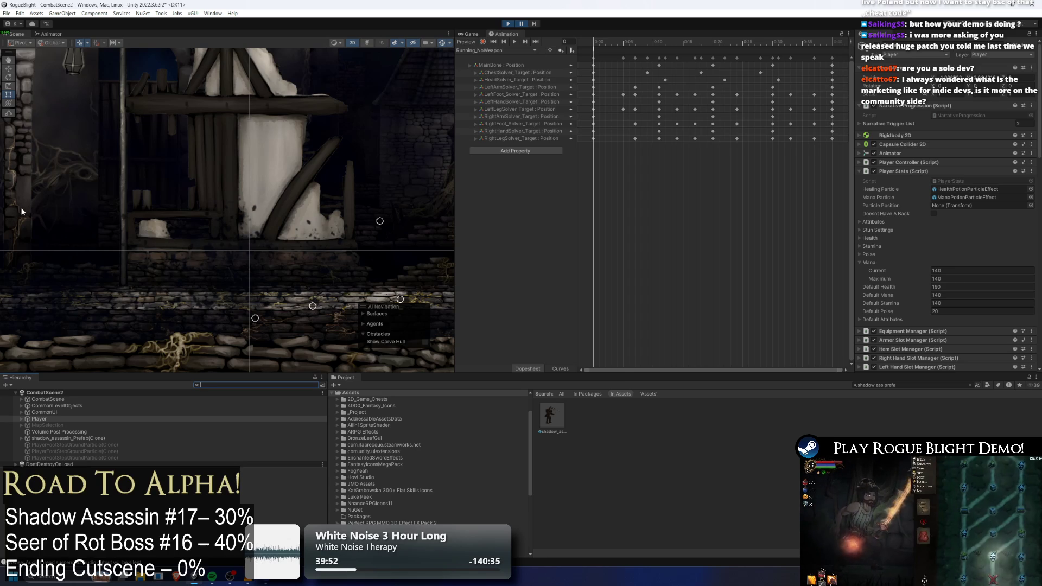
# - Inspect the shadow_assassin_Prefab(Clone), then select the Player and frame it in the Scene view
pyautogui.click(132, 438)
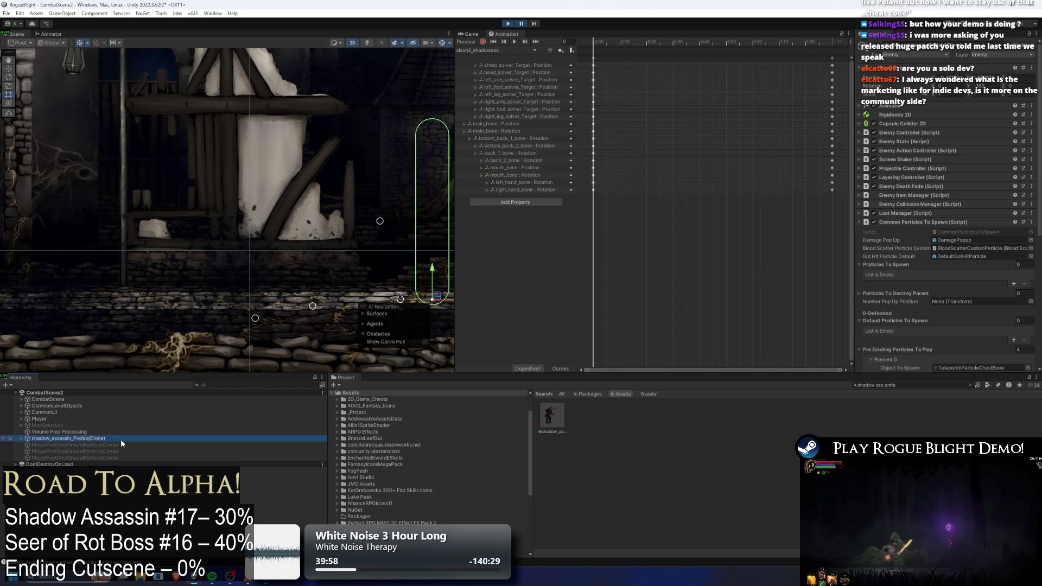
pyautogui.moveTo(371, 185)
pyautogui.mouseDown()
pyautogui.moveTo(235, 181)
pyautogui.moveTo(215, 191)
pyautogui.mouseUp()
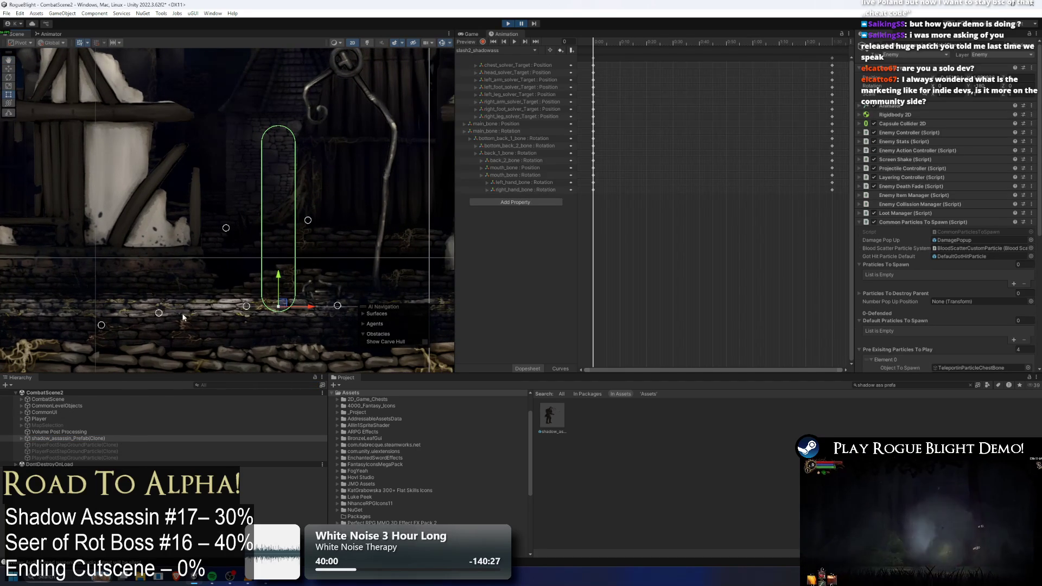
pyautogui.click(62, 419)
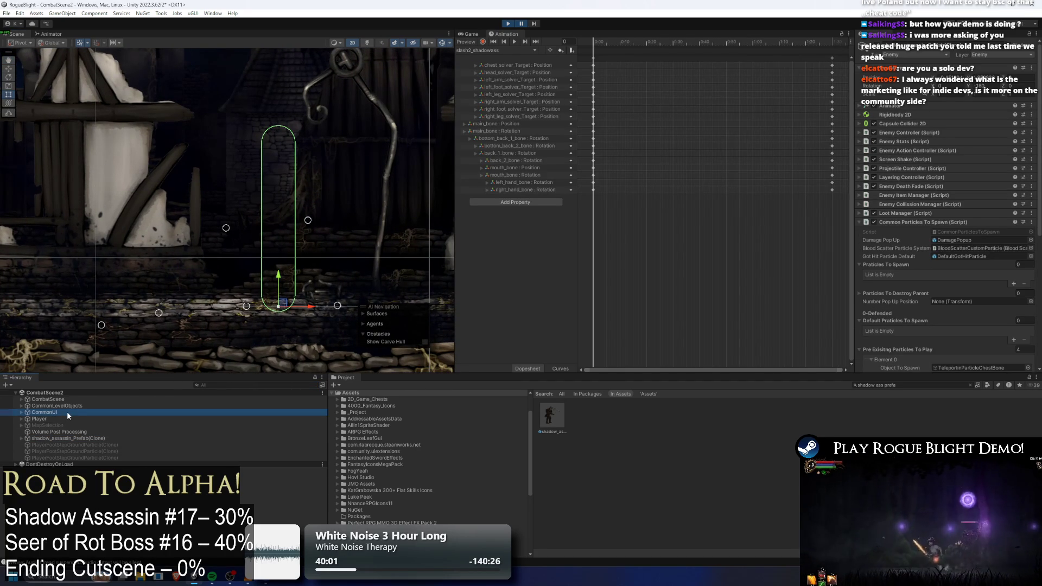
pyautogui.press('Right')
pyautogui.press('Left')
pyautogui.press('Left')
pyautogui.press('Down')
pyautogui.press('Down')
pyautogui.press('Down')
pyautogui.press('Down')
pyautogui.press('Down')
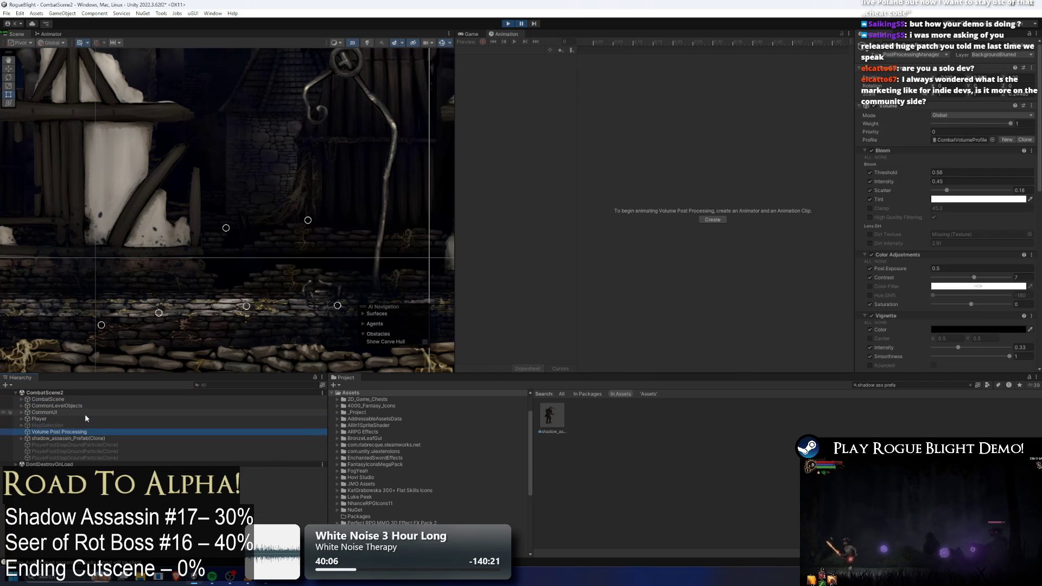
pyautogui.press('Up')
pyautogui.press('Up')
pyautogui.press('Up')
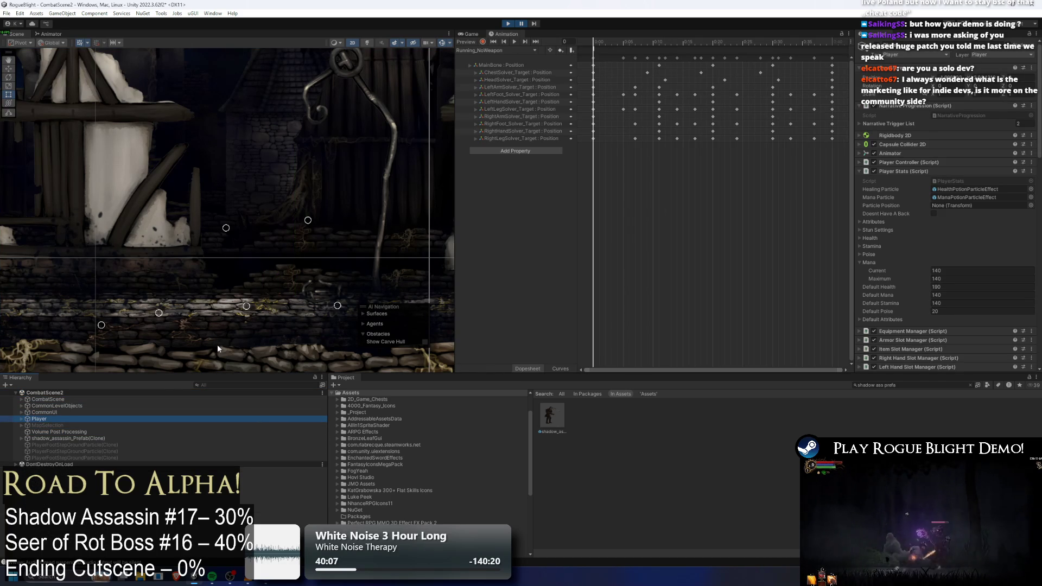
pyautogui.press('f')
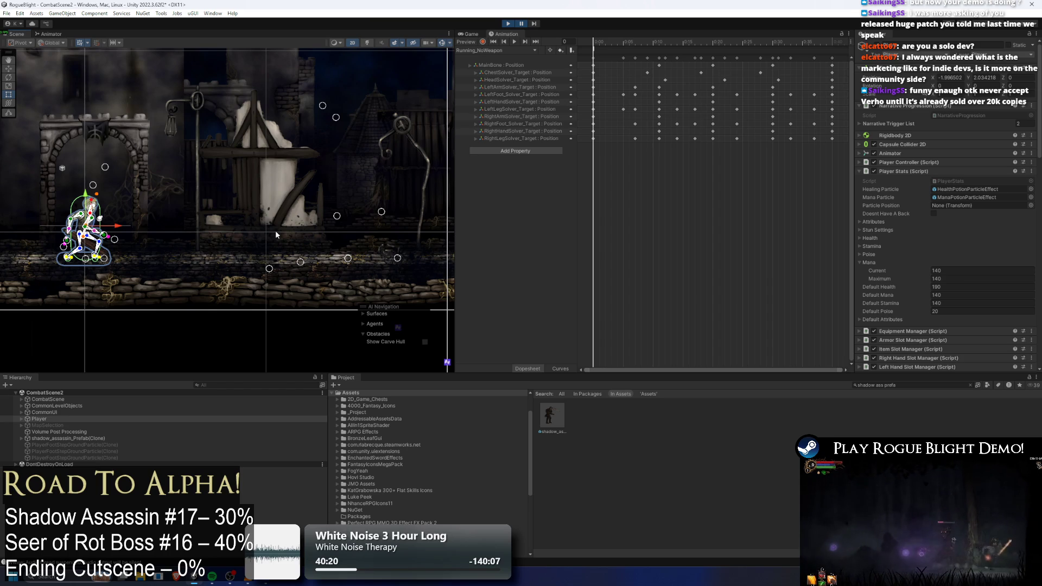
# - Step from the assassin clone through Player's NumberPopUpPosition child to Volume Post Processing
pyautogui.click(95, 437)
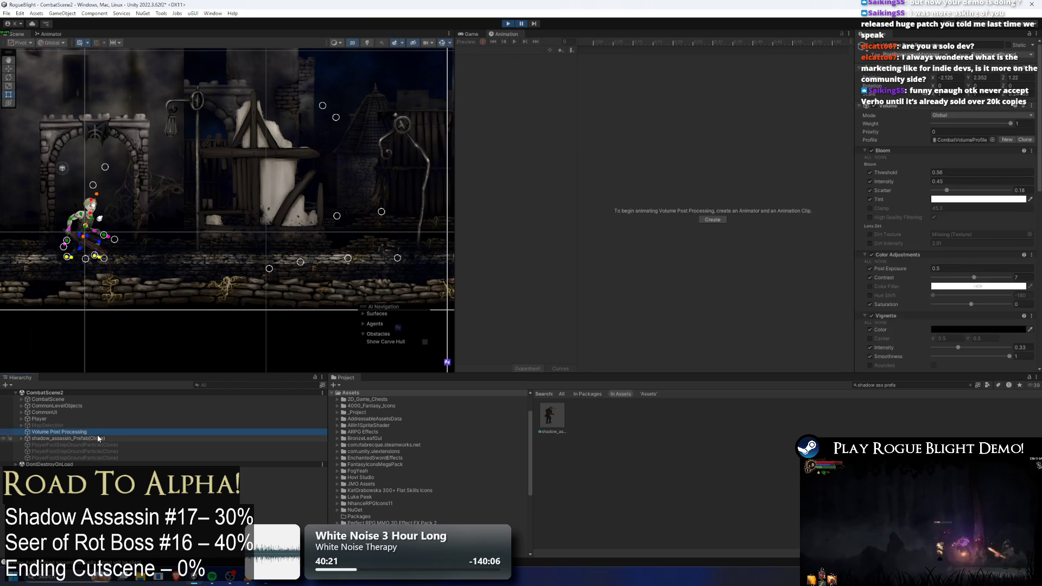
pyautogui.press('Up')
pyautogui.press('Up')
pyautogui.press('Up')
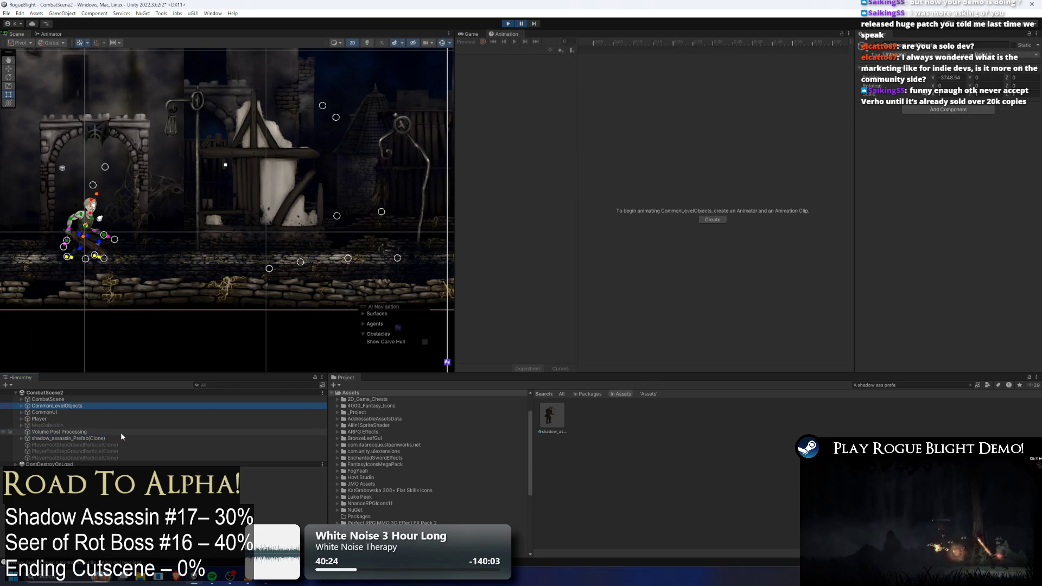
pyautogui.press('Right')
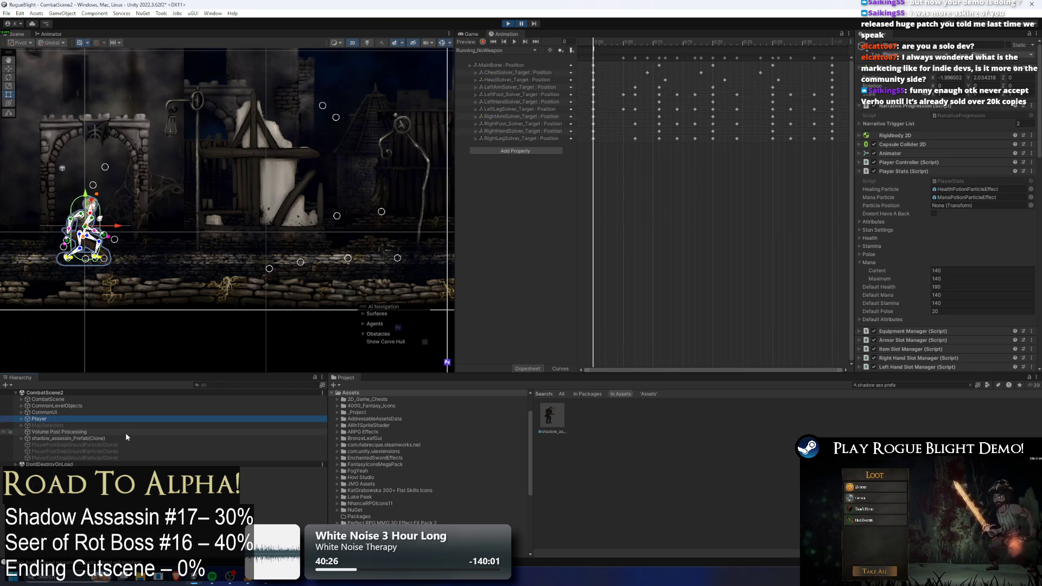
pyautogui.press('Down')
pyautogui.press('Down')
pyautogui.press('Down')
pyautogui.press('Down')
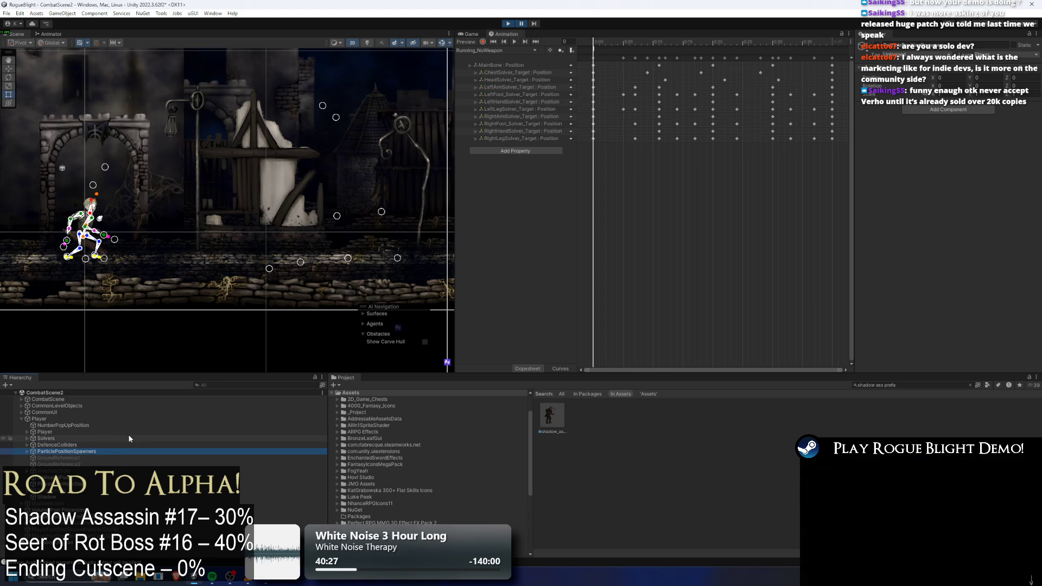
pyautogui.press('Left')
pyautogui.press('Left')
pyautogui.press('Down')
pyautogui.press('Down')
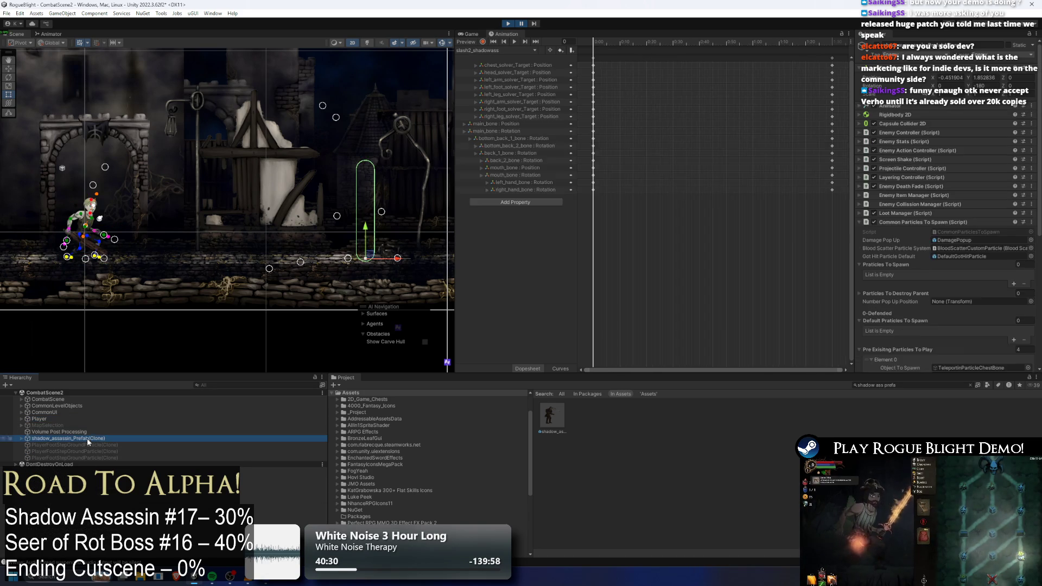
pyautogui.press('Down')
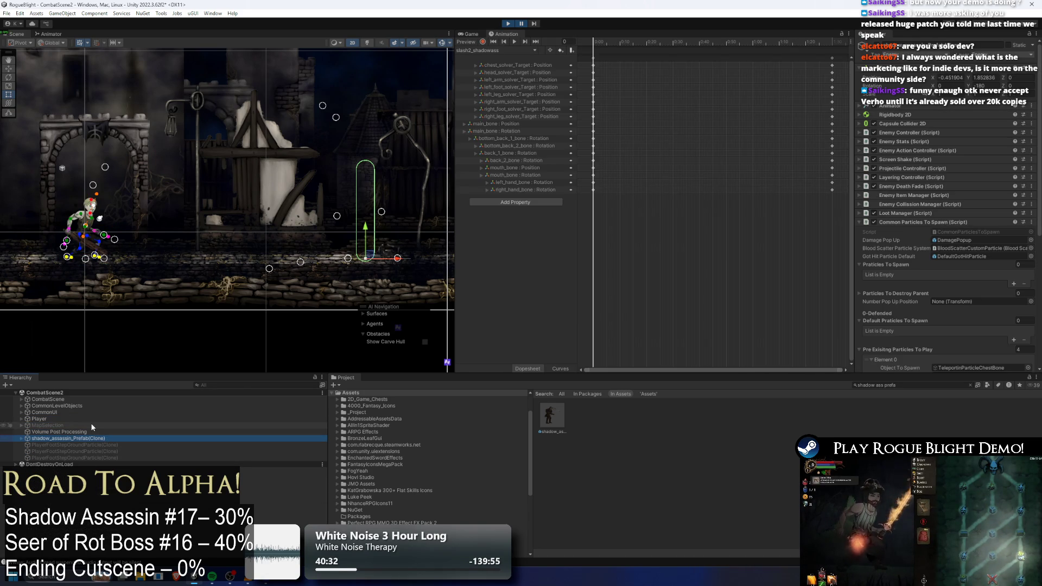
# - Browse the Player's Solvers child and MapSelection, ending with the Player object selected
pyautogui.click(87, 433)
pyautogui.press('Up')
pyautogui.press('Up')
pyautogui.press('Right')
pyautogui.click(103, 438)
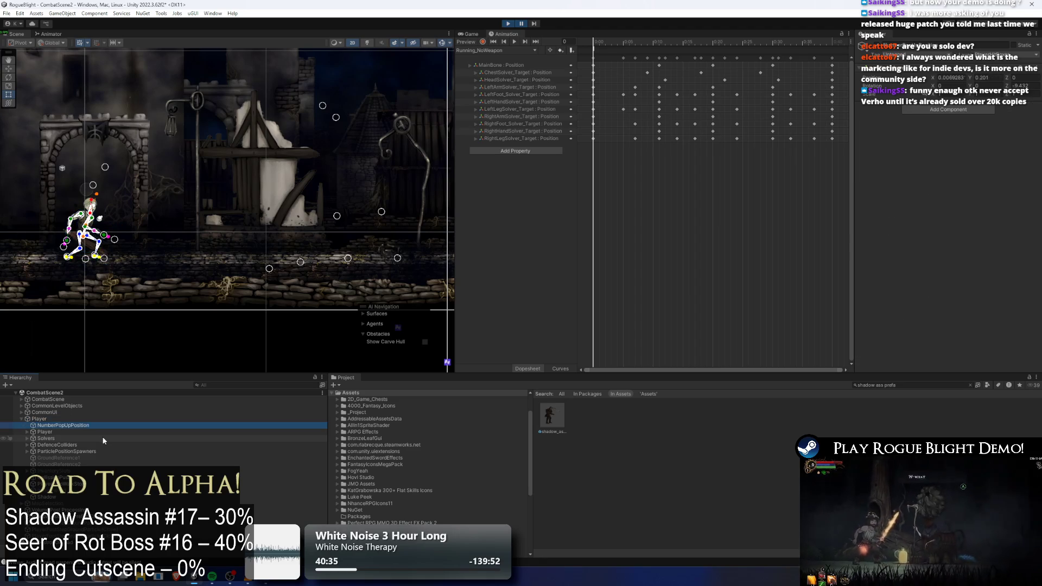
pyautogui.press('Down')
pyautogui.press('Down')
pyautogui.press('Down')
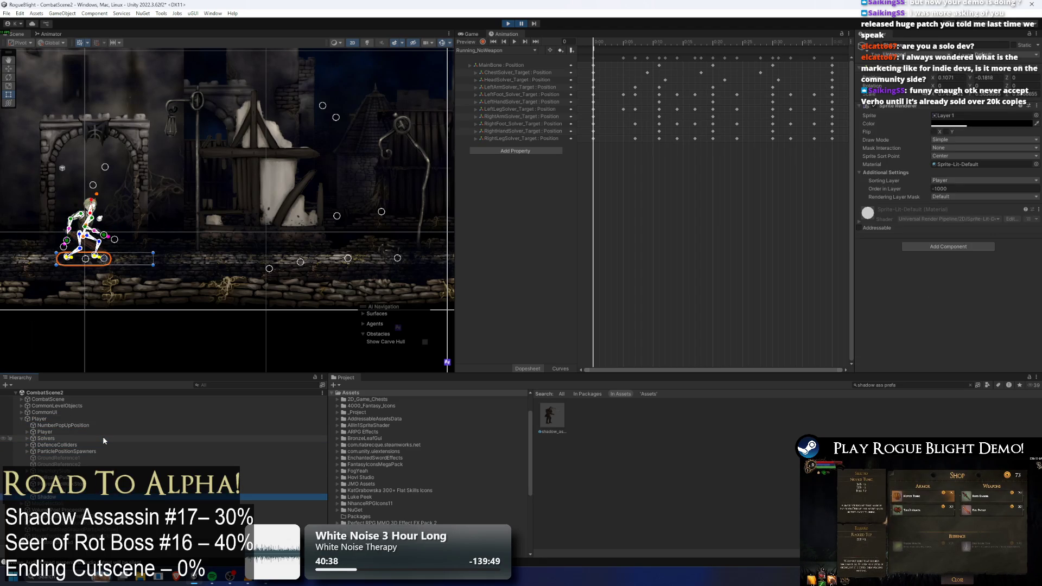
pyautogui.press('Left')
pyautogui.press('Left')
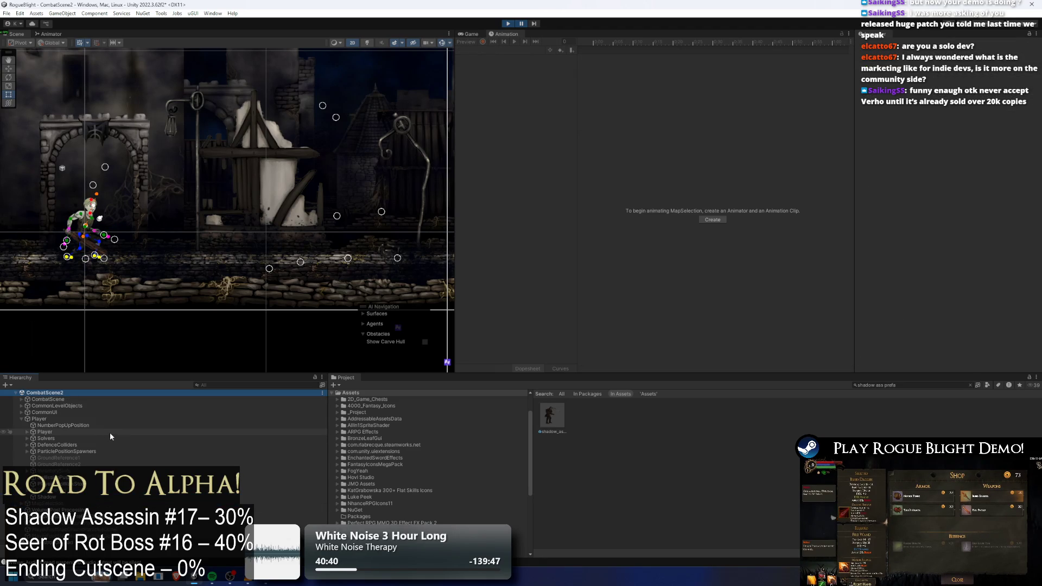
pyautogui.click(111, 427)
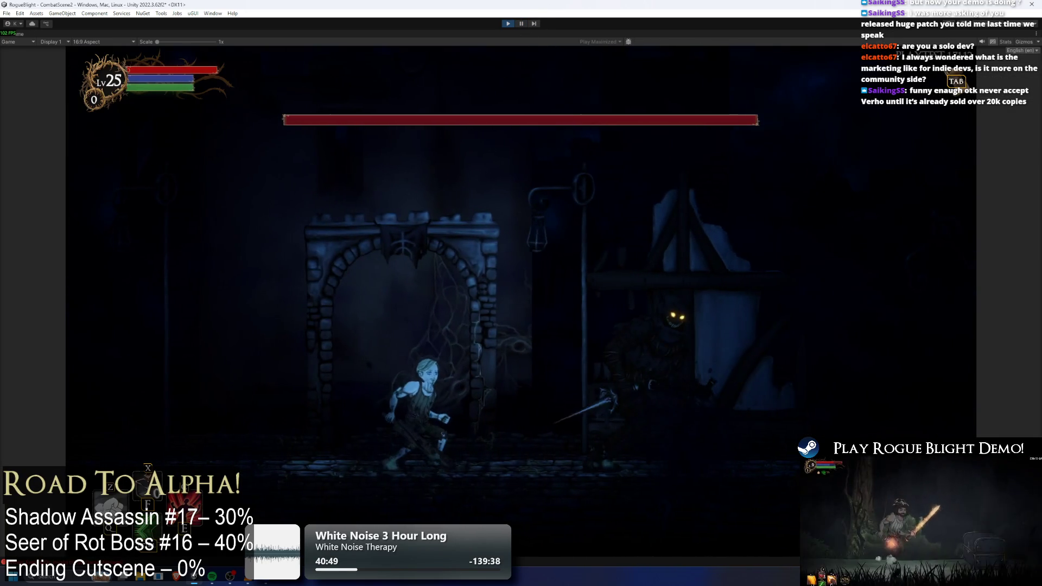
# - Raise the Global Light 2D_Front intensity to 0.3, then pause the running game
pyautogui.press('Escape')
pyautogui.press('Escape')
pyautogui.click(225, 385)
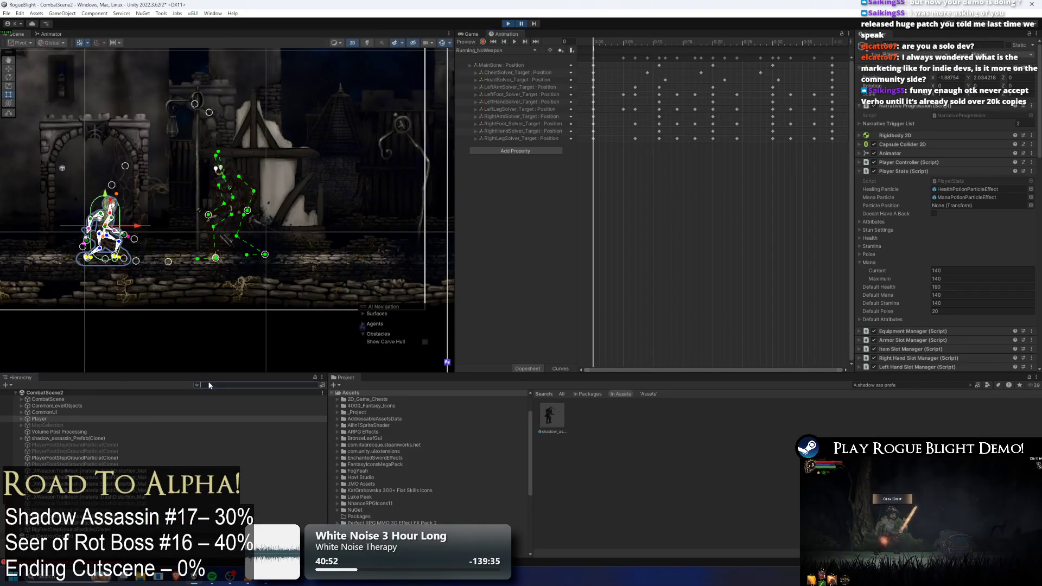
pyautogui.write('front light')
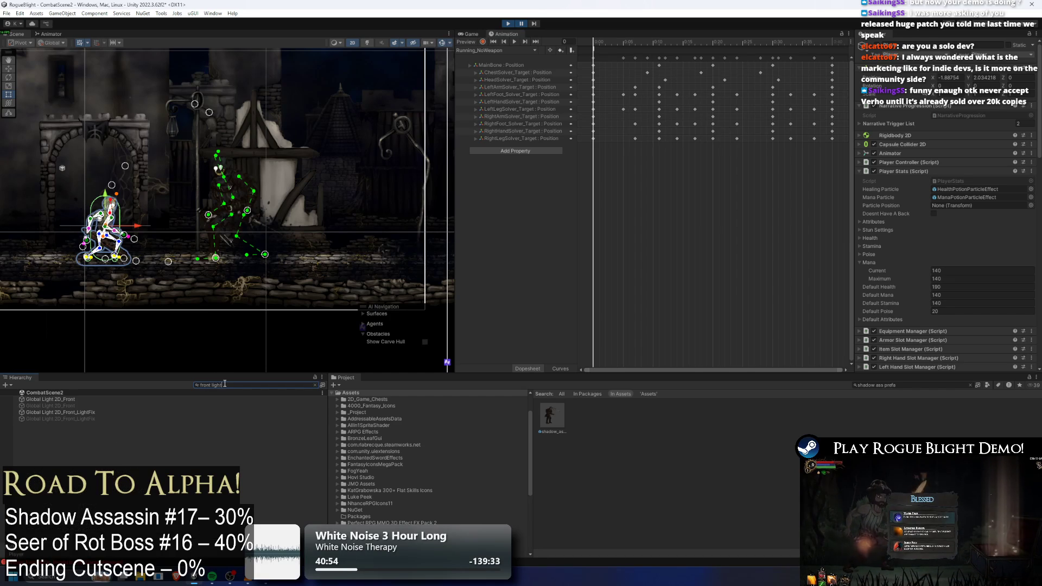
pyautogui.click(60, 400)
pyautogui.click(939, 132)
pyautogui.write('0.3')
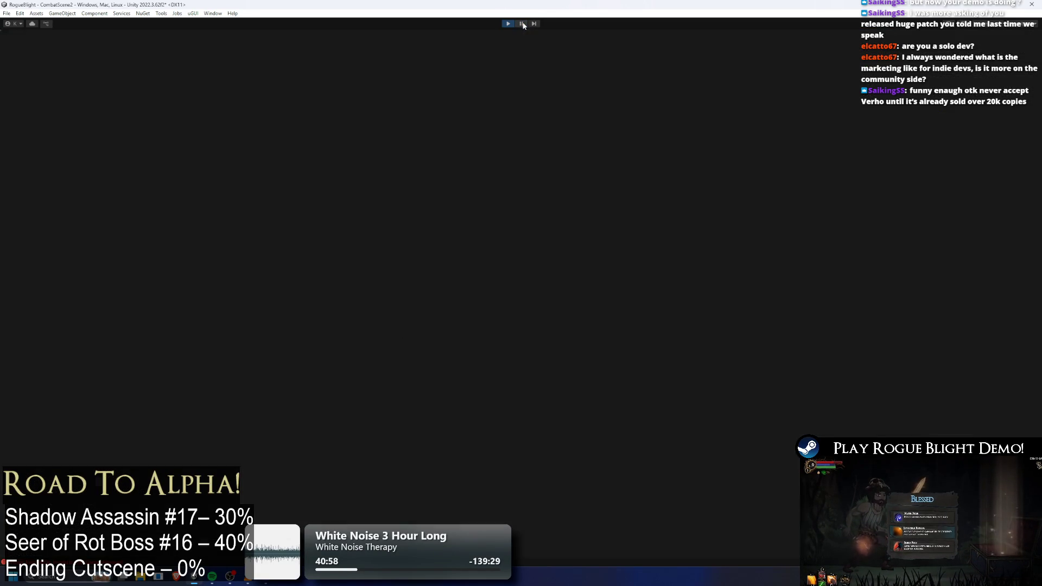
pyautogui.write('d')
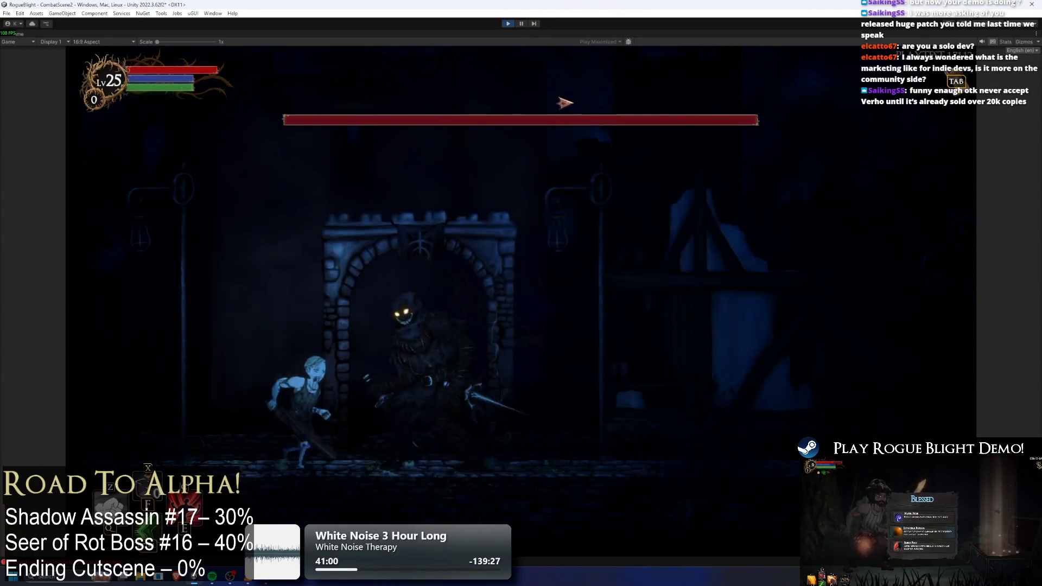
pyautogui.write('a')
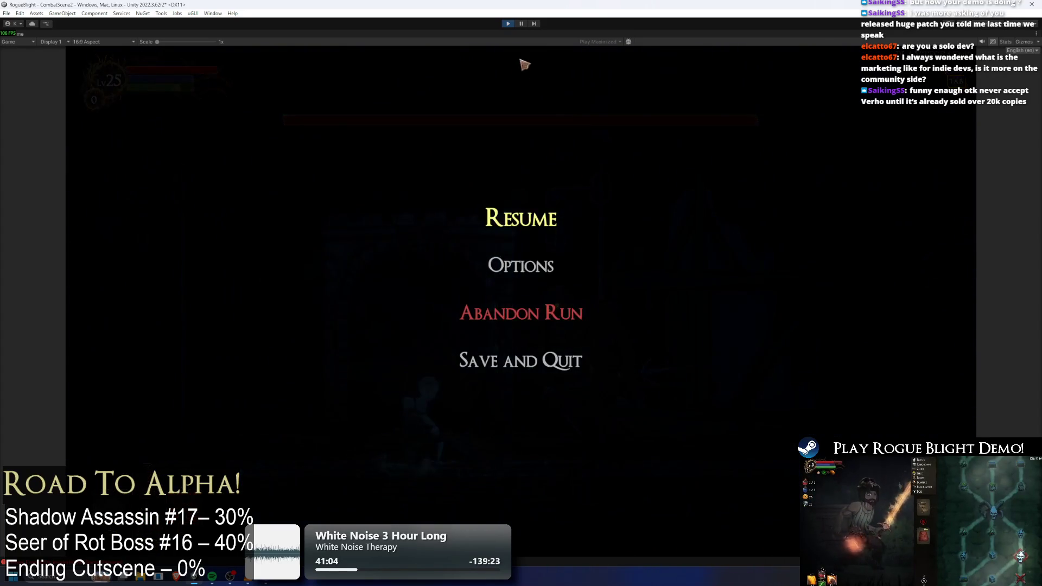
pyautogui.click(521, 23)
pyautogui.click(905, 385)
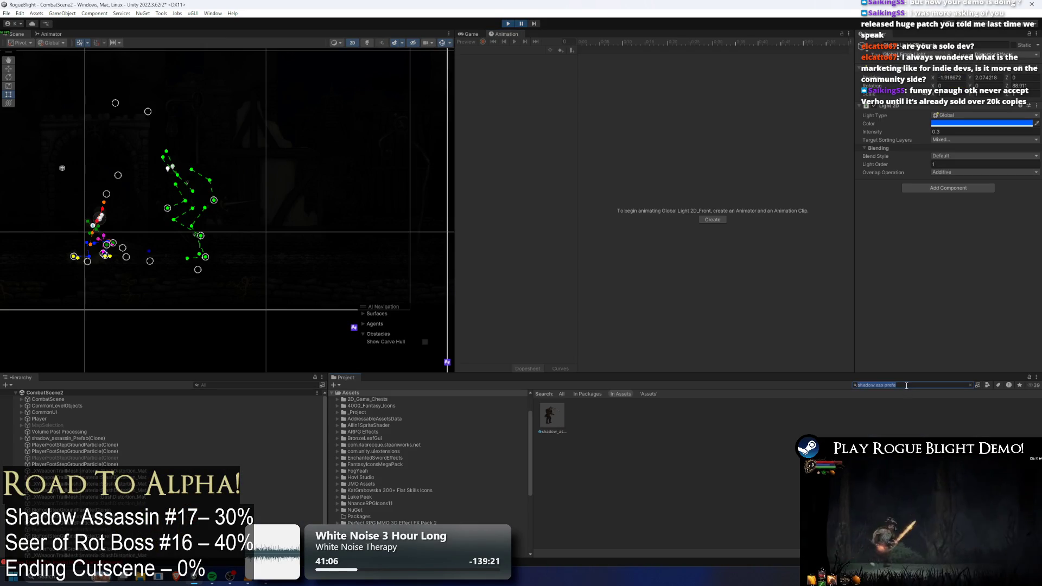
# - Clear the Project asset search field
pyautogui.press('BackSpace')
pyautogui.press('BackSpace')
pyautogui.press('BackSpace')
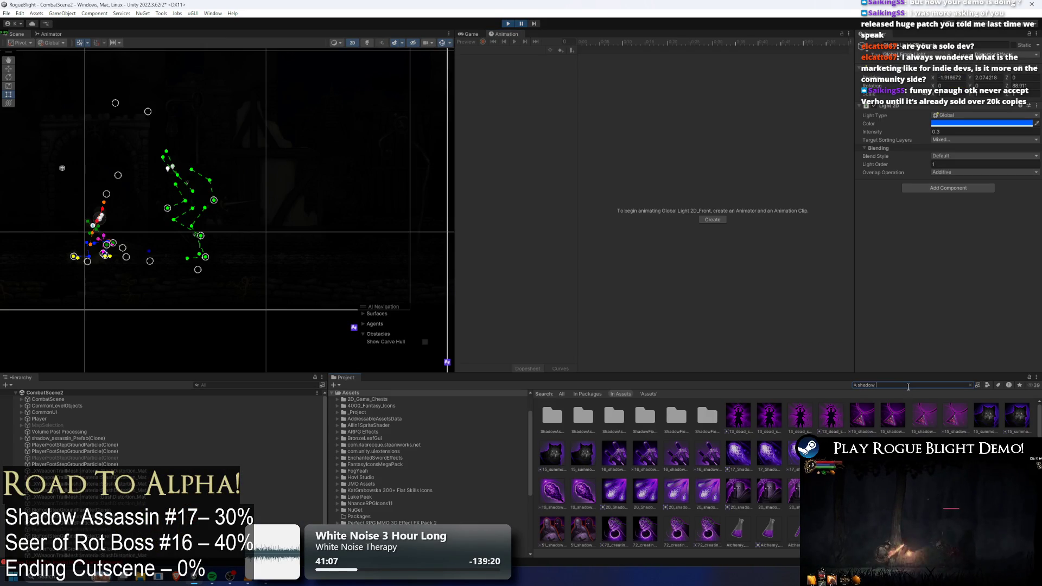
pyautogui.write('light')
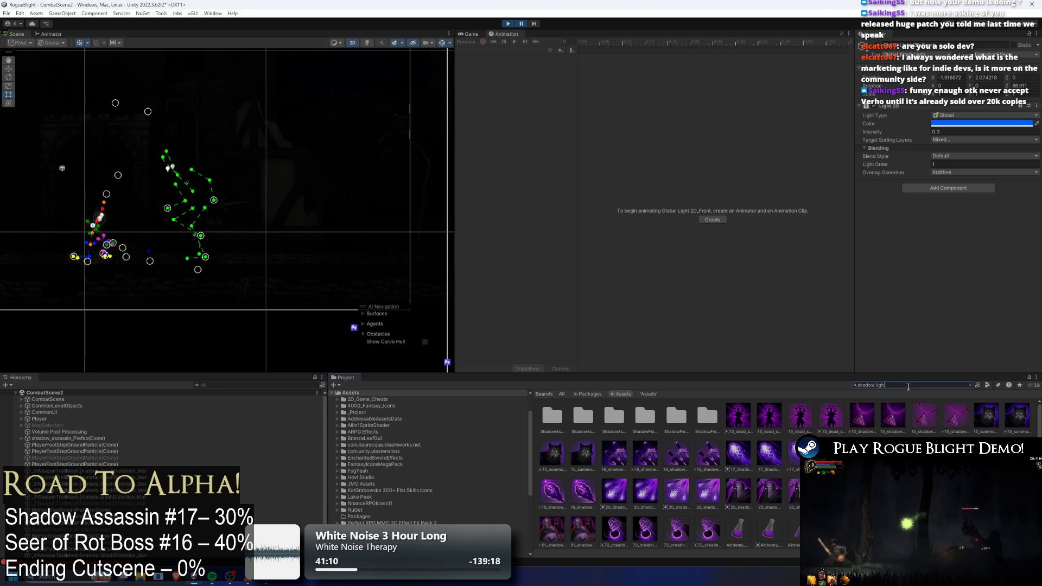
pyautogui.press('BackSpace')
pyautogui.press('BackSpace')
pyautogui.press('BackSpace')
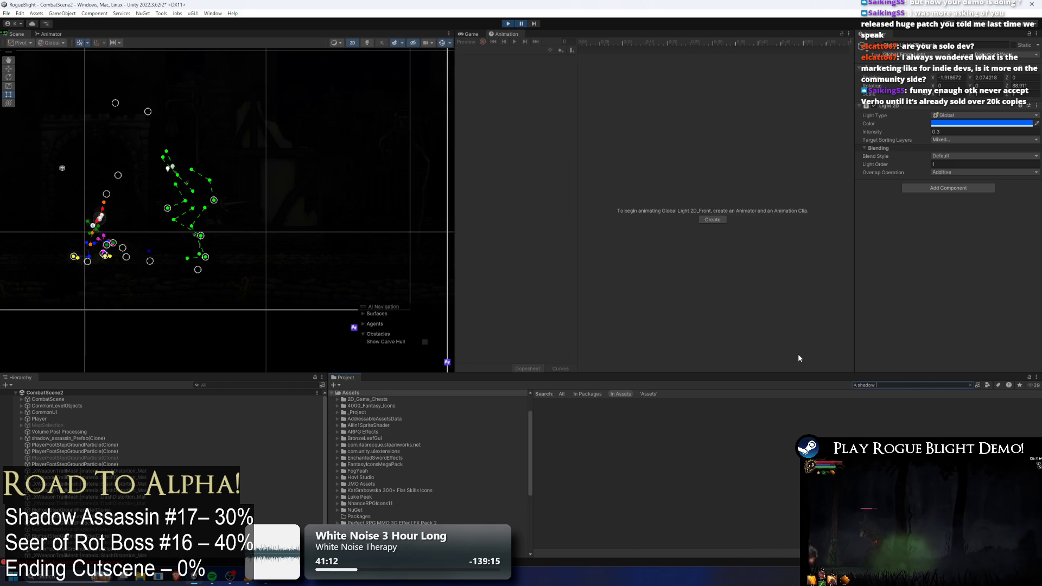
pyautogui.press('BackSpace')
pyautogui.press('BackSpace')
pyautogui.press('BackSpace')
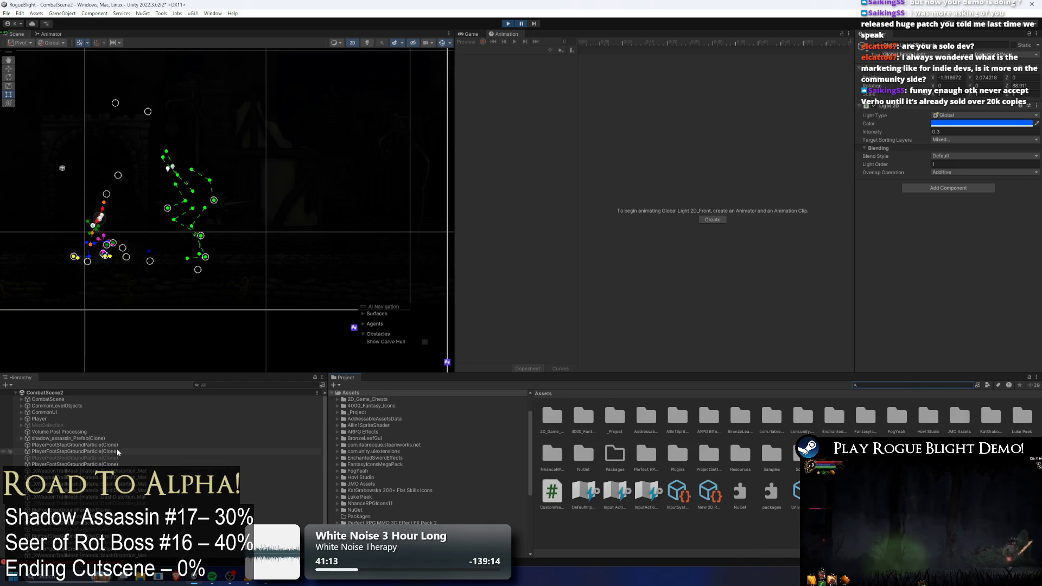
# - Select the shadow assassin clone, scroll to its light settings, and stop Play mode
pyautogui.click(11, 438)
pyautogui.scroll(-5, 1008, 232)
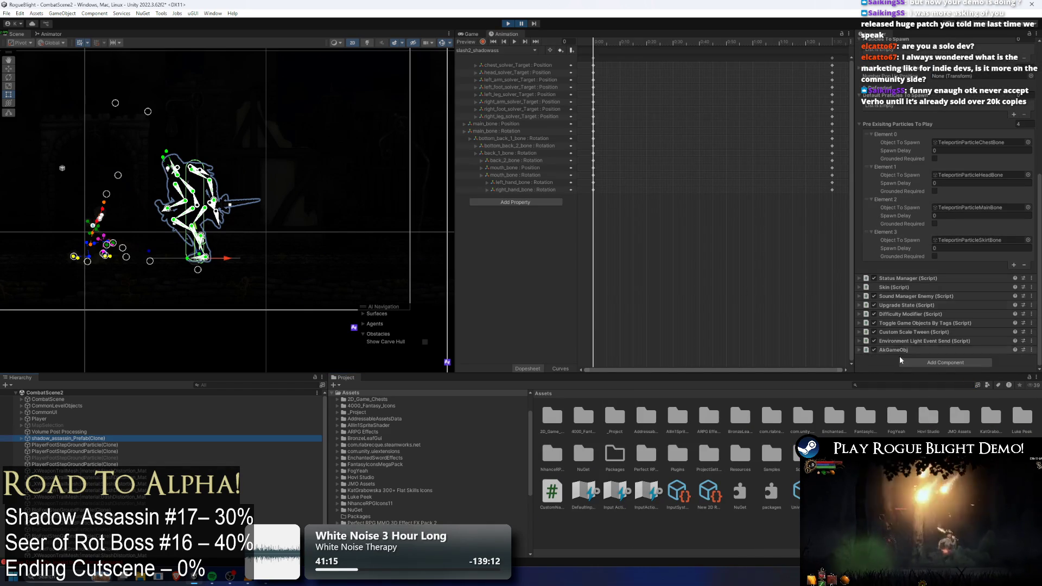
pyautogui.scroll(-5, 987, 319)
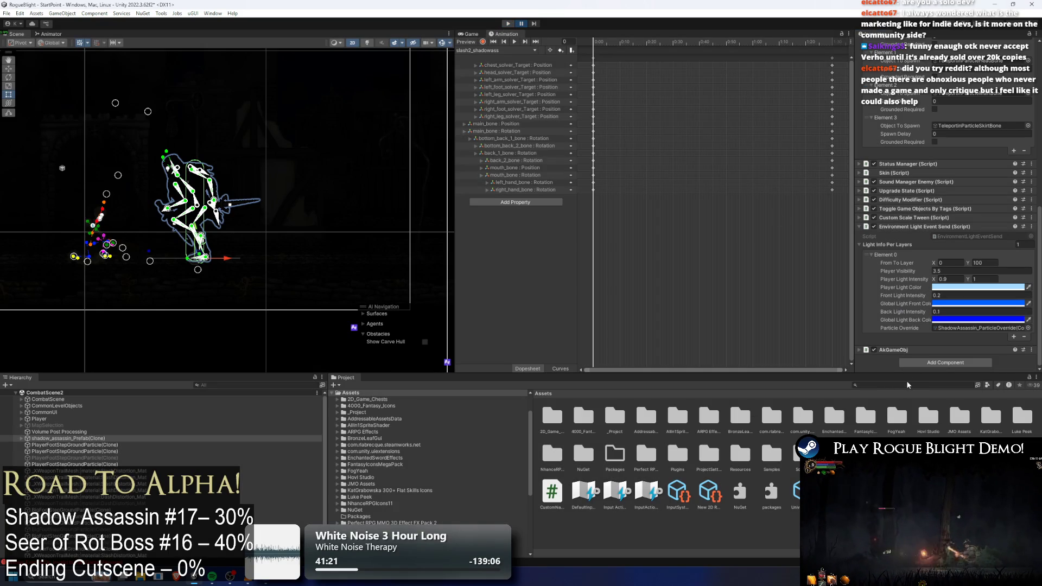
pyautogui.hotkey('ctrl', 'p')
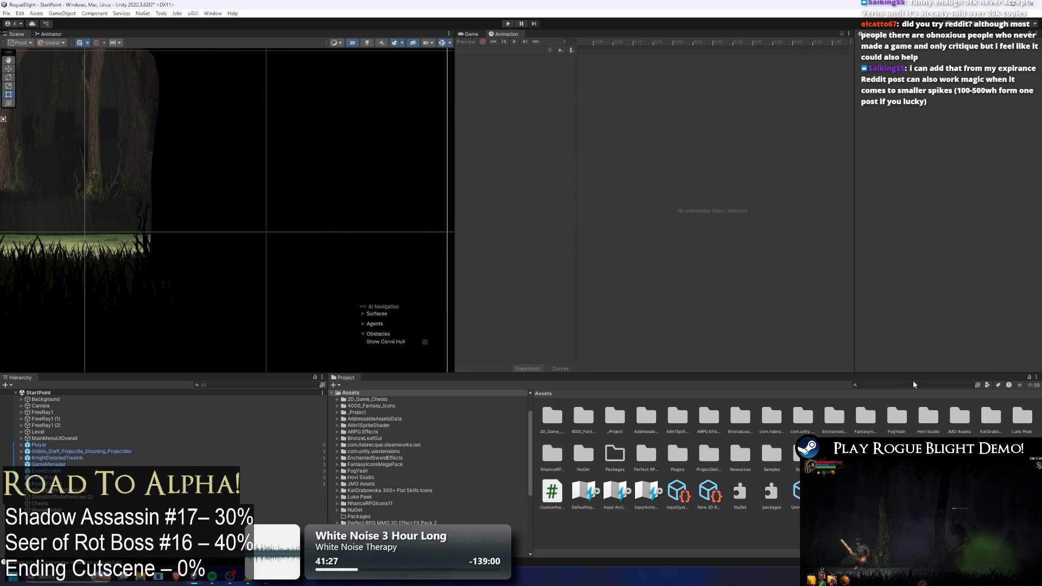
# - Search the Project window for 'shadow ass'
pyautogui.click(926, 384)
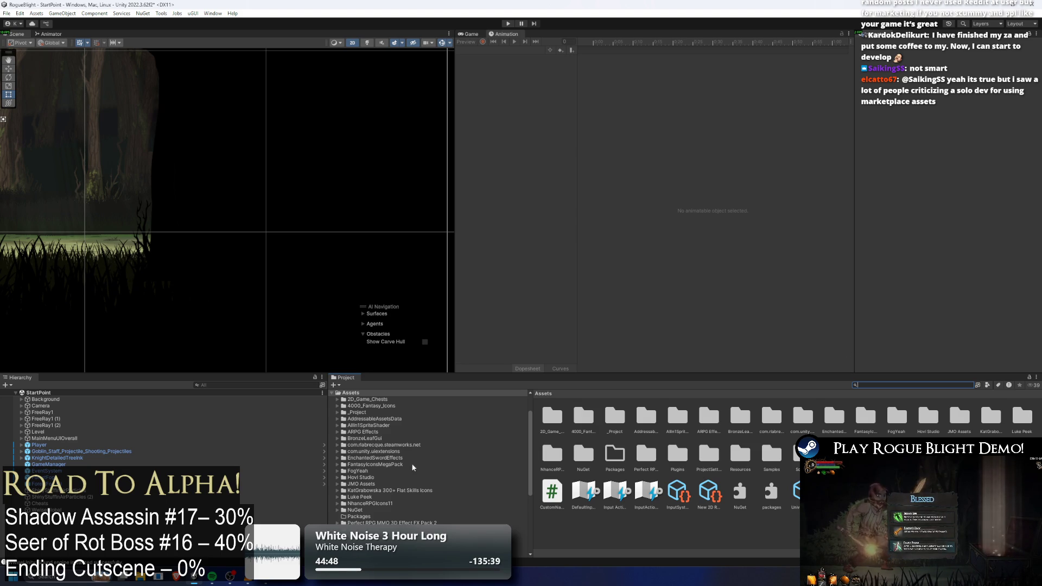
pyautogui.scroll(-5, 404, 466)
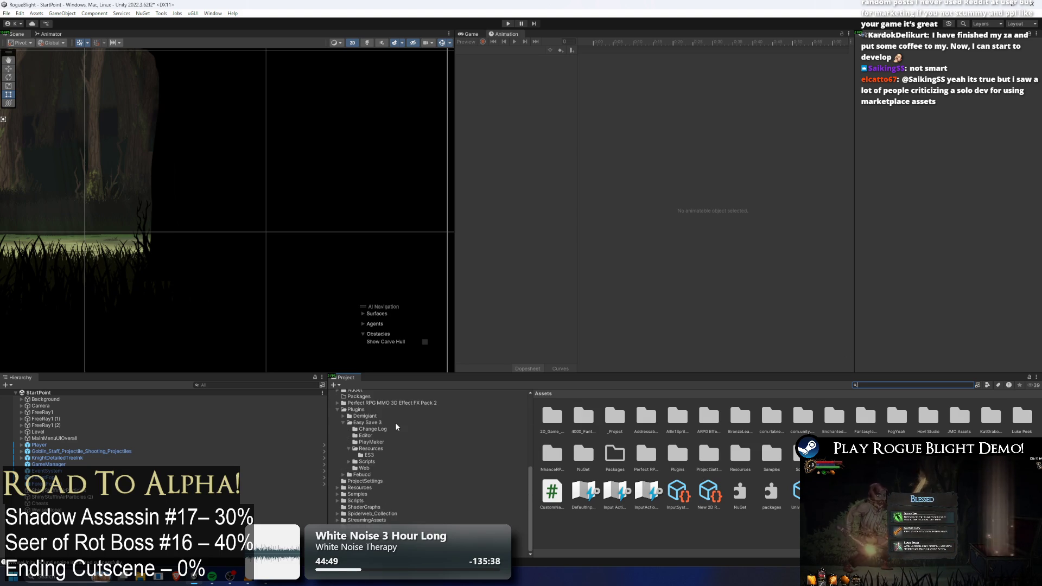
pyautogui.scroll(7, 397, 427)
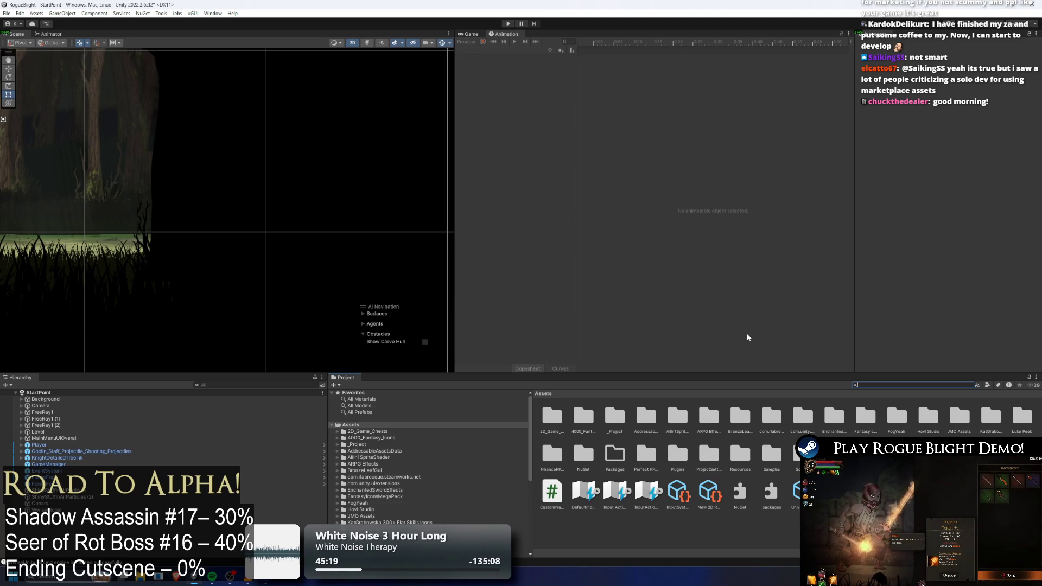
pyautogui.write('shado')
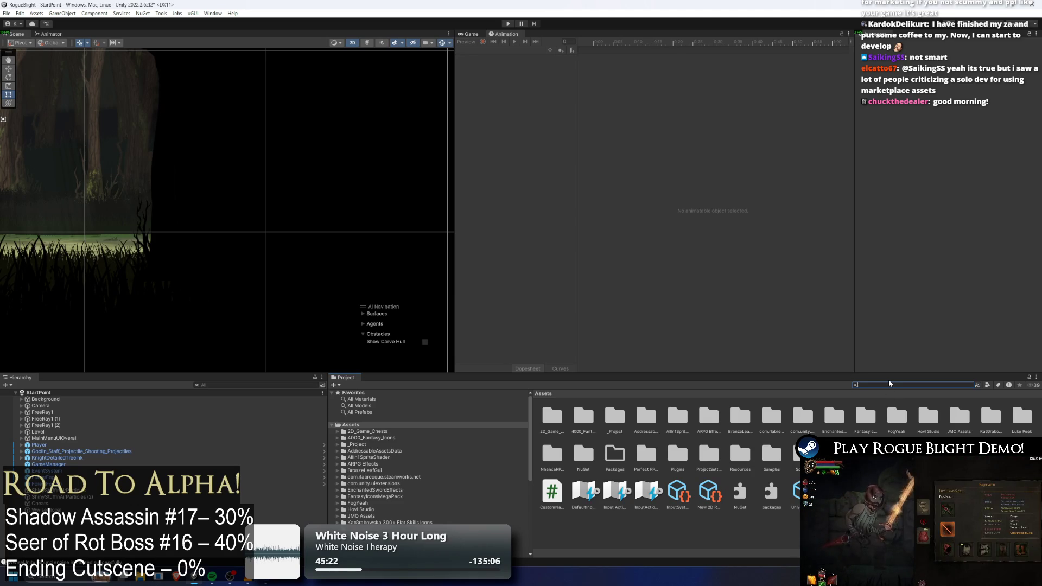
pyautogui.write('w')
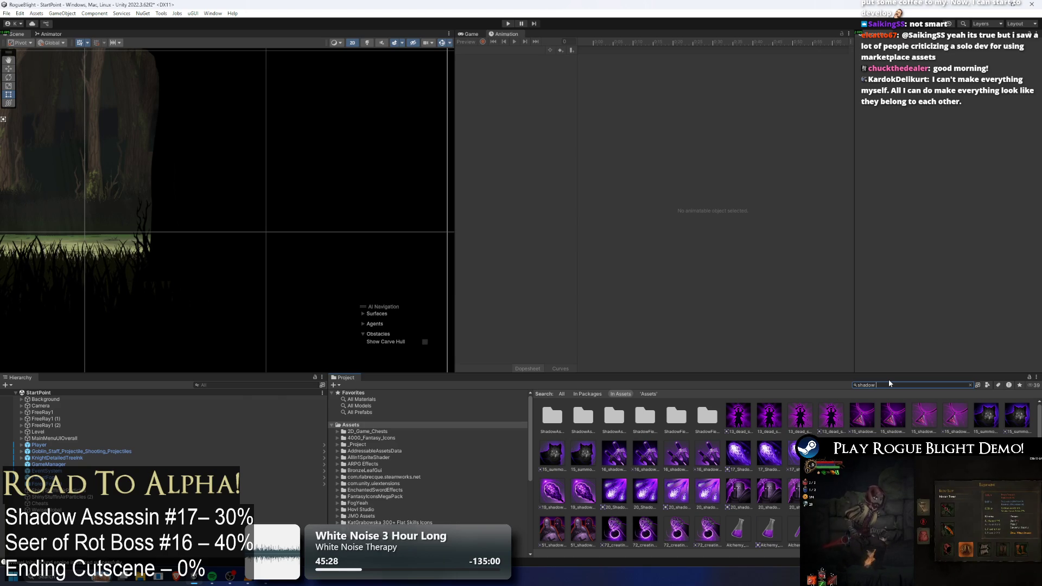
pyautogui.write(' ass')
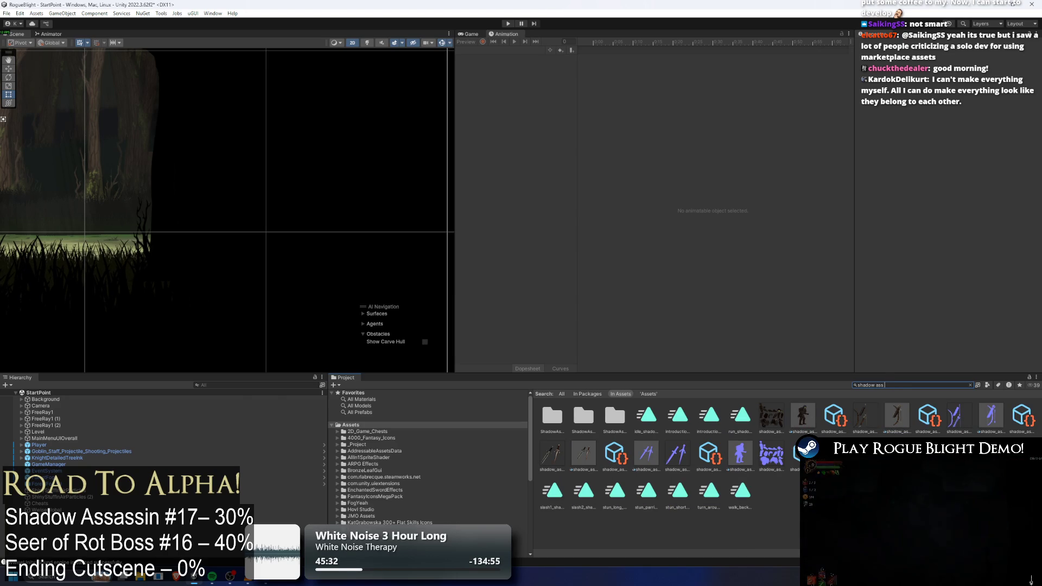
# - Open the shadow_assassin prefab and switch the Animation window to slash1_shadowass
pyautogui.doubleClick(803, 418)
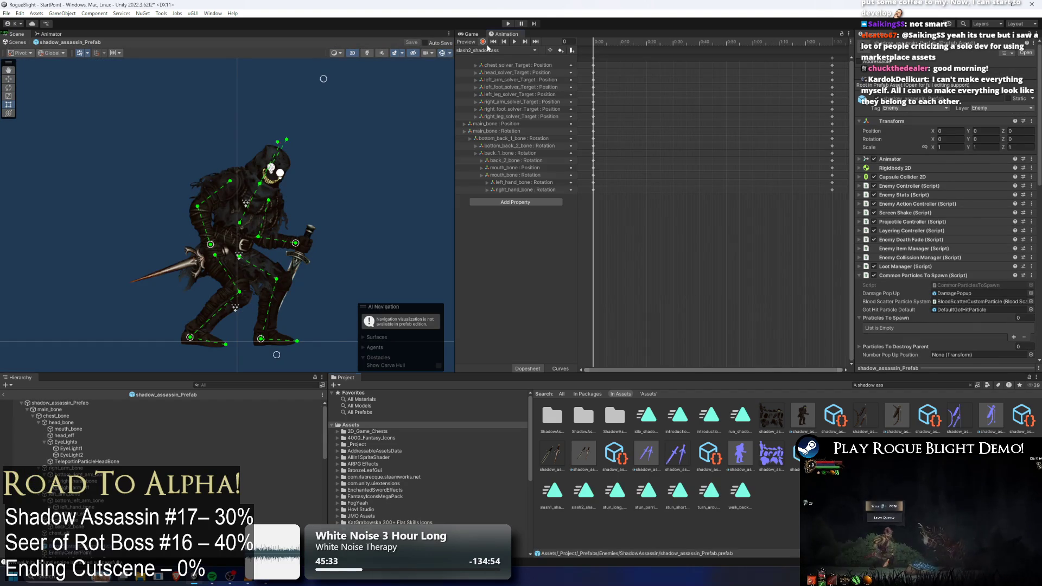
pyautogui.click(484, 42)
pyautogui.click(482, 42)
pyautogui.click(495, 50)
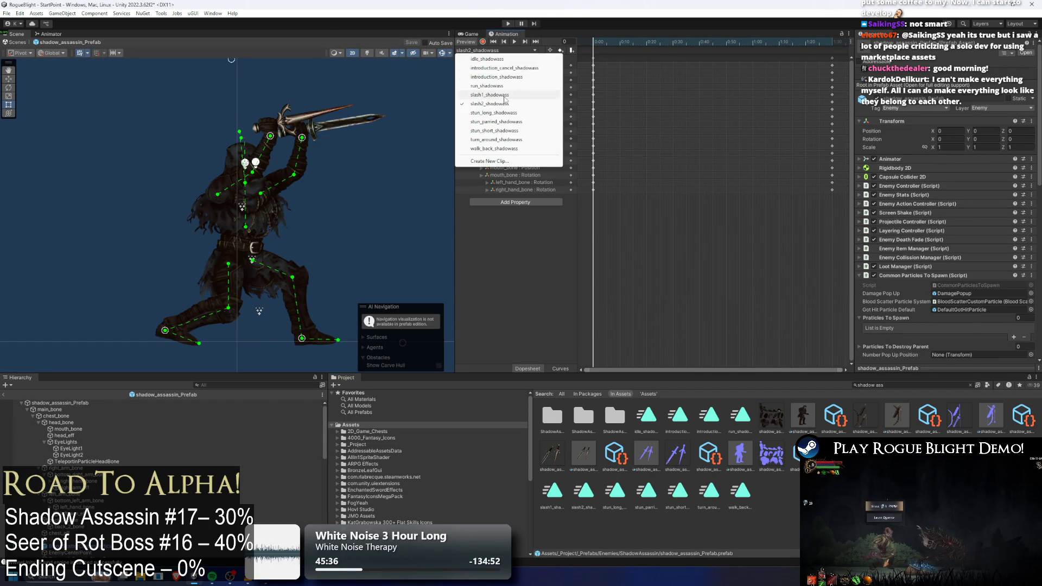
pyautogui.click(521, 77)
# - Scrub the clip from frame 64 to 74, then start Play mode, accepting the prefab warning
pyautogui.click(723, 43)
pyautogui.moveTo(723, 43); pyautogui.dragTo(742, 42)
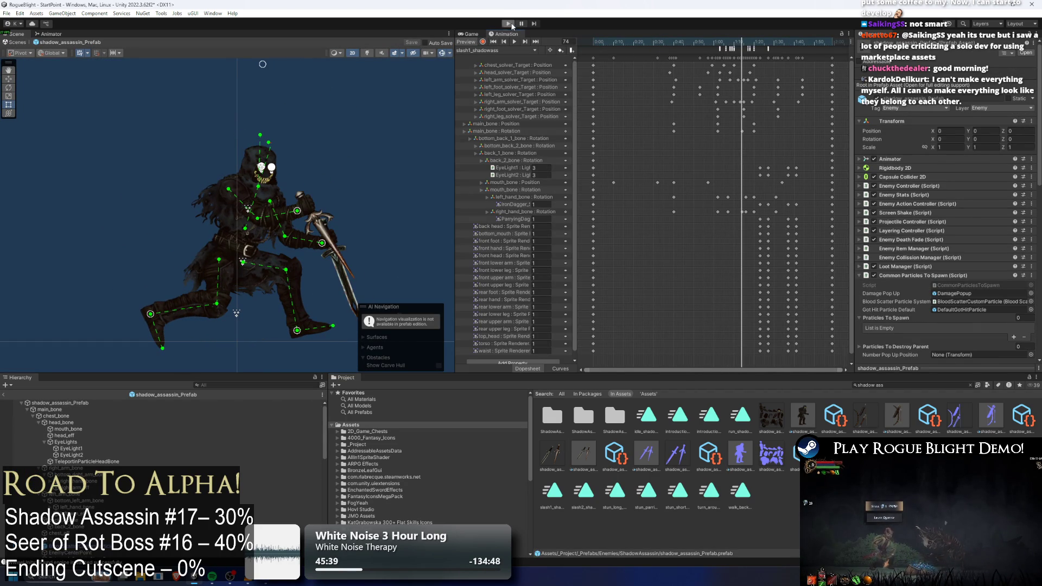
pyautogui.click(509, 24)
pyautogui.press('Return')
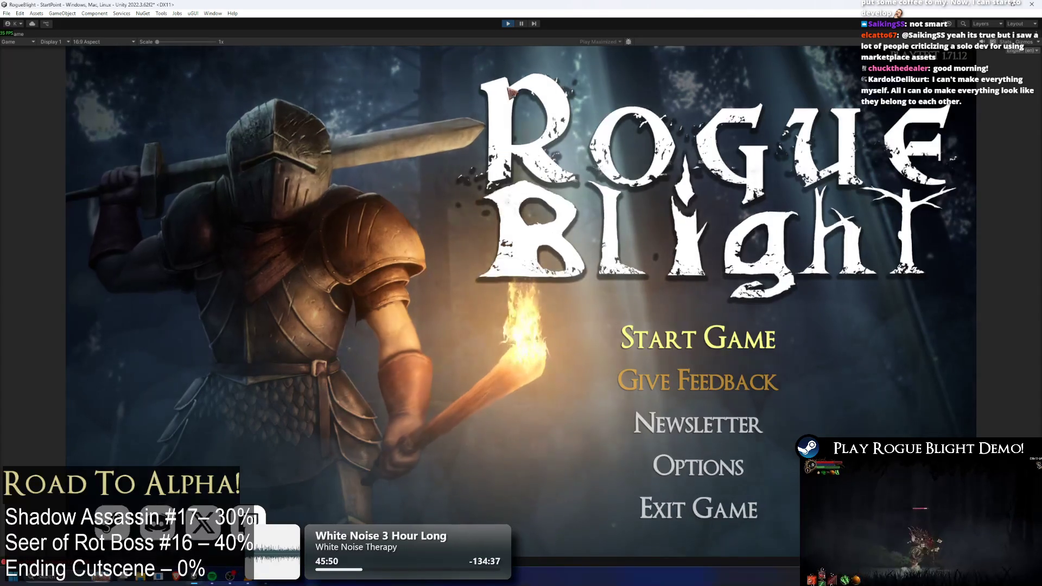
# - Start the game from the main menu, load a save slot and pause it
pyautogui.click(697, 337)
pyautogui.click(706, 353)
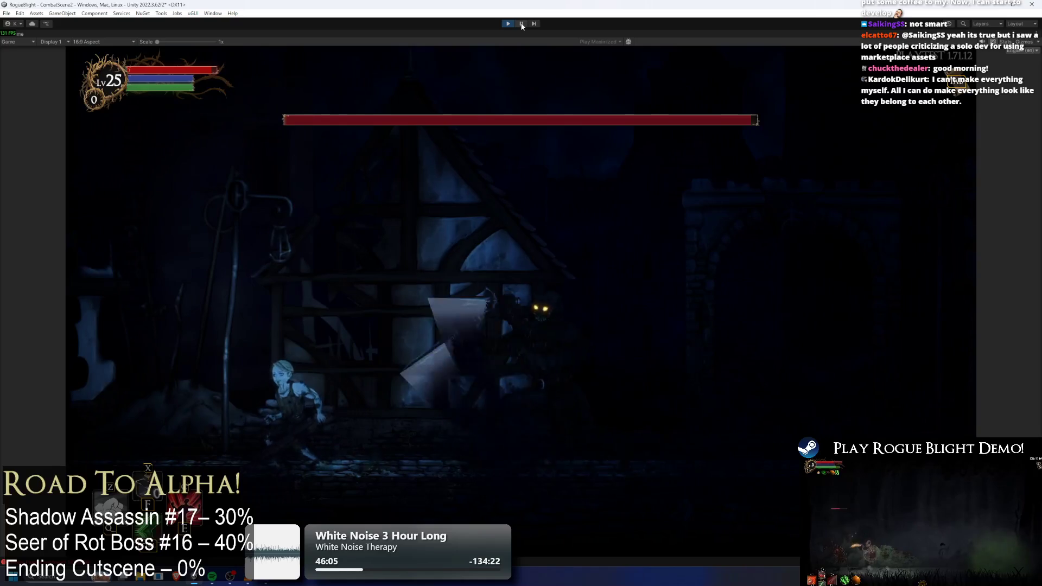
pyautogui.hotkey('ctrl', 'shift', 'p')
pyautogui.scroll(5, 234, 178)
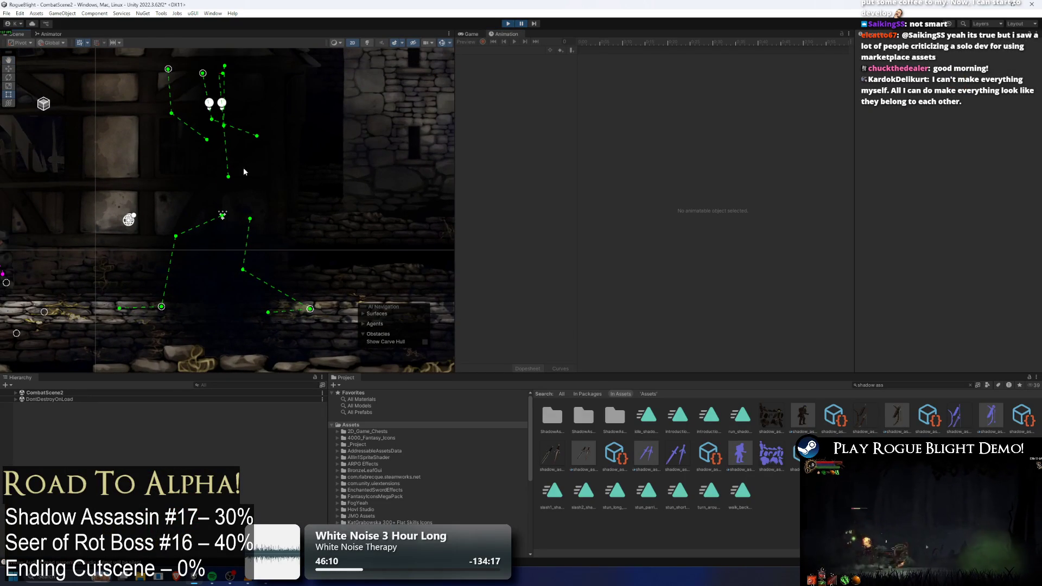
# - Step the paused game forward five single frames
pyautogui.click(535, 23)
pyautogui.click(535, 23)
pyautogui.click(534, 24)
pyautogui.click(534, 24)
pyautogui.click(534, 24)
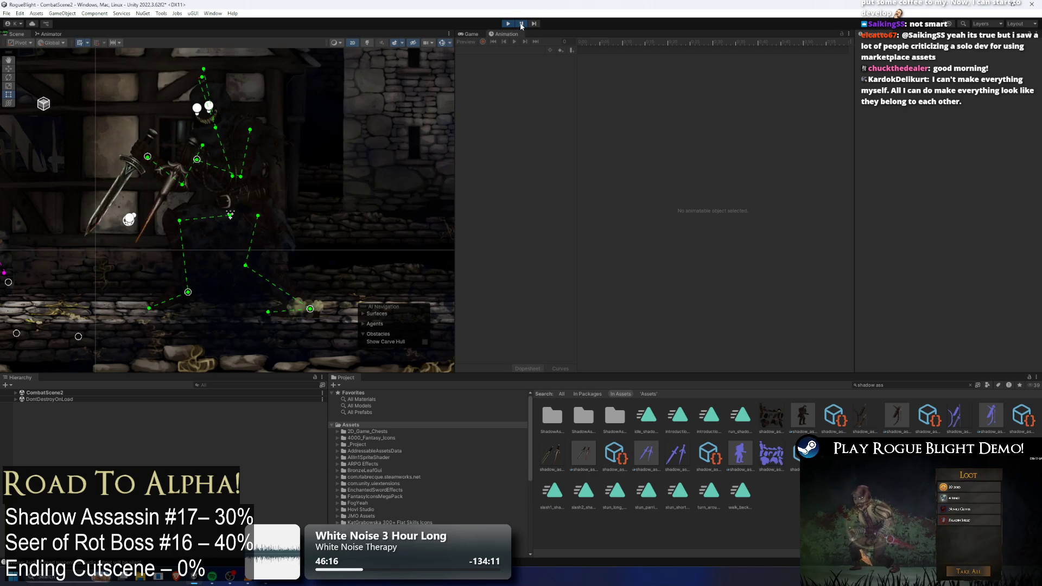
# - Resume, pause again to inspect the attack, resume, then stop Play mode
pyautogui.click(520, 24)
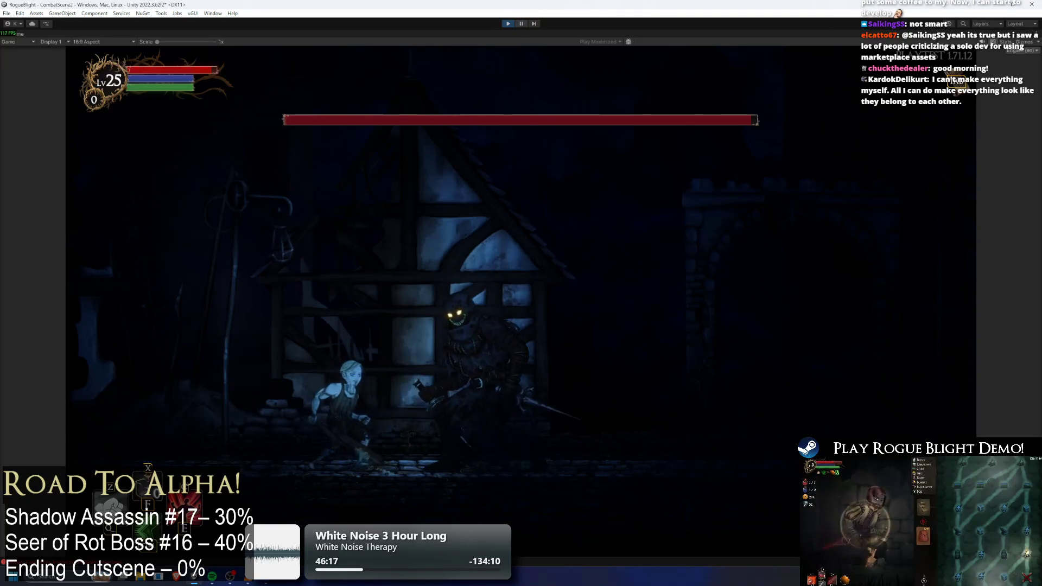
pyautogui.click(521, 24)
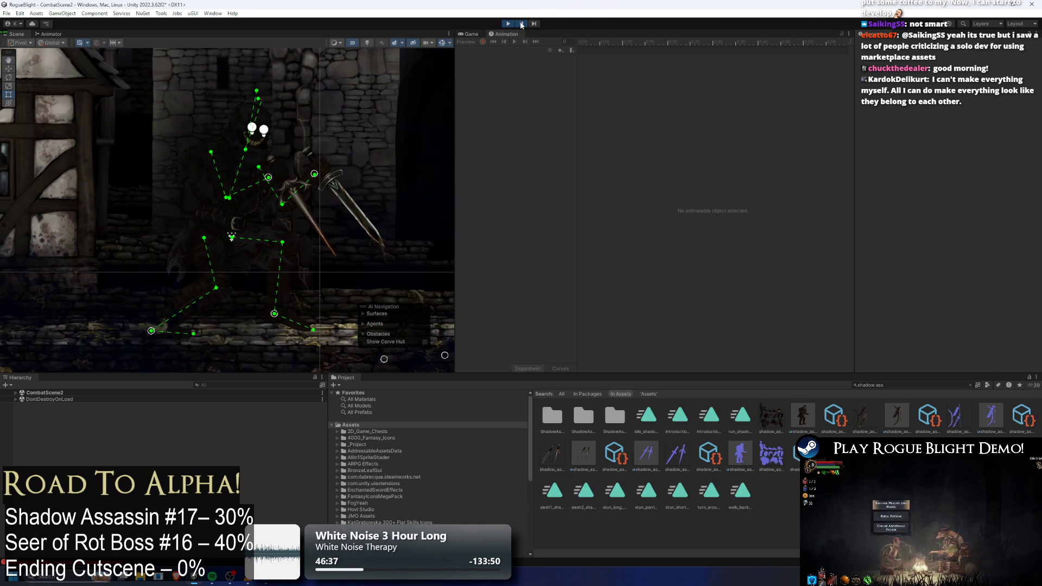
pyautogui.click(523, 25)
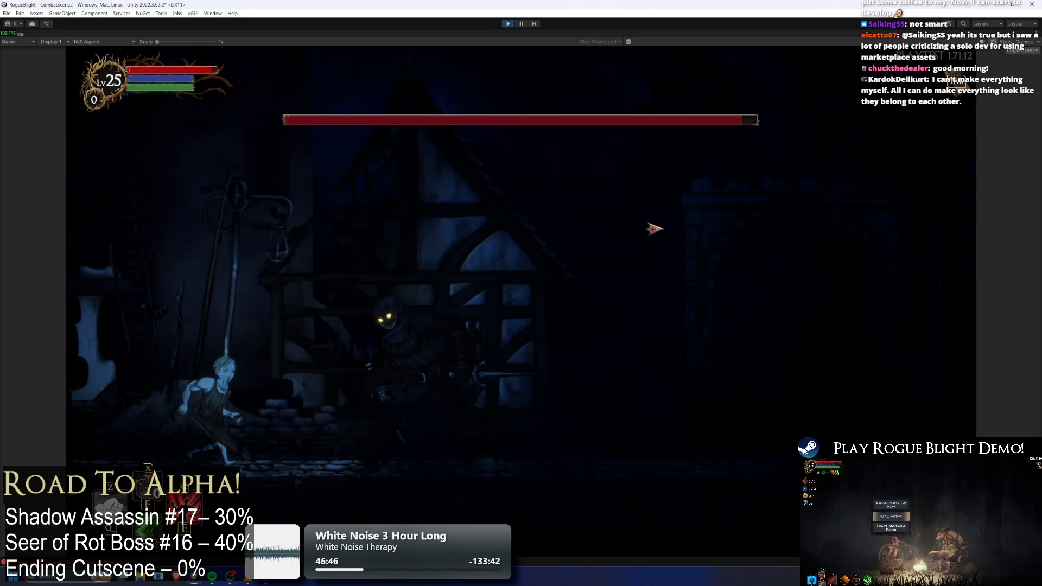
pyautogui.click(508, 23)
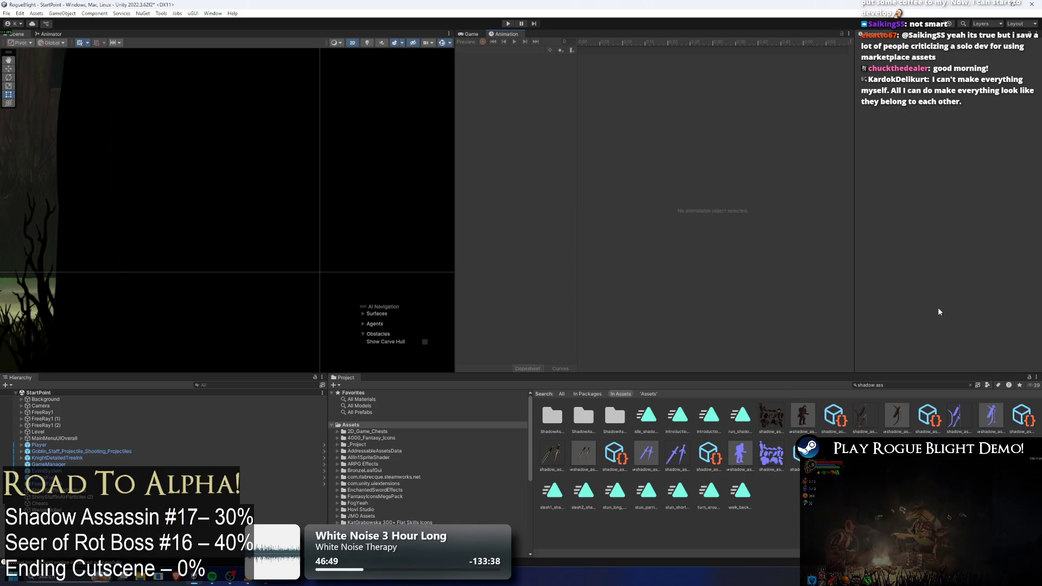
pyautogui.doubleClick(834, 417)
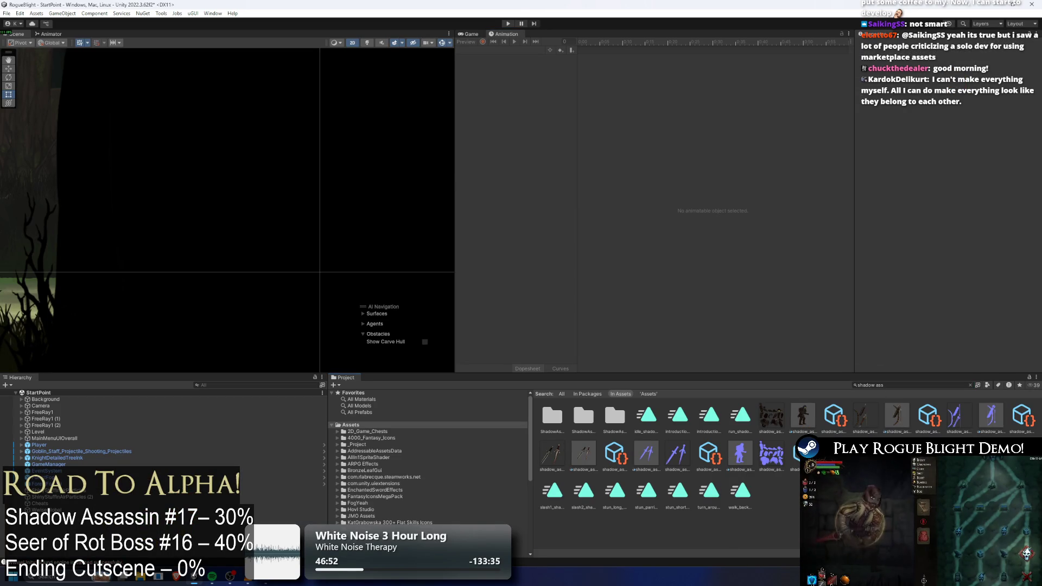
pyautogui.click(488, 50)
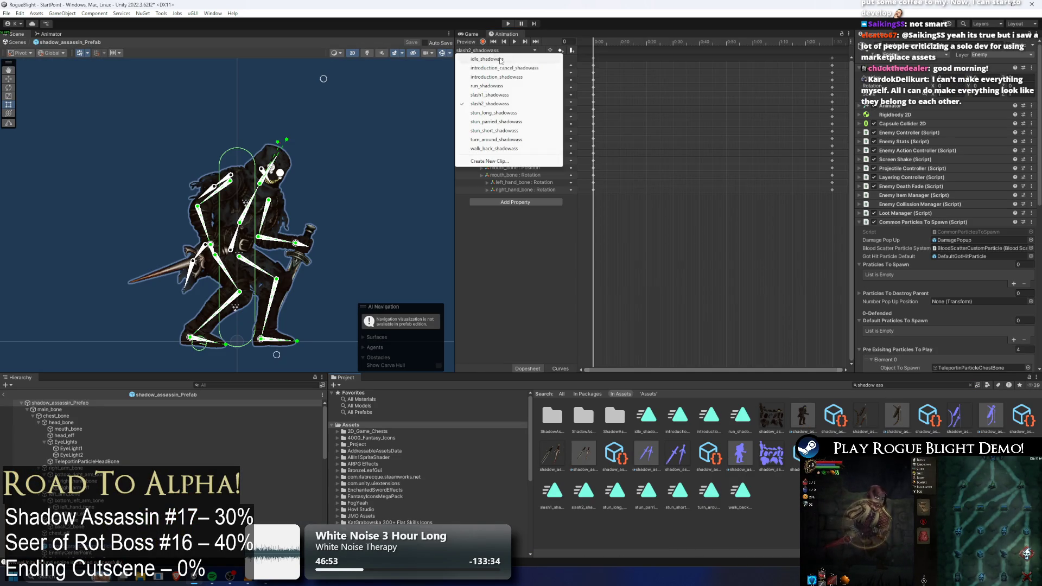
pyautogui.click(521, 95)
pyautogui.click(761, 47)
pyautogui.moveTo(761, 47); pyautogui.dragTo(768, 48)
pyautogui.click(570, 50)
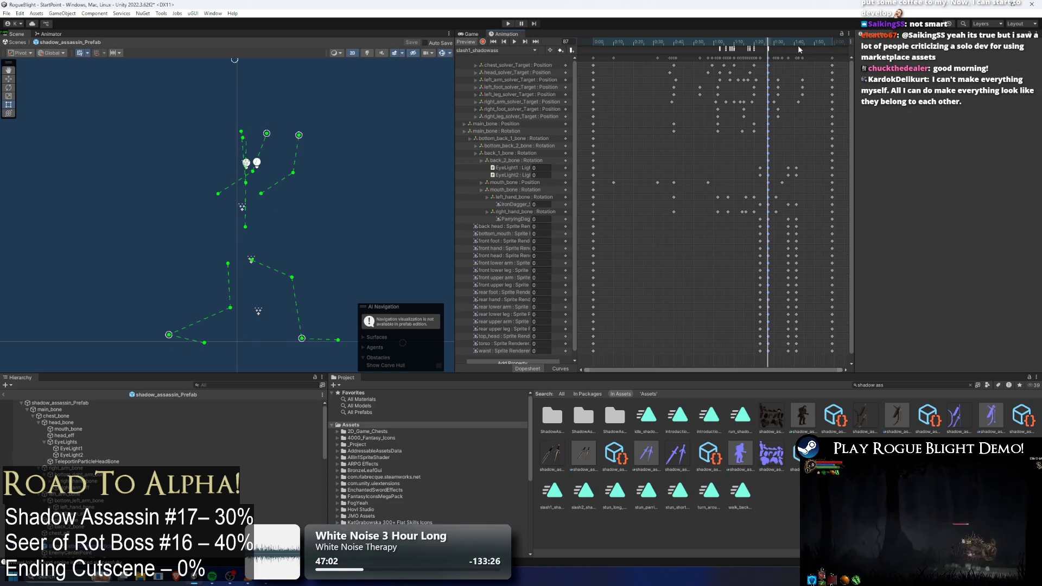
pyautogui.click(762, 49)
pyautogui.click(510, 50)
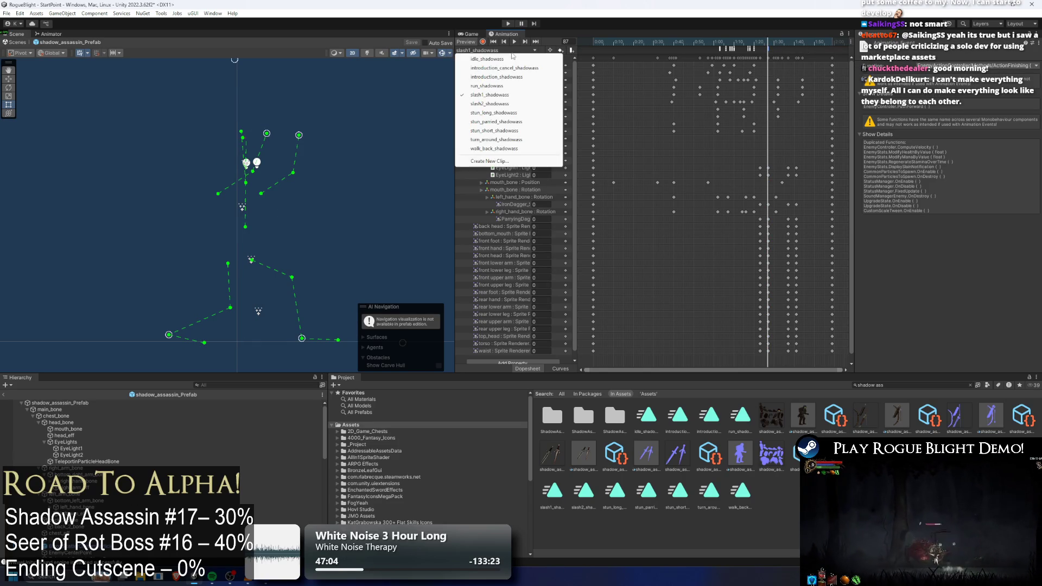
pyautogui.click(515, 102)
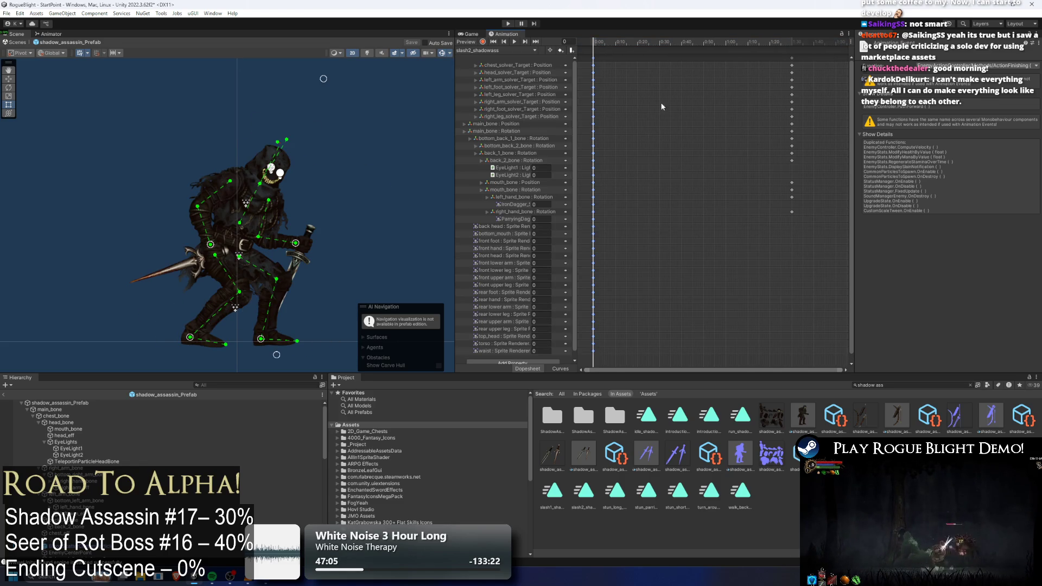
pyautogui.moveTo(606, 42); pyautogui.dragTo(611, 44)
pyautogui.click(500, 51)
pyautogui.click(497, 98)
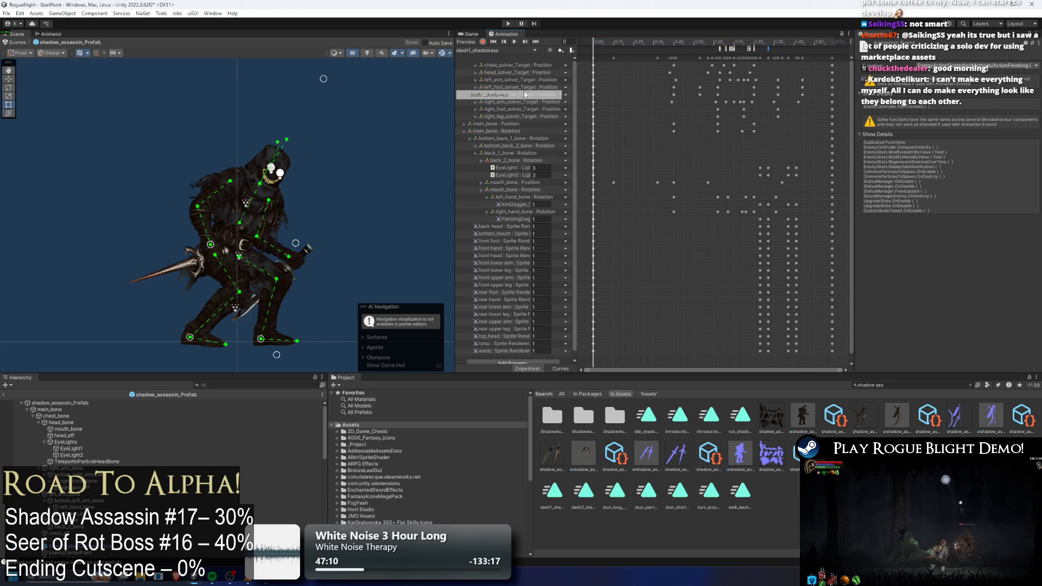
pyautogui.scroll(2, 748, 60)
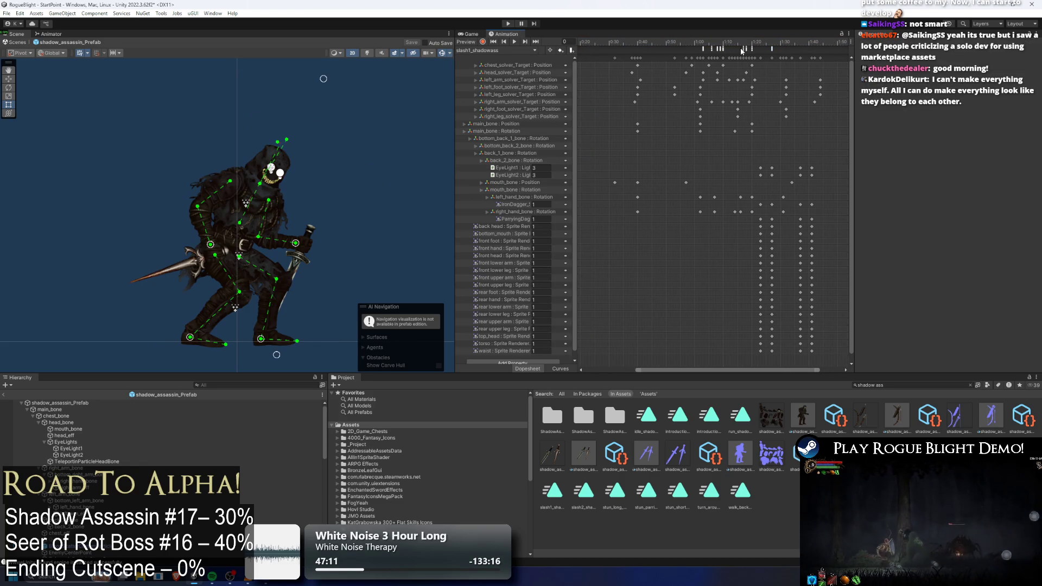
pyautogui.click(744, 49)
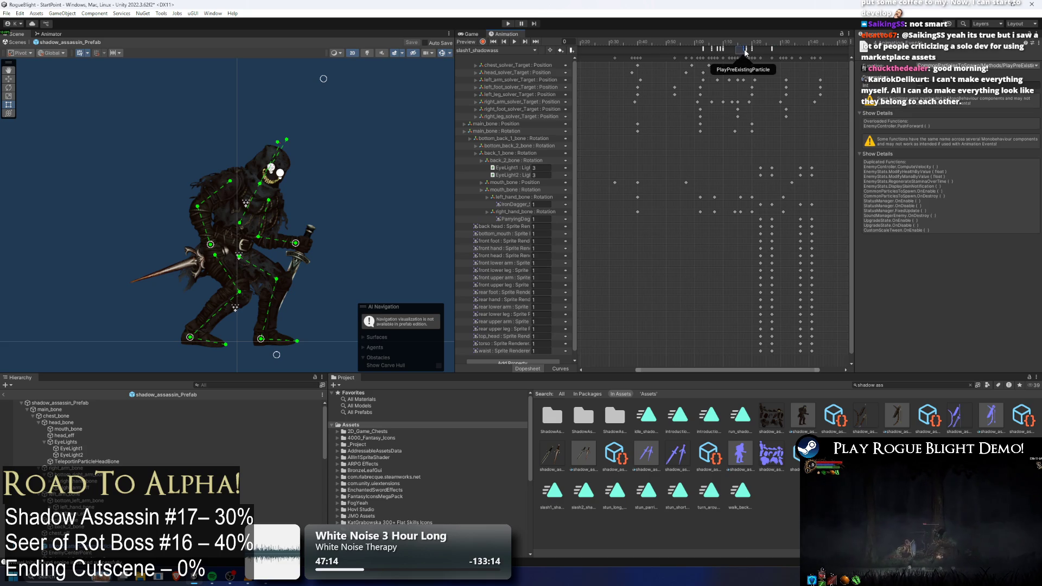
pyautogui.click(495, 50)
pyautogui.click(489, 104)
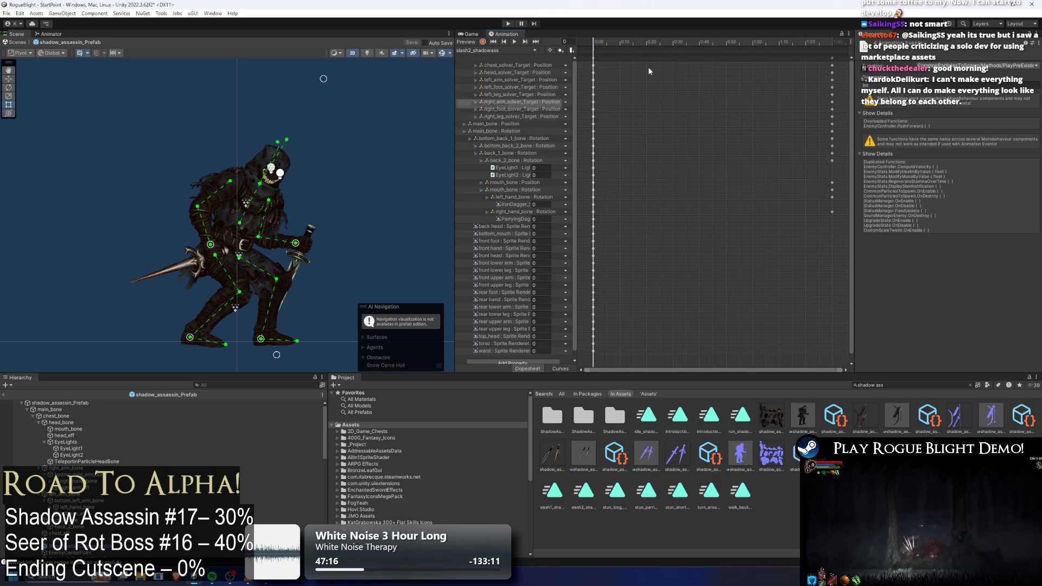
pyautogui.scroll(2, 596, 65)
pyautogui.scroll(1, 597, 62)
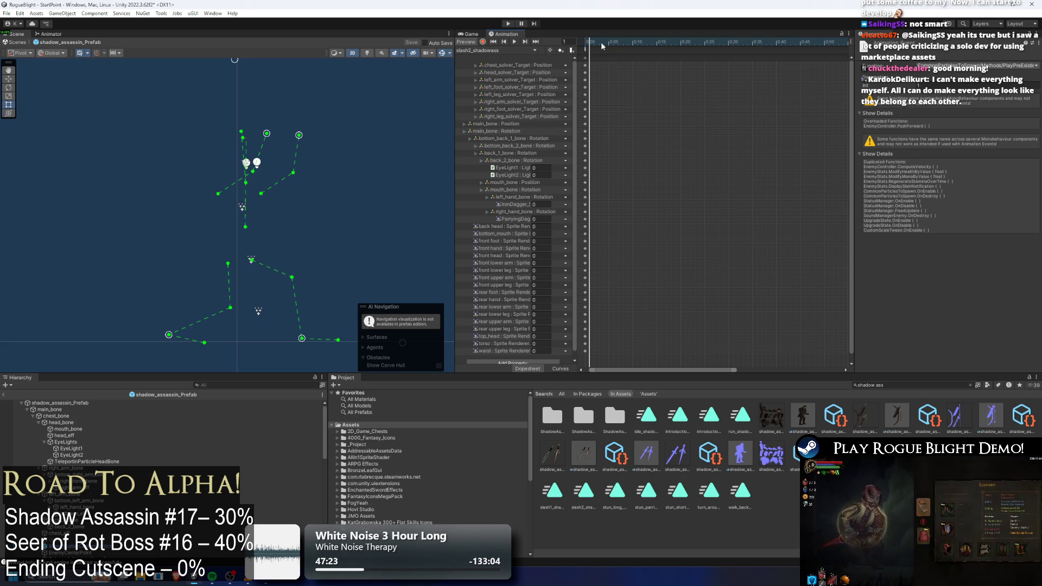
pyautogui.press('a')
pyautogui.scroll(-2, 623, 139)
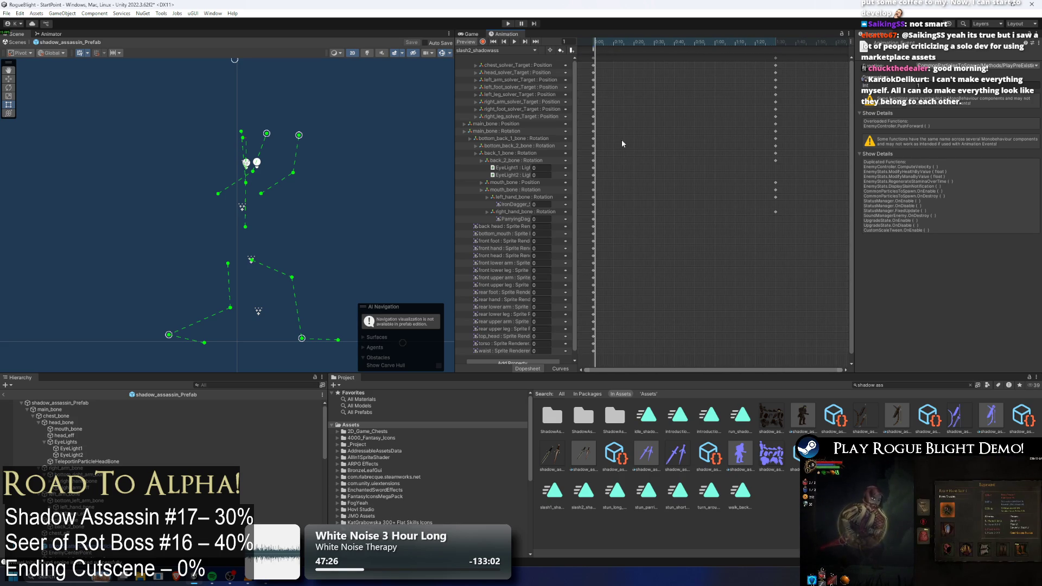
pyautogui.moveTo(606, 164)
pyautogui.mouseDown()
pyautogui.moveTo(587, 180)
pyautogui.moveTo(598, 210)
pyautogui.moveTo(590, 363)
pyautogui.mouseUp()
pyautogui.moveTo(646, 39)
pyautogui.mouseDown()
pyautogui.moveTo(687, 52)
pyautogui.moveTo(617, 54)
pyautogui.mouseUp()
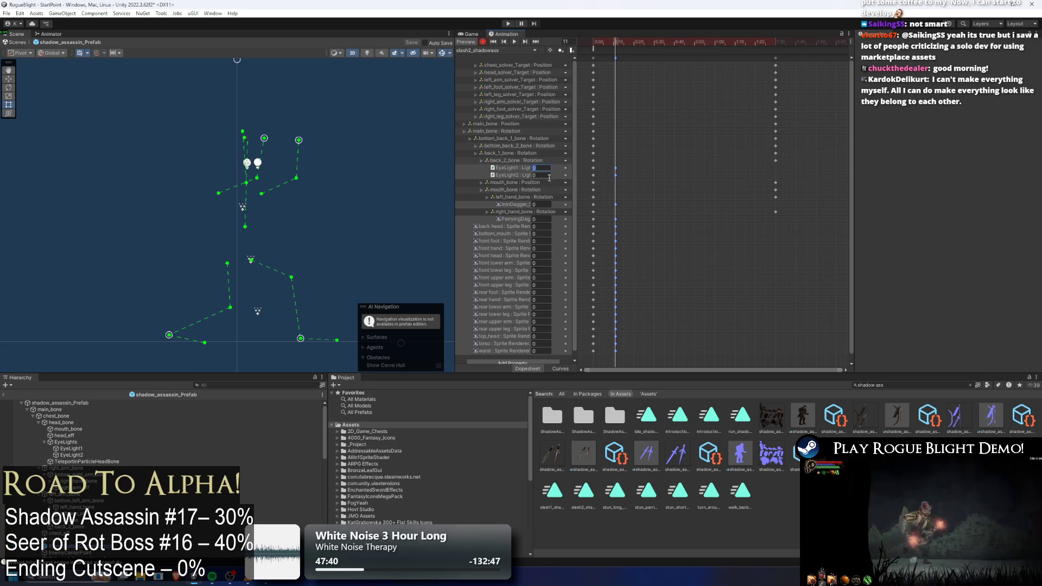
# - Switch to slash1_shadowass, preview it to frame 102 and box-select a group of its keys
pyautogui.click(495, 50)
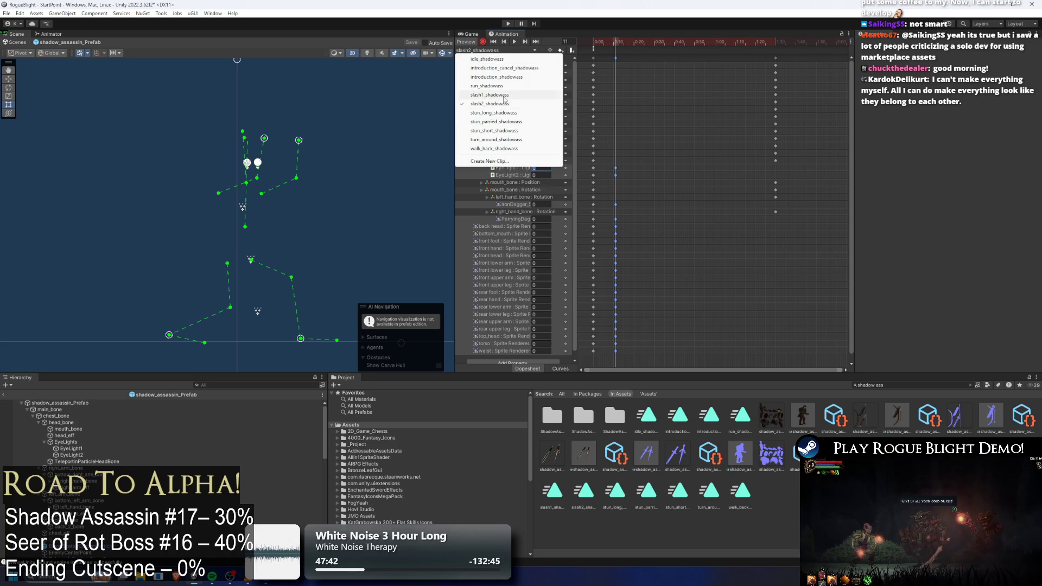
pyautogui.click(490, 95)
pyautogui.moveTo(751, 42); pyautogui.dragTo(799, 46)
pyautogui.moveTo(807, 150); pyautogui.dragTo(803, 310)
pyautogui.moveTo(799, 368); pyautogui.dragTo(799, 368)
pyautogui.moveTo(810, 158); pyautogui.dragTo(786, 311)
# - Return to slash2_shadowass and shift the selected keys slightly earlier
pyautogui.click(495, 50)
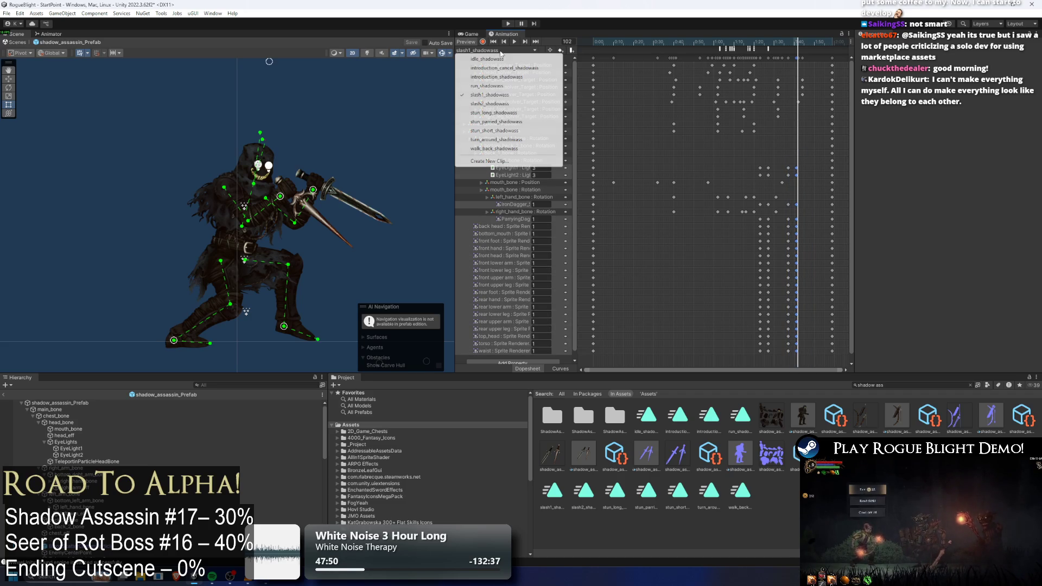
pyautogui.click(491, 103)
pyautogui.moveTo(611, 43)
pyautogui.mouseDown()
pyautogui.moveTo(622, 45)
pyautogui.moveTo(604, 44)
pyautogui.mouseUp()
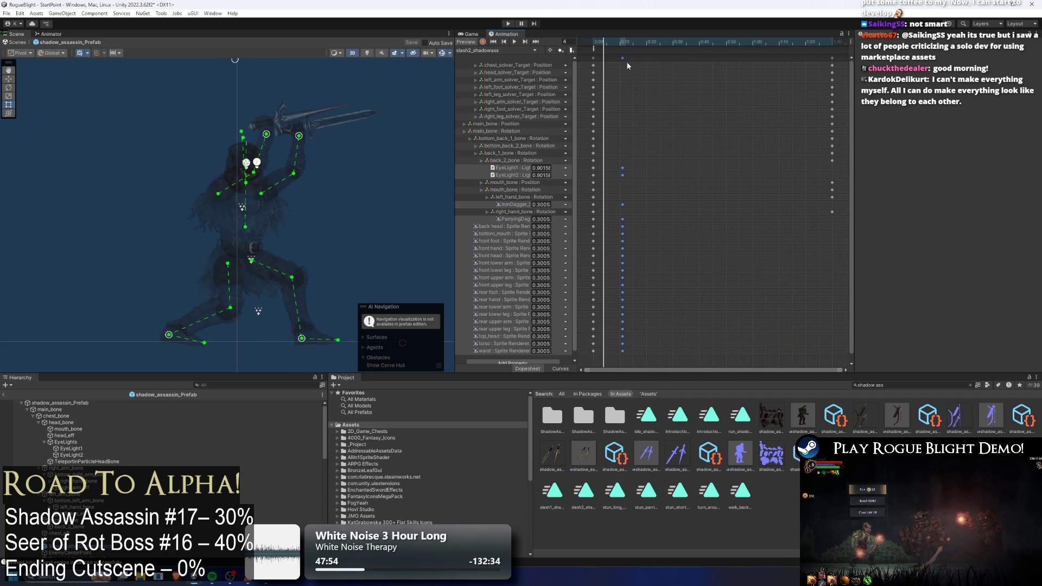
pyautogui.click(623, 58)
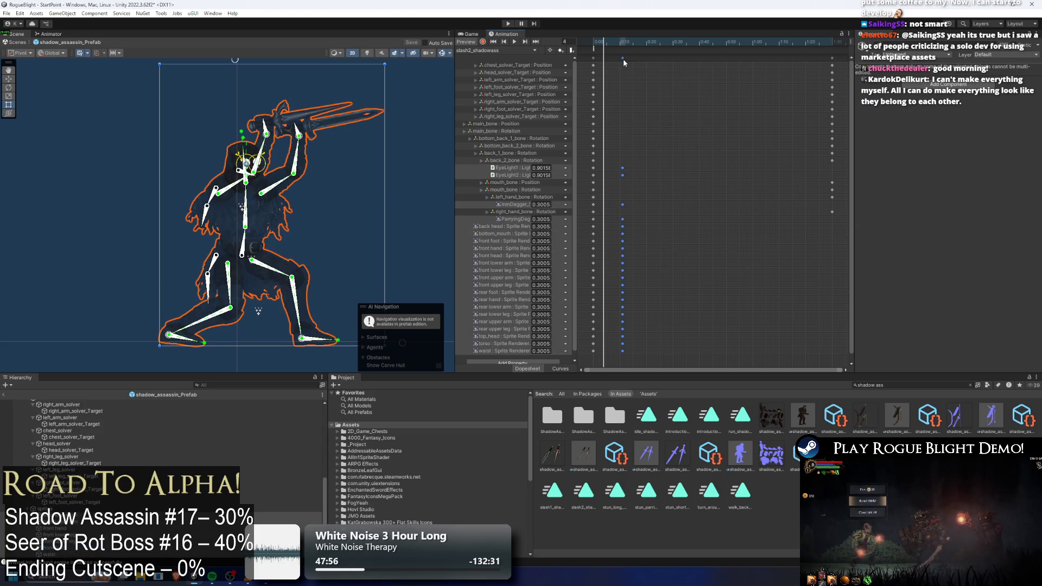
pyautogui.moveTo(614, 63)
pyautogui.mouseDown()
pyautogui.moveTo(593, 42)
pyautogui.moveTo(640, 43)
pyautogui.moveTo(627, 45)
pyautogui.mouseUp()
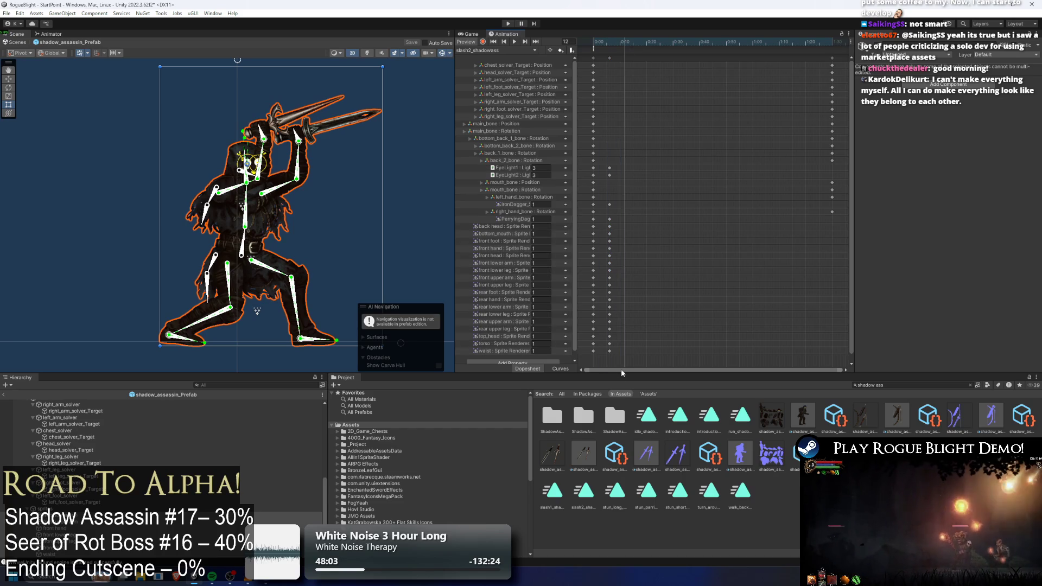
# - Turn on Record and raise both arm targets so the swords lift overhead
pyautogui.click(833, 42)
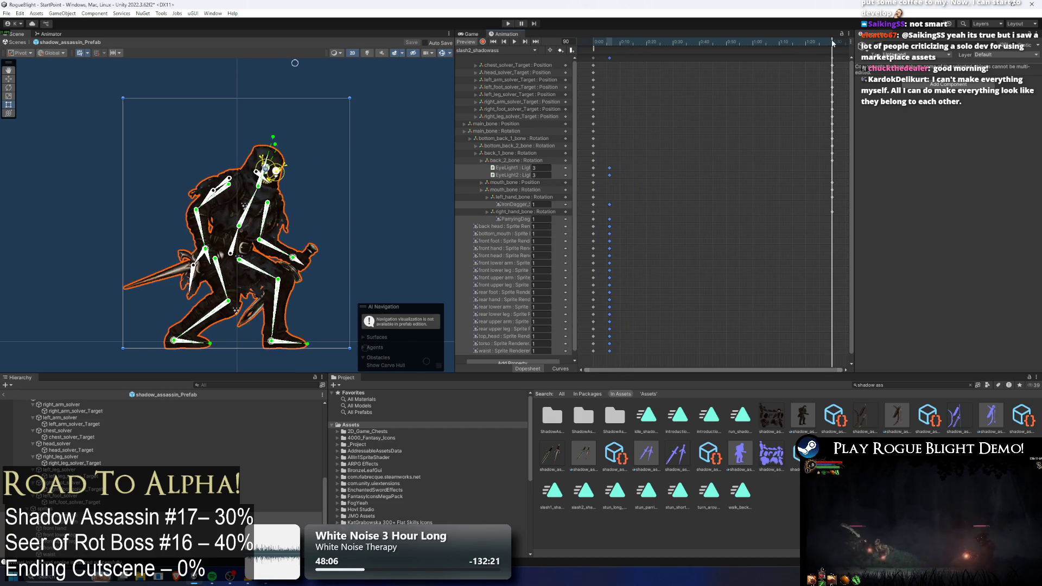
pyautogui.moveTo(833, 42)
pyautogui.mouseDown()
pyautogui.moveTo(609, 55)
pyautogui.moveTo(646, 42)
pyautogui.mouseUp()
pyautogui.click(483, 42)
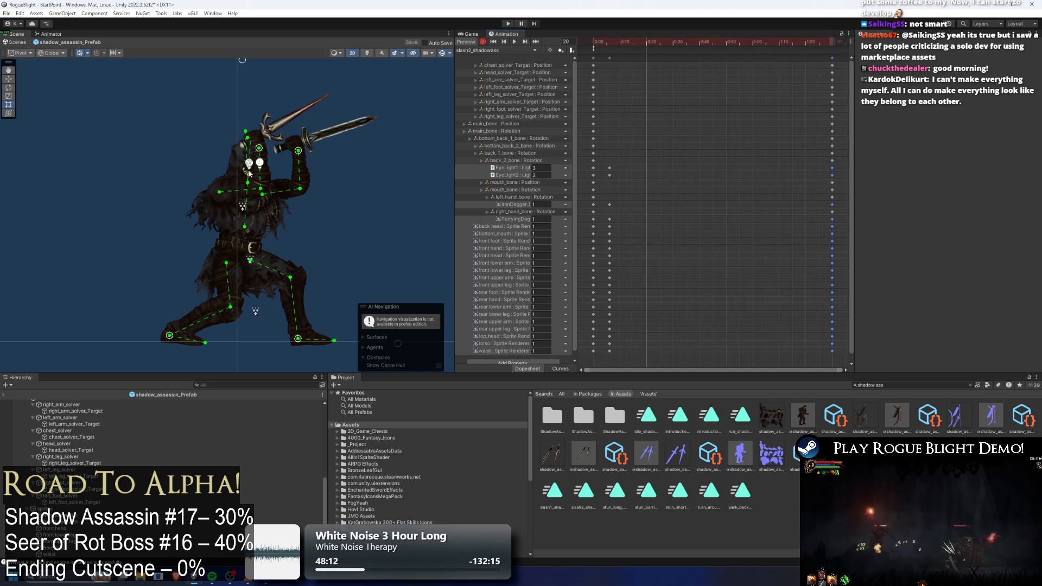
pyautogui.moveTo(258, 152); pyautogui.dragTo(238, 127)
pyautogui.moveTo(300, 153)
pyautogui.mouseDown()
pyautogui.moveTo(272, 129)
pyautogui.moveTo(240, 123)
pyautogui.mouseUp()
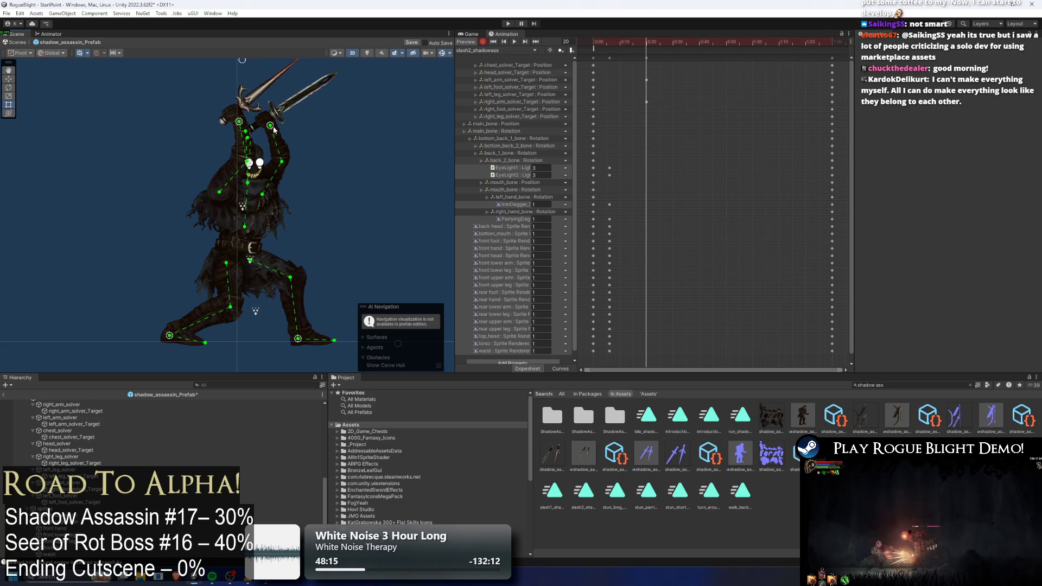
pyautogui.click(263, 204)
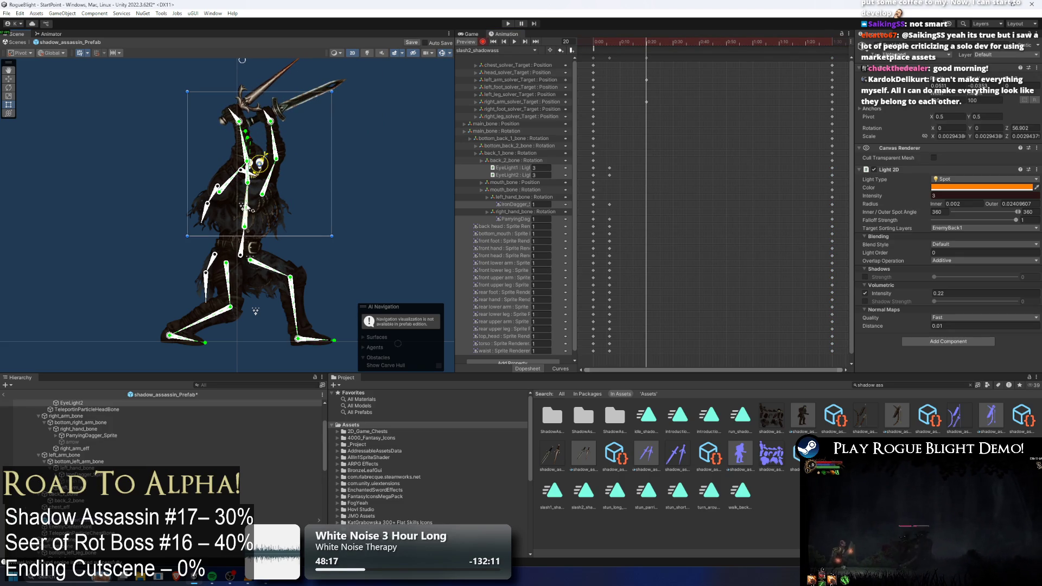
# - Rotate the dagger arm to point up-right and refine the sword arm pose
pyautogui.click(245, 247)
pyautogui.moveTo(250, 69)
pyautogui.mouseDown()
pyautogui.moveTo(251, 131)
pyautogui.moveTo(228, 98)
pyautogui.moveTo(189, 94)
pyautogui.mouseUp()
pyautogui.moveTo(243, 188)
pyautogui.mouseDown()
pyautogui.moveTo(234, 202)
pyautogui.moveTo(263, 179)
pyautogui.mouseUp()
pyautogui.moveTo(259, 341); pyautogui.dragTo(214, 236)
# - At frame 10, spread both foot targets apart into a wide lunge stance
pyautogui.moveTo(651, 42)
pyautogui.mouseDown()
pyautogui.moveTo(594, 42)
pyautogui.moveTo(638, 42)
pyautogui.moveTo(620, 42)
pyautogui.mouseUp()
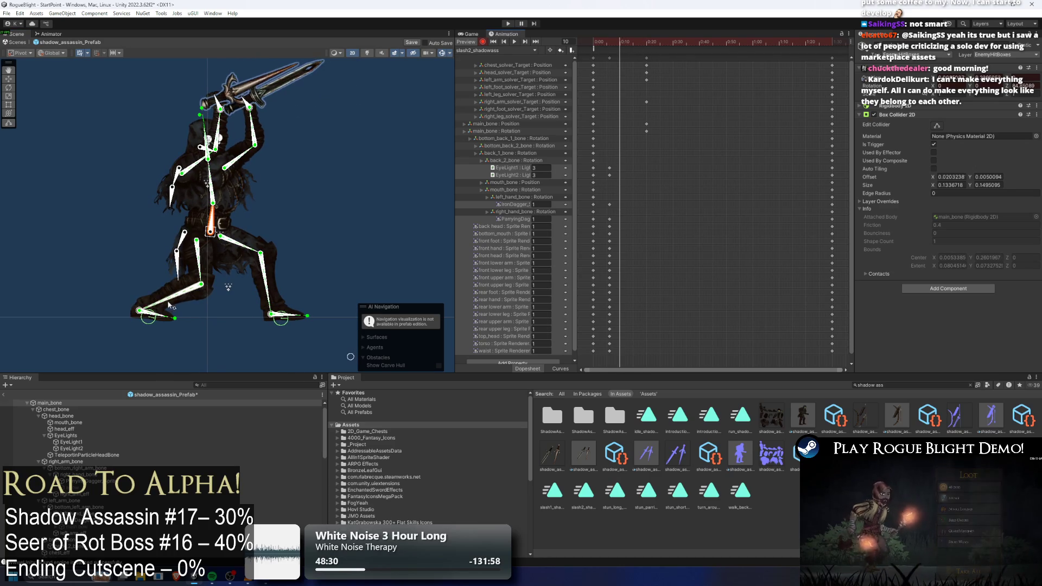
pyautogui.moveTo(148, 317); pyautogui.dragTo(130, 282)
pyautogui.moveTo(228, 272); pyautogui.dragTo(228, 207)
pyautogui.moveTo(271, 246); pyautogui.dragTo(285, 225)
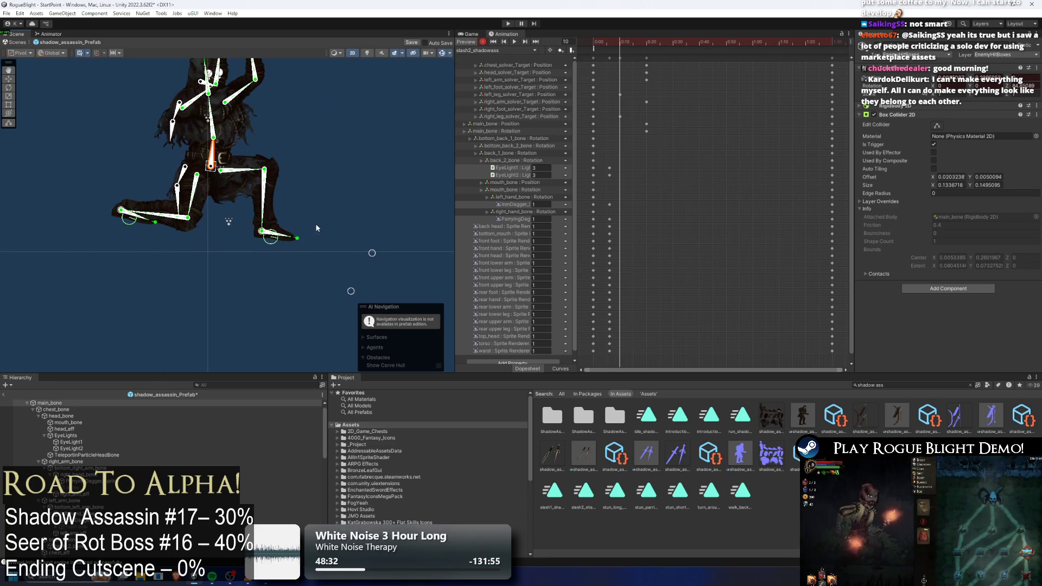
# - Copy the foot and leg solver keys and paste them at frame 20
pyautogui.moveTo(586, 82); pyautogui.dragTo(623, 134)
pyautogui.click(645, 43)
pyautogui.hotkey('ctrl', 'v')
pyautogui.moveTo(651, 41)
pyautogui.mouseDown()
pyautogui.moveTo(593, 41)
pyautogui.moveTo(739, 41)
pyautogui.moveTo(637, 41)
pyautogui.moveTo(647, 45)
pyautogui.mouseUp()
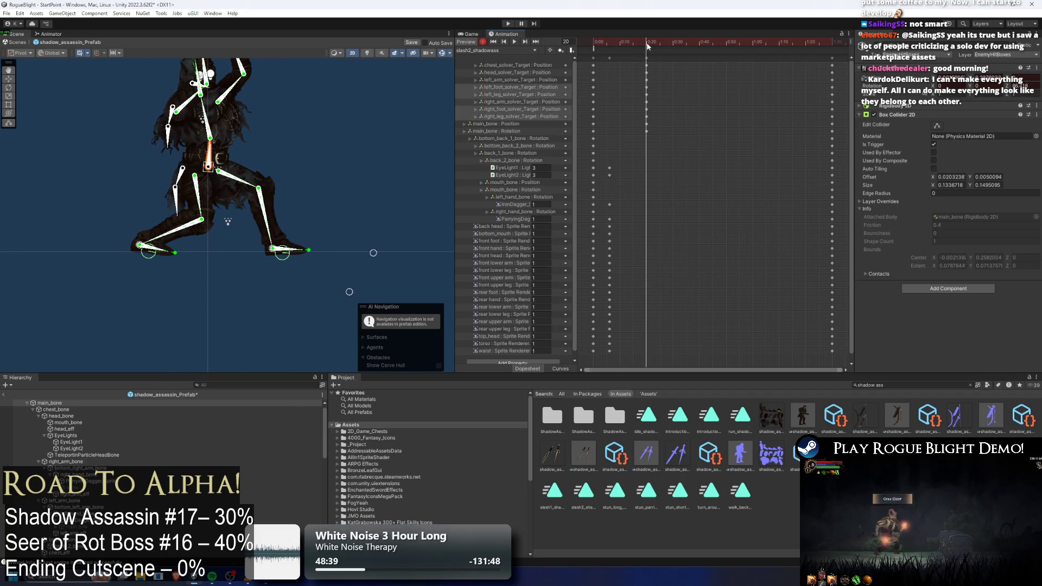
pyautogui.moveTo(316, 94); pyautogui.dragTo(354, 185)
pyautogui.moveTo(667, 69); pyautogui.dragTo(649, 122)
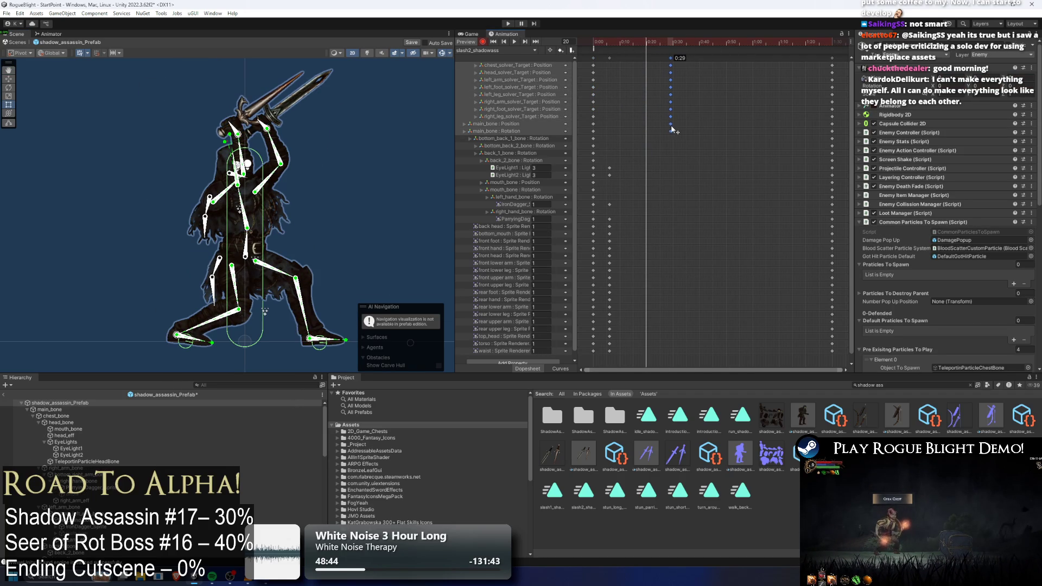
# - Add a frame-15 event calling EnemyController > LookAtPlayerInstant ( ), then preview the motion
pyautogui.moveTo(665, 41)
pyautogui.mouseDown()
pyautogui.moveTo(681, 46)
pyautogui.moveTo(633, 43)
pyautogui.mouseUp()
pyautogui.doubleClick(615, 48)
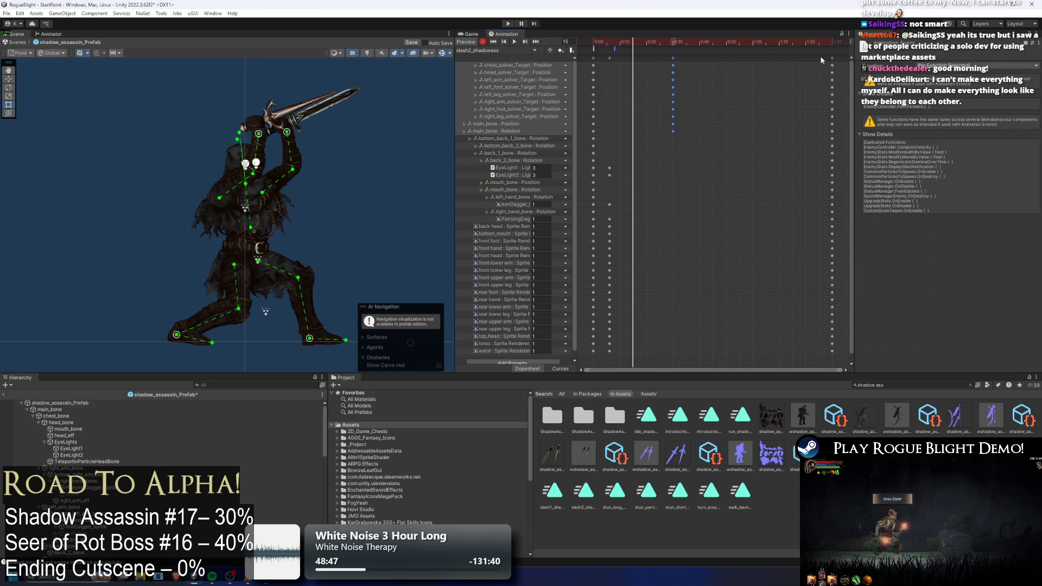
pyautogui.click(977, 65)
pyautogui.moveTo(950, 75)
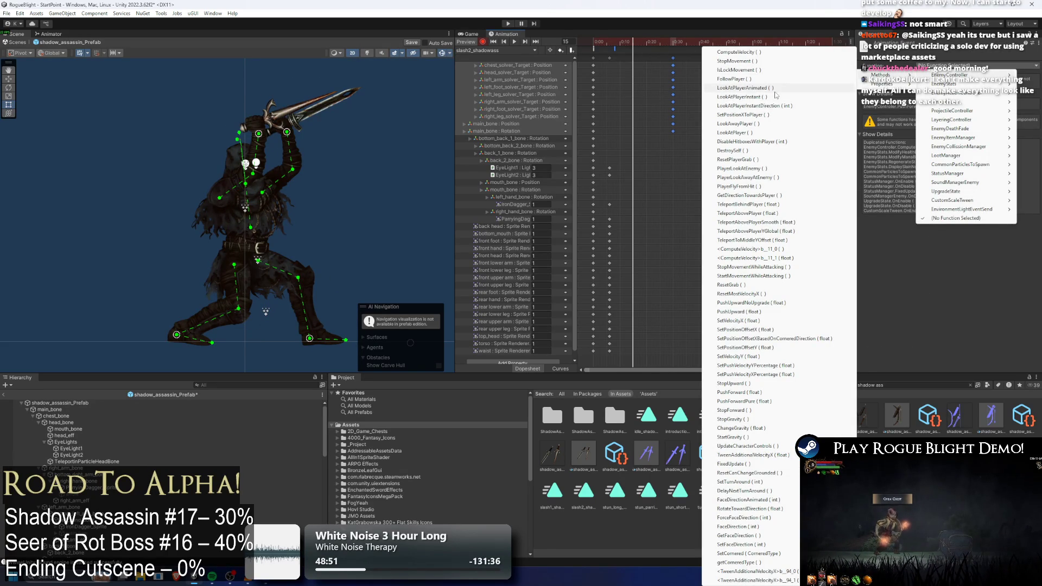
pyautogui.click(775, 96)
pyautogui.moveTo(593, 48)
pyautogui.mouseDown()
pyautogui.moveTo(584, 45)
pyautogui.moveTo(747, 45)
pyautogui.mouseUp()
pyautogui.click(219, 227)
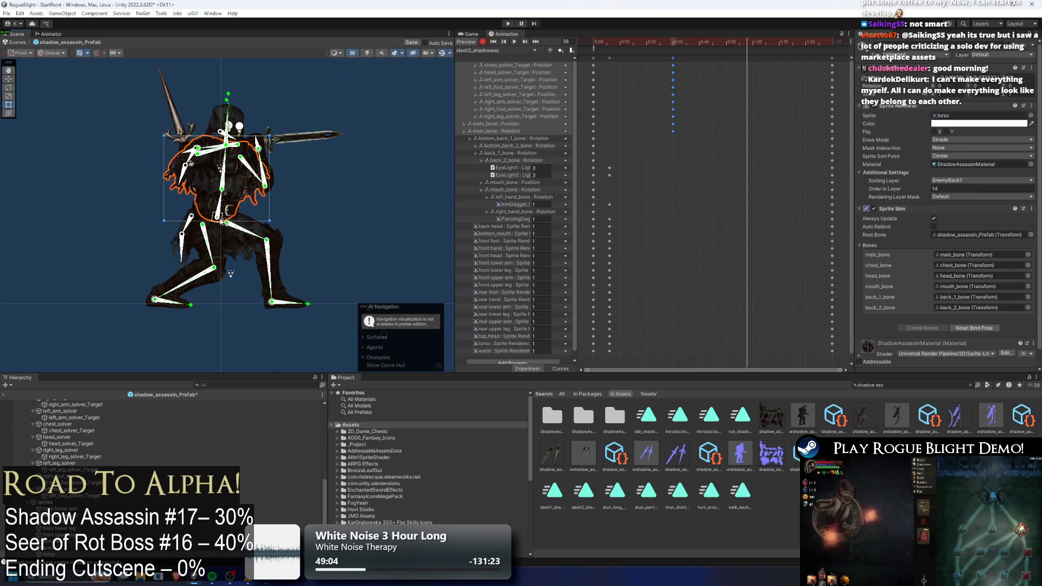
# - At frame 58, pose the body kneeling with the sword and dagger arms lowered
pyautogui.moveTo(219, 227); pyautogui.dragTo(239, 220)
pyautogui.moveTo(258, 148); pyautogui.dragTo(295, 201)
pyautogui.scroll(-2, 319, 137)
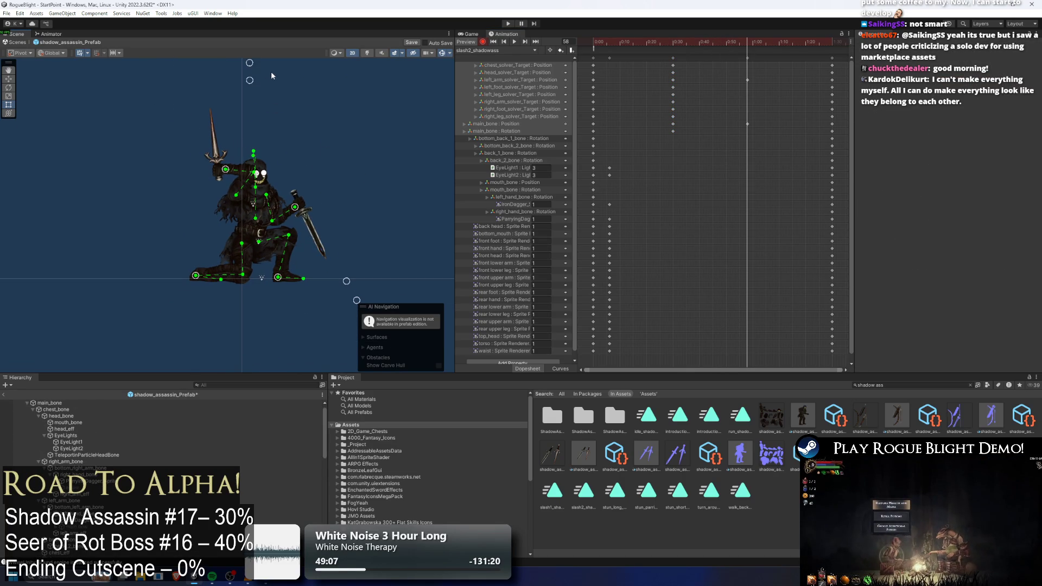
pyautogui.moveTo(249, 63); pyautogui.dragTo(366, 75)
pyautogui.click(255, 235)
pyautogui.moveTo(229, 172)
pyautogui.mouseDown()
pyautogui.moveTo(285, 205)
pyautogui.moveTo(273, 233)
pyautogui.moveTo(304, 214)
pyautogui.moveTo(339, 223)
pyautogui.moveTo(306, 217)
pyautogui.mouseUp()
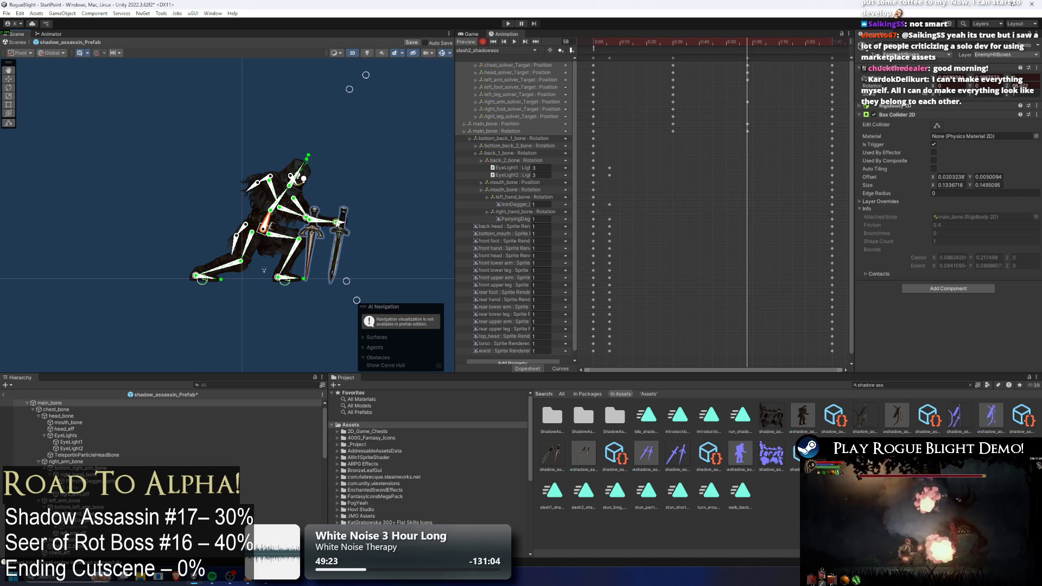
# - Shift the lunge-end keys earlier, angle the sword up-right and lay the dagger horizontal
pyautogui.click(514, 42)
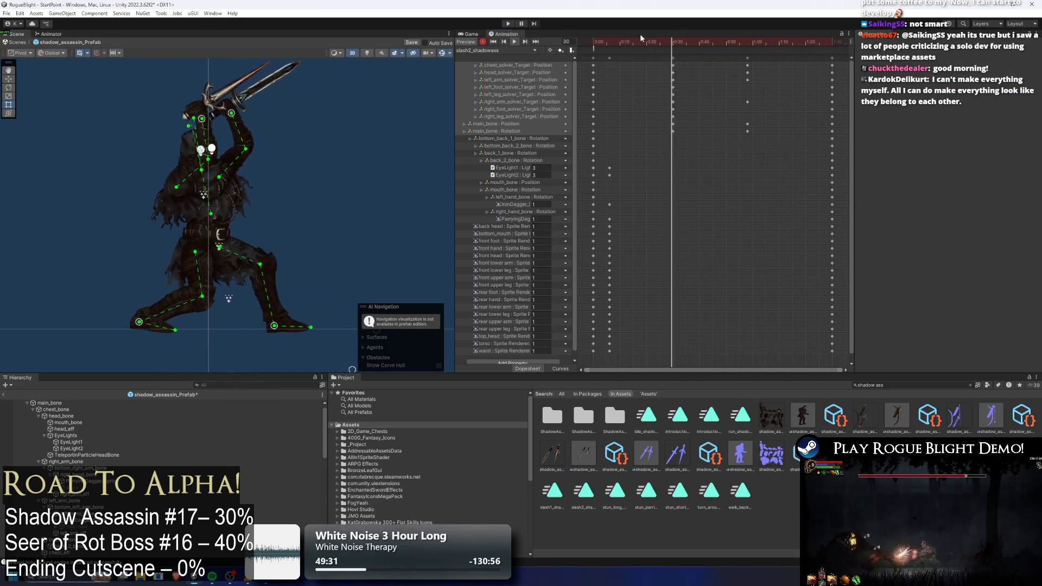
pyautogui.moveTo(614, 41)
pyautogui.mouseDown()
pyautogui.moveTo(711, 41)
pyautogui.moveTo(733, 62)
pyautogui.moveTo(700, 41)
pyautogui.mouseUp()
pyautogui.click(748, 58)
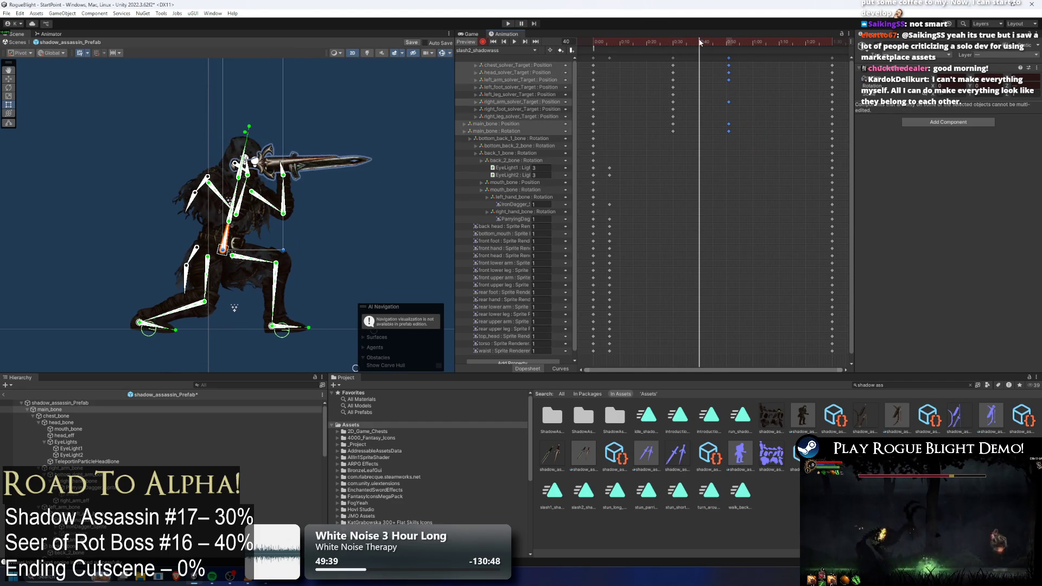
pyautogui.click(456, 72)
pyautogui.moveTo(282, 174)
pyautogui.mouseDown()
pyautogui.moveTo(278, 163)
pyautogui.moveTo(319, 157)
pyautogui.mouseUp()
pyautogui.click(297, 156)
# - Raise the sword hand at frame 30 and level the sword at frame 8
pyautogui.moveTo(695, 43); pyautogui.dragTo(673, 50)
pyautogui.moveTo(223, 111); pyautogui.dragTo(194, 107)
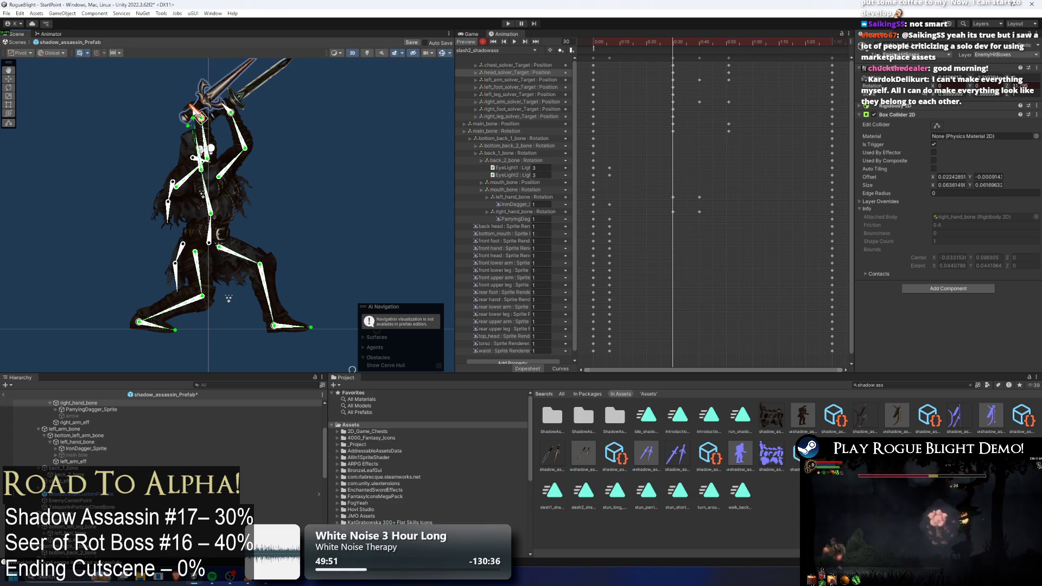
pyautogui.moveTo(678, 36)
pyautogui.mouseDown()
pyautogui.moveTo(610, 47)
pyautogui.moveTo(618, 50)
pyautogui.mouseUp()
pyautogui.moveTo(263, 107); pyautogui.dragTo(262, 112)
pyautogui.moveTo(633, 49)
pyautogui.mouseDown()
pyautogui.moveTo(600, 41)
pyautogui.moveTo(729, 42)
pyautogui.mouseUp()
pyautogui.hotkey('ctrl', 'z')
pyautogui.hotkey('ctrl', 'z')
# - Rotate the parrying dagger hand and play the animation preview
pyautogui.moveTo(322, 239)
pyautogui.mouseDown()
pyautogui.moveTo(327, 253)
pyautogui.moveTo(360, 255)
pyautogui.mouseUp()
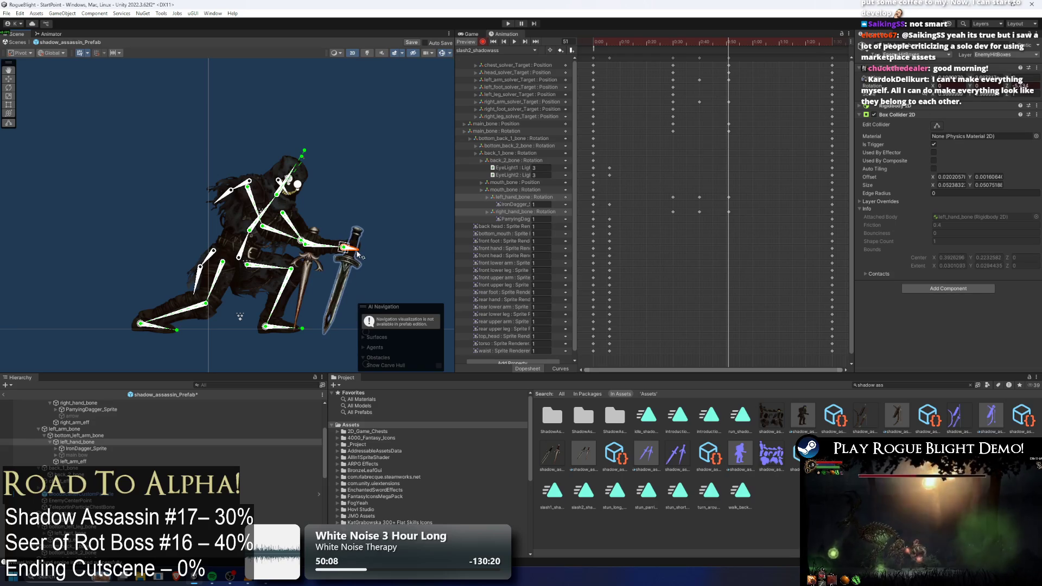
pyautogui.press('space')
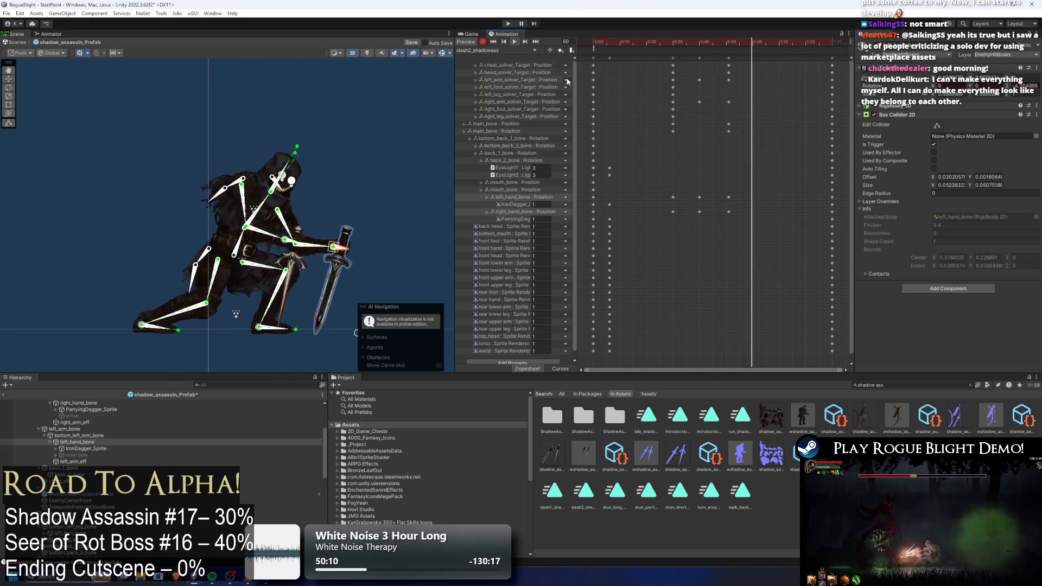
pyautogui.click(351, 115)
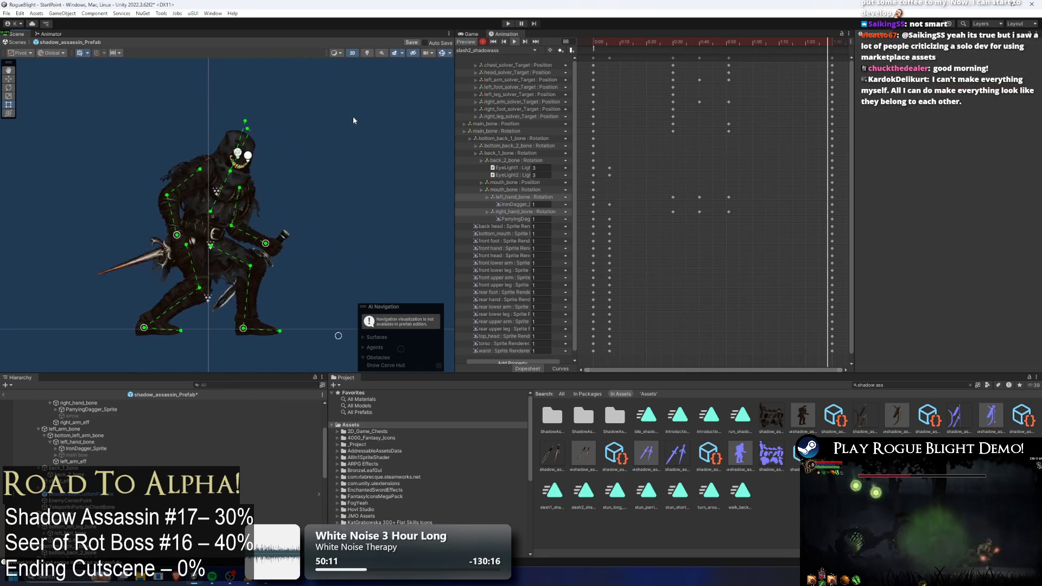
# - Lift the foot IK targets at frame 28 and reposition them at frame 21
pyautogui.moveTo(597, 44); pyautogui.dragTo(672, 40)
pyautogui.moveTo(288, 319); pyautogui.dragTo(282, 292)
pyautogui.moveTo(365, 265); pyautogui.dragTo(327, 199)
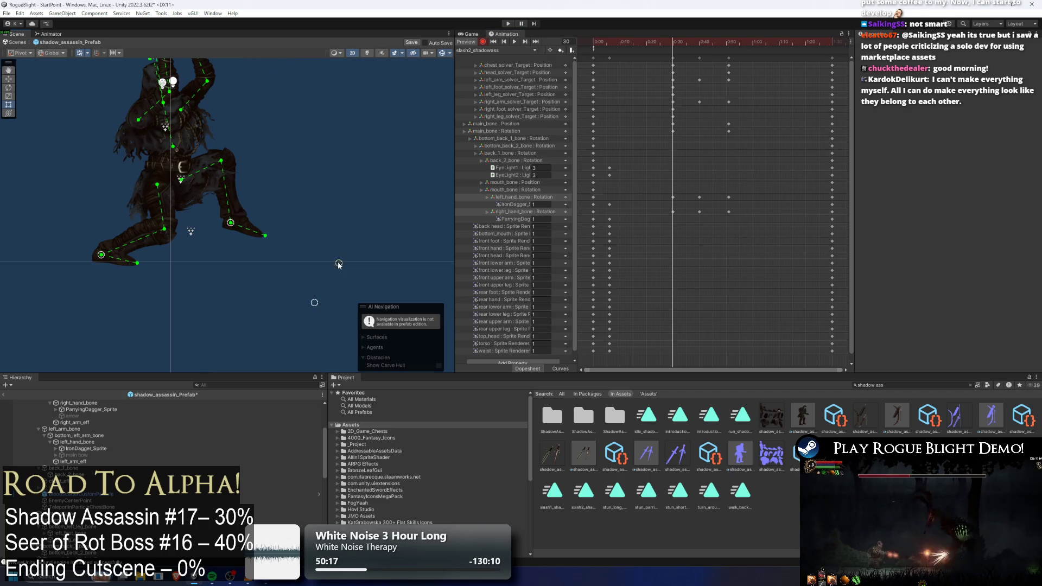
pyautogui.moveTo(230, 223); pyautogui.dragTo(248, 213)
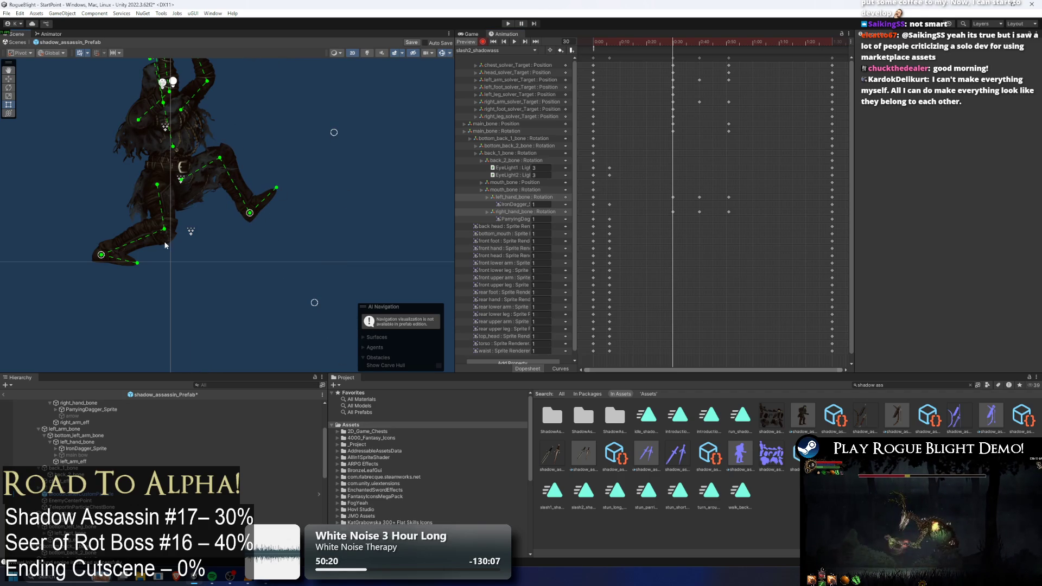
pyautogui.moveTo(658, 40); pyautogui.dragTo(649, 41)
pyautogui.moveTo(247, 220); pyautogui.dragTo(255, 229)
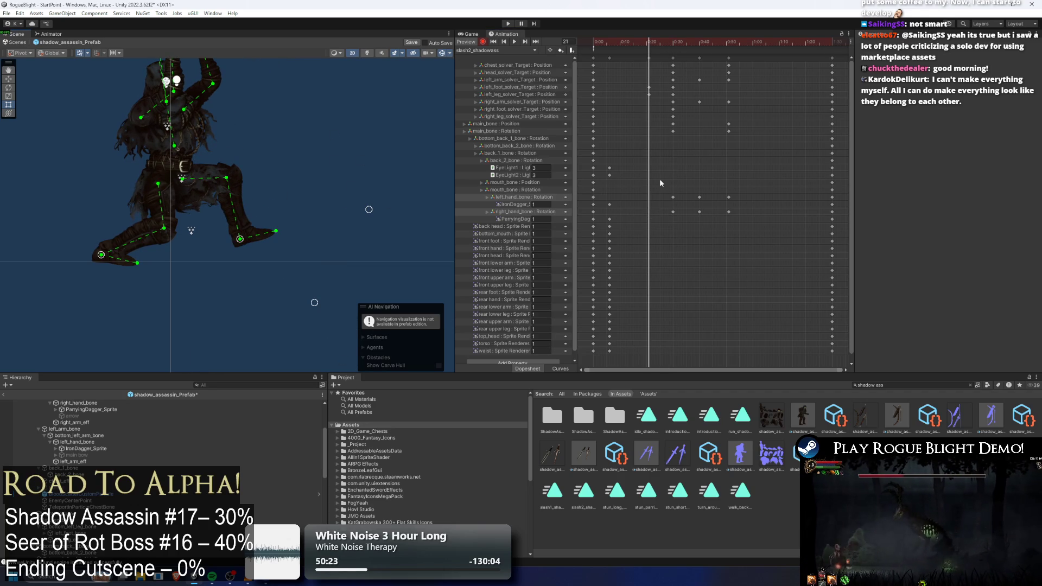
# - Move the left leg solver keys to frame 0 and bend both legs at frame 25
pyautogui.moveTo(646, 81)
pyautogui.mouseDown()
pyautogui.moveTo(652, 97)
pyautogui.moveTo(589, 96)
pyautogui.mouseUp()
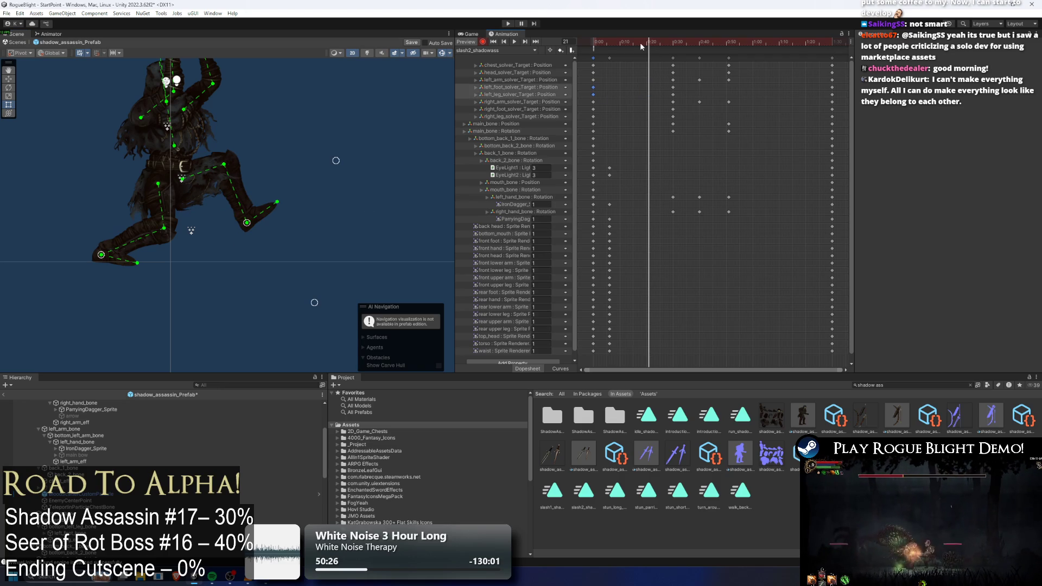
pyautogui.click(617, 44)
pyautogui.moveTo(617, 48); pyautogui.dragTo(715, 50)
pyautogui.moveTo(241, 222); pyautogui.dragTo(273, 256)
pyautogui.moveTo(104, 261); pyautogui.dragTo(93, 246)
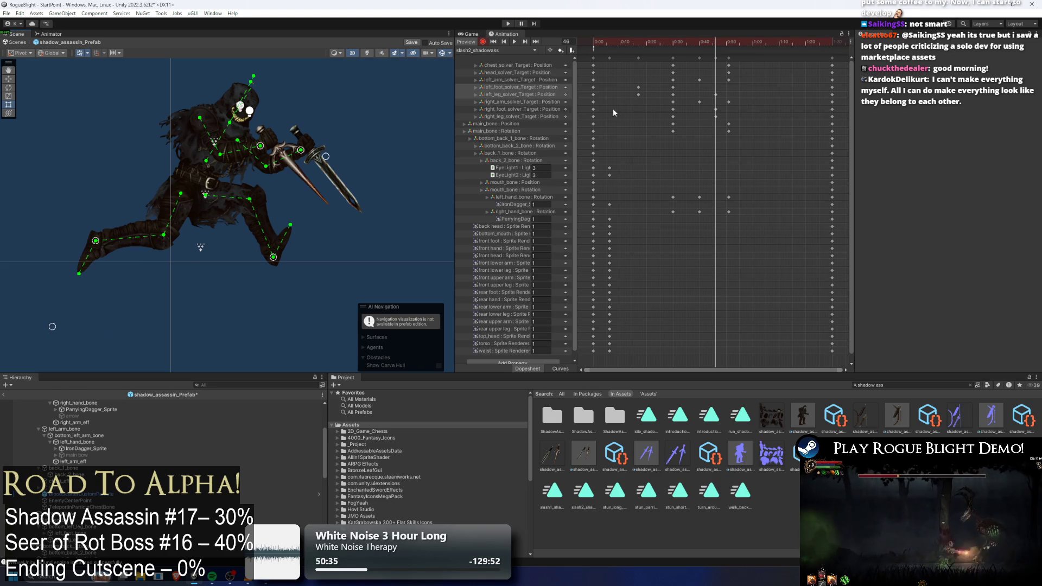
# - Select the right foot and leg start keys and trial a paste near frame 51, undoing it
pyautogui.moveTo(615, 112); pyautogui.dragTo(589, 118)
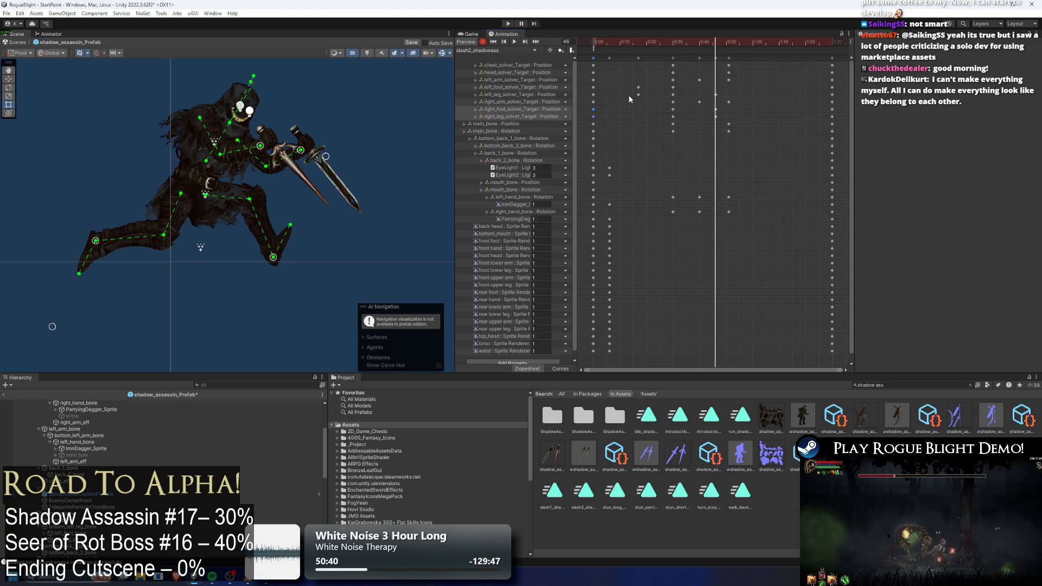
pyautogui.moveTo(97, 248); pyautogui.dragTo(106, 240)
pyautogui.hotkey('ctrl', 'z')
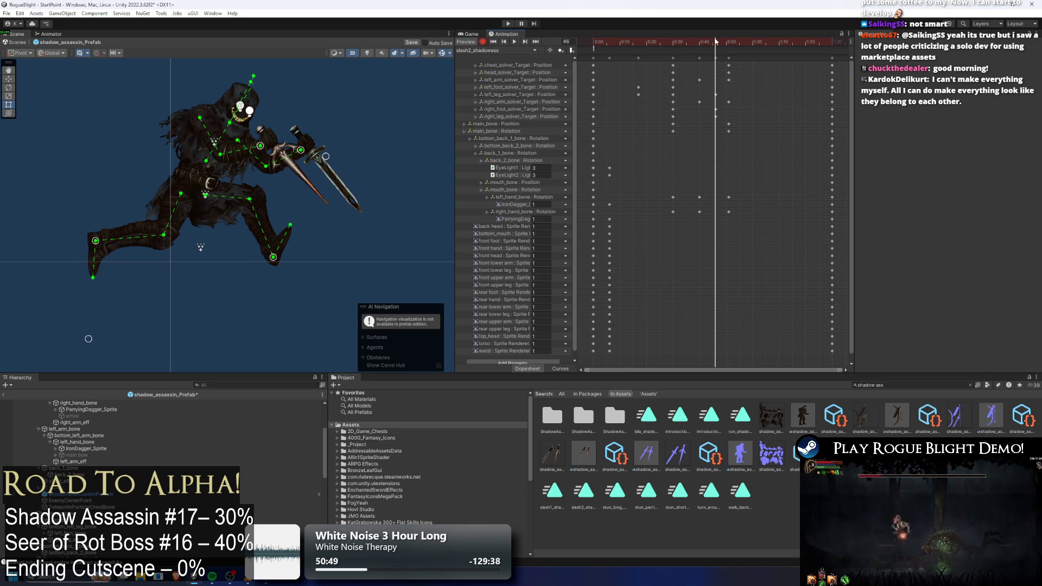
pyautogui.moveTo(717, 40); pyautogui.dragTo(713, 42)
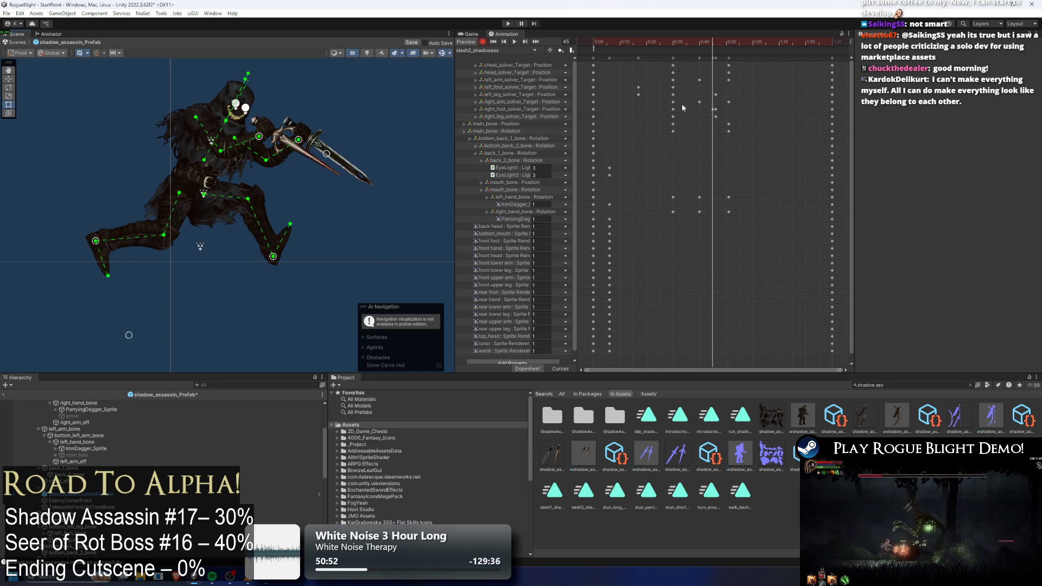
pyautogui.moveTo(720, 89); pyautogui.dragTo(711, 113)
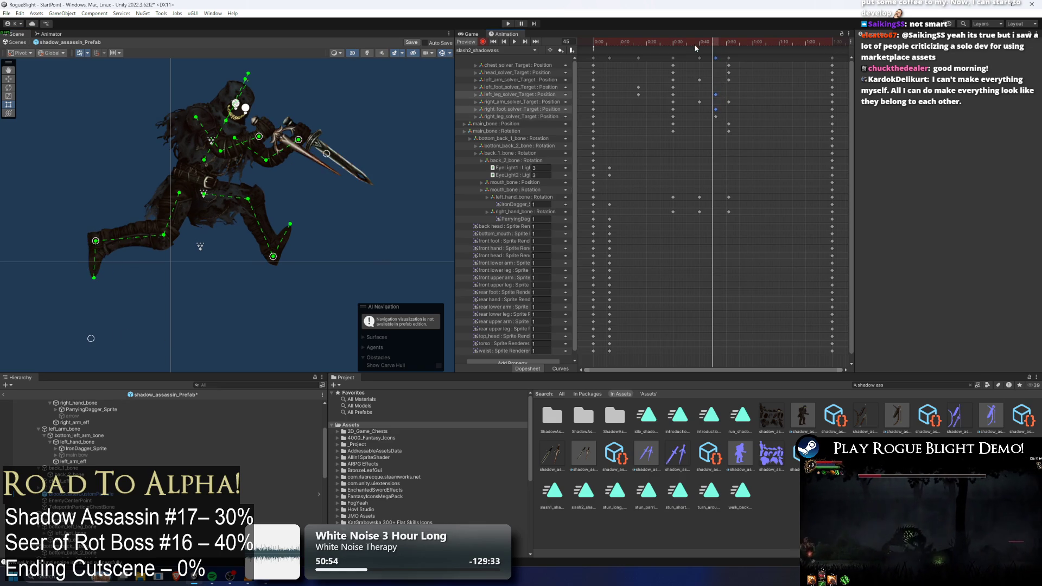
pyautogui.click(666, 46)
pyautogui.moveTo(666, 48); pyautogui.dragTo(729, 44)
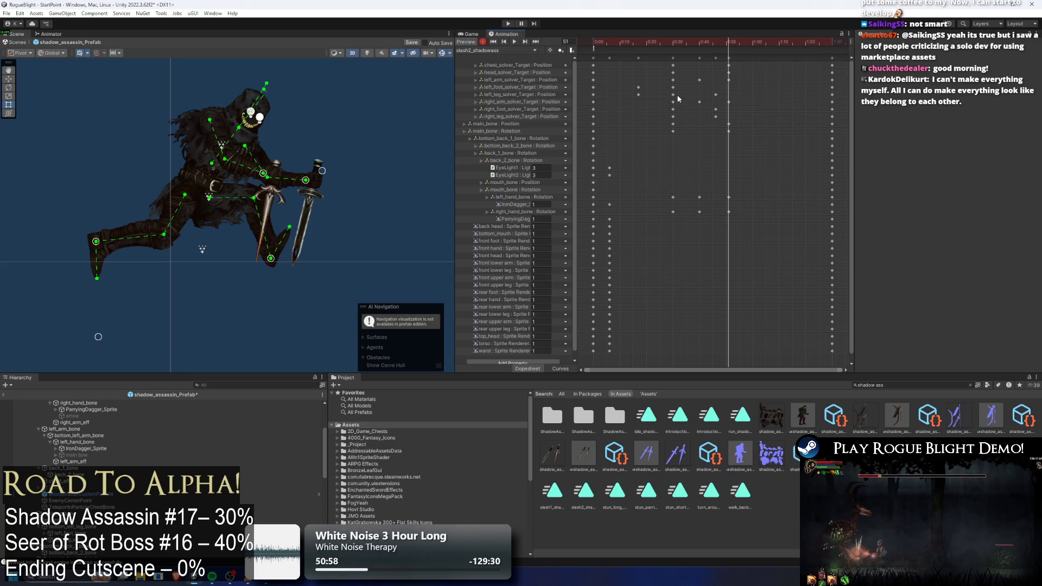
pyautogui.hotkey('ctrl', 'v')
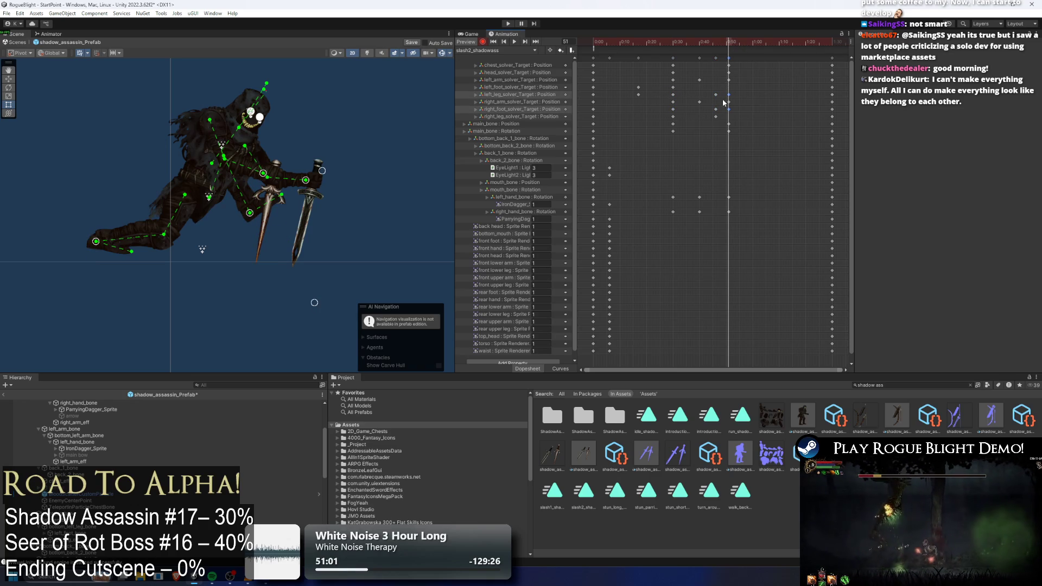
pyautogui.hotkey('ctrl', 'z')
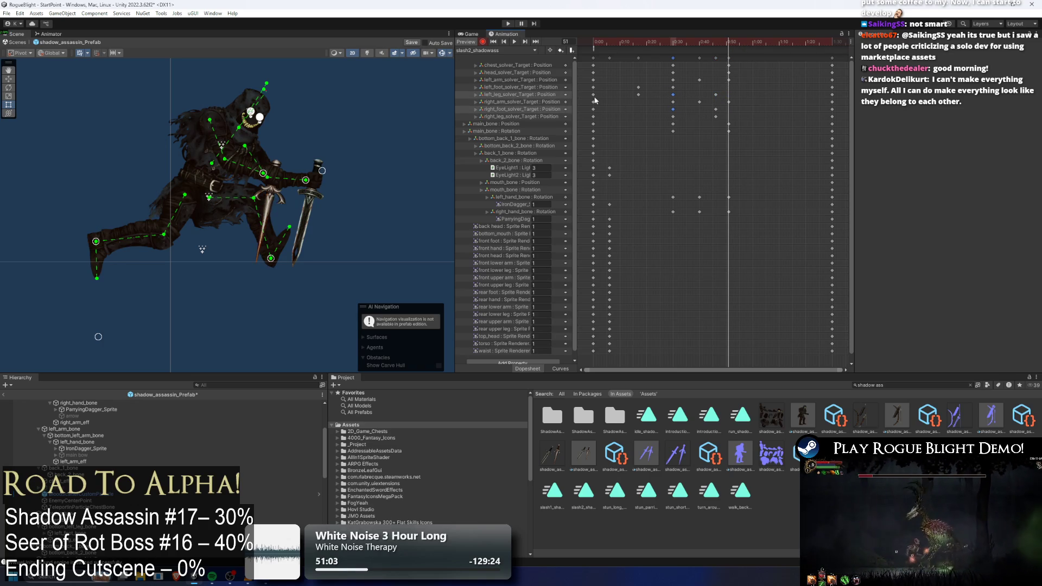
# - Paste the starting foot and leg keys at frame 51 and preview the animation
pyautogui.keyDown('ctrl'); pyautogui.click(604, 87); pyautogui.keyUp('ctrl')
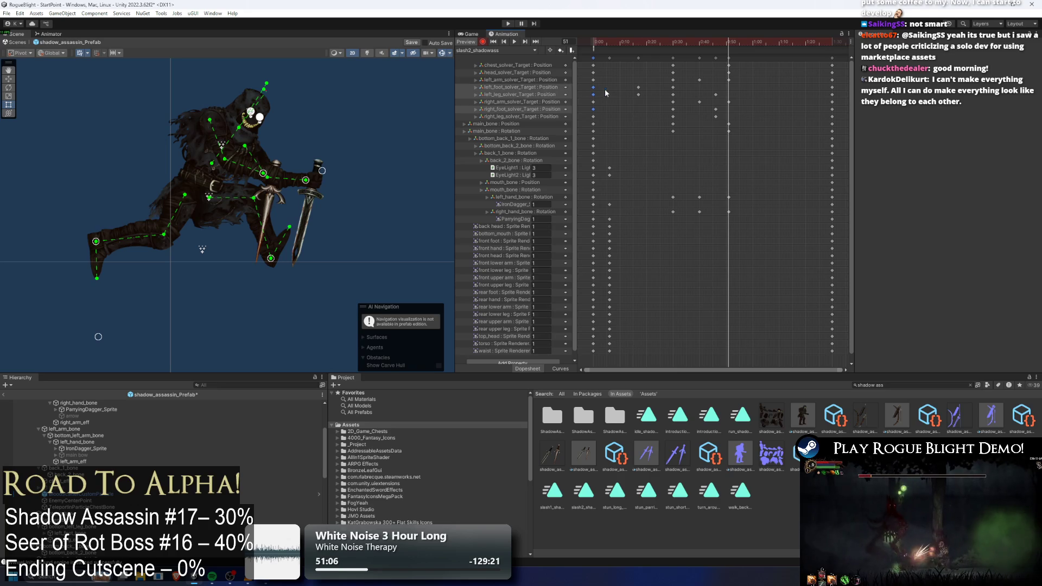
pyautogui.keyDown('ctrl'); pyautogui.click(593, 116); pyautogui.keyUp('ctrl')
pyautogui.hotkey('ctrl', 'v')
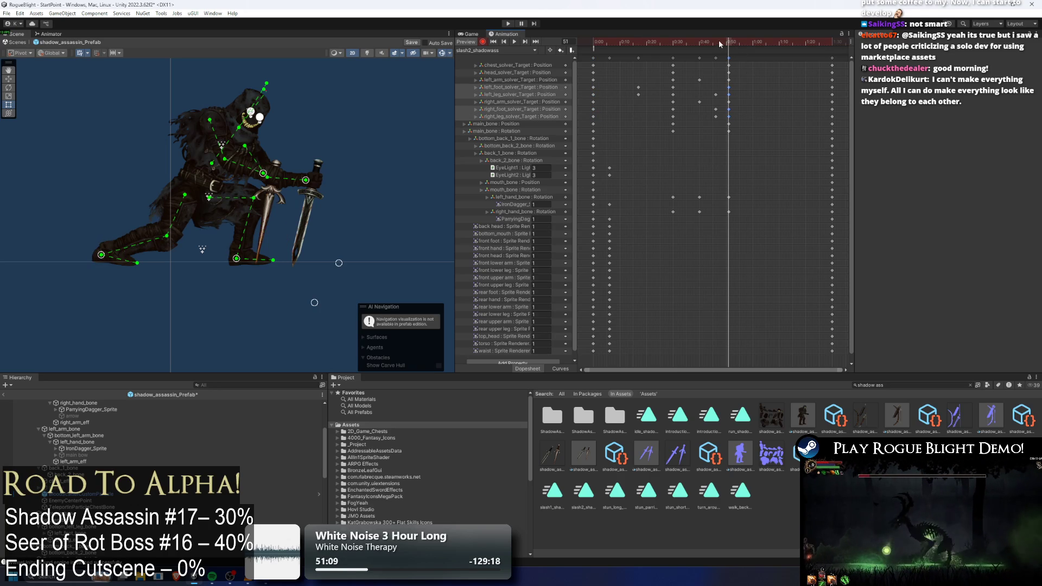
pyautogui.press('space')
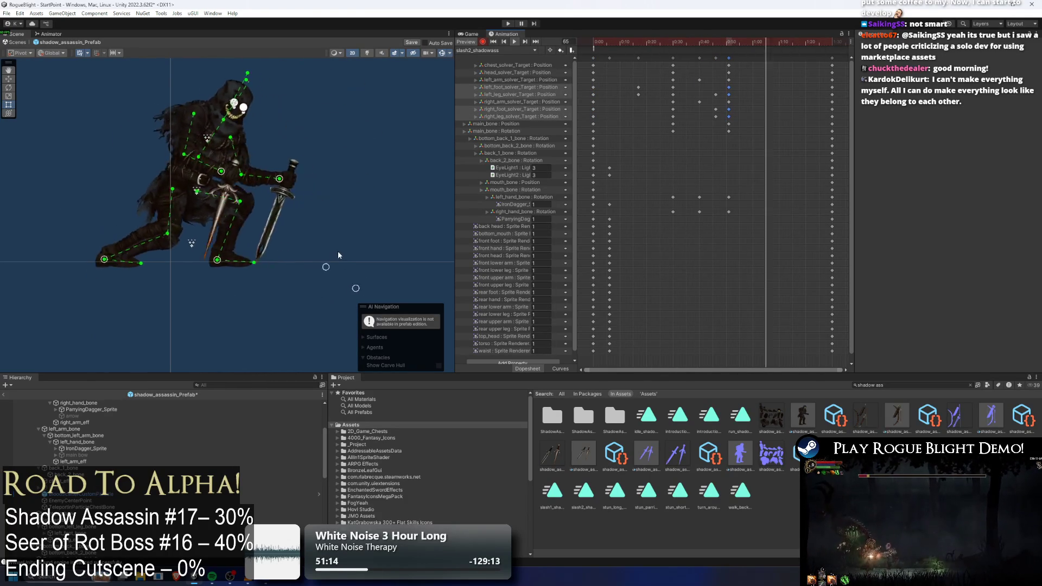
pyautogui.moveTo(633, 47); pyautogui.dragTo(729, 44)
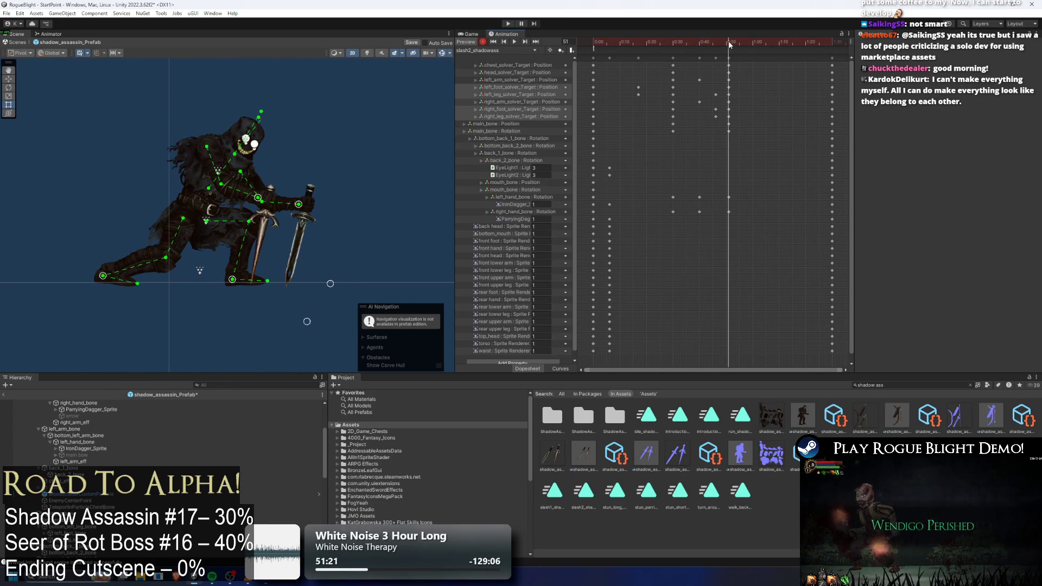
pyautogui.moveTo(737, 104); pyautogui.dragTo(724, 119)
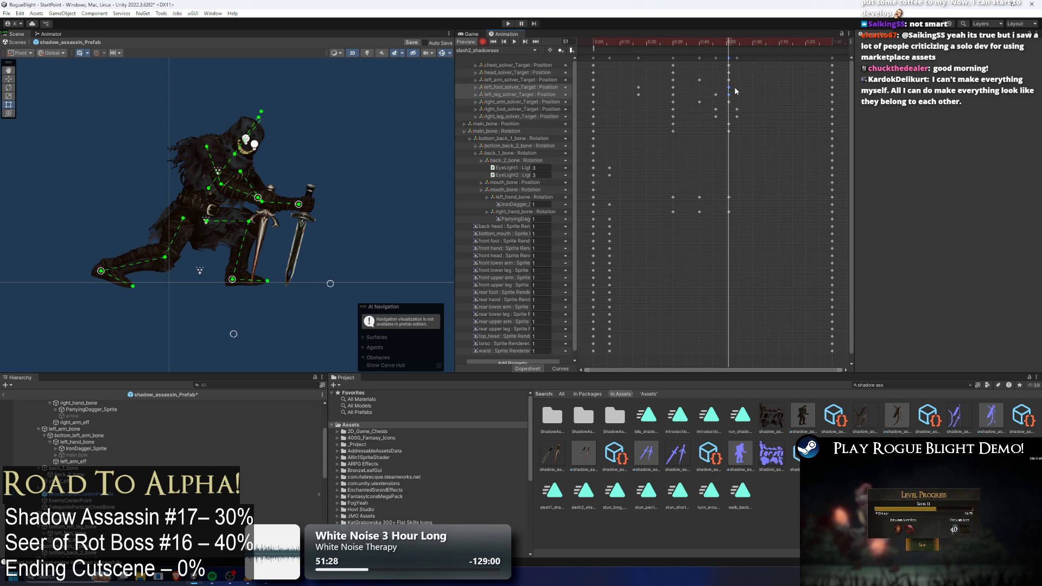
pyautogui.press('space')
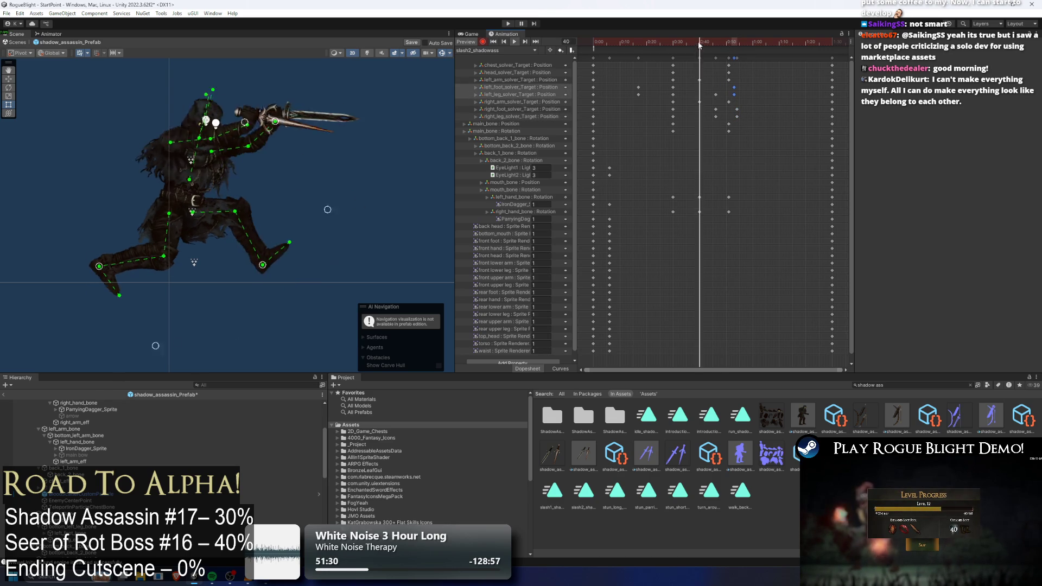
# - Copy the foot and leg keys and paste them at frame 71
pyautogui.click(734, 43)
pyautogui.moveTo(733, 44); pyautogui.dragTo(768, 48)
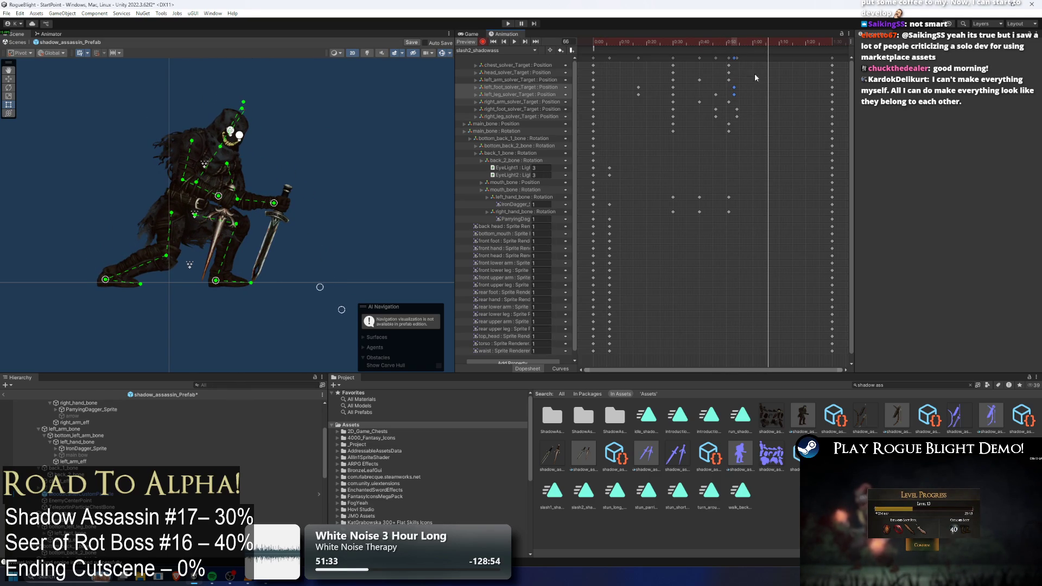
pyautogui.moveTo(734, 119); pyautogui.dragTo(734, 119)
pyautogui.hotkey('ctrl', 'c')
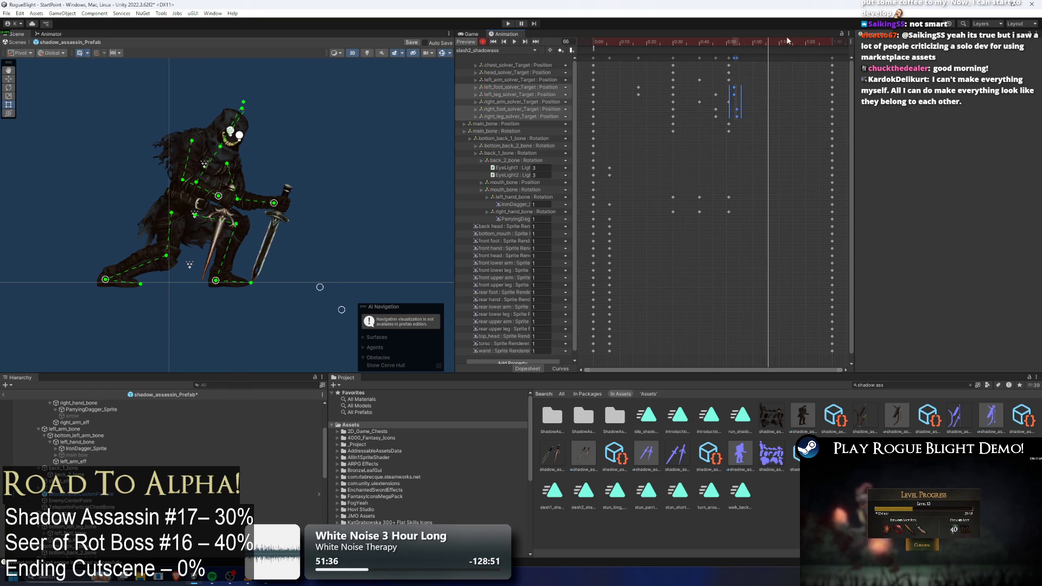
pyautogui.hotkey('ctrl', 'v')
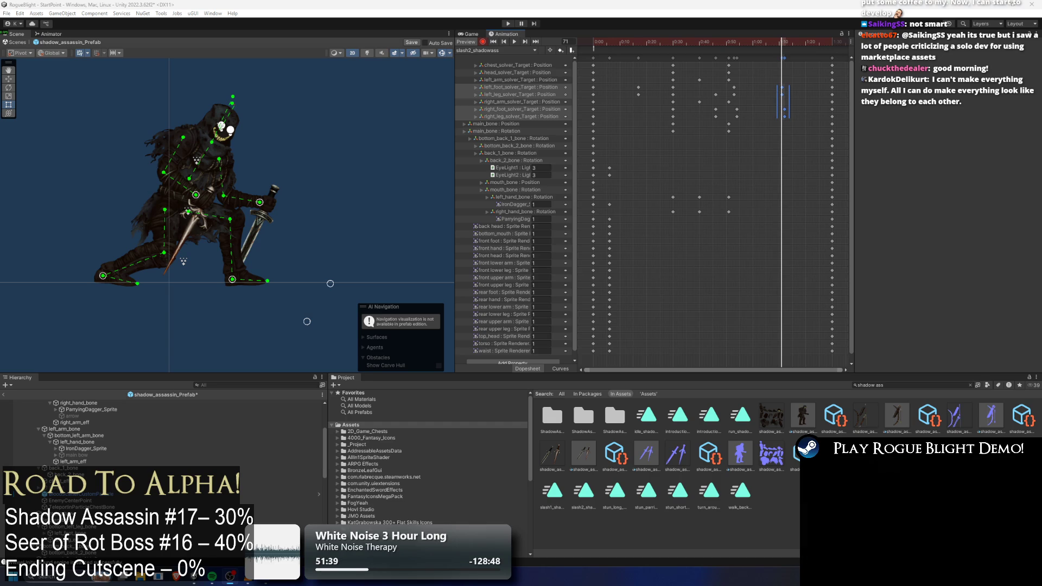
pyautogui.moveTo(152, 152); pyautogui.dragTo(187, 165)
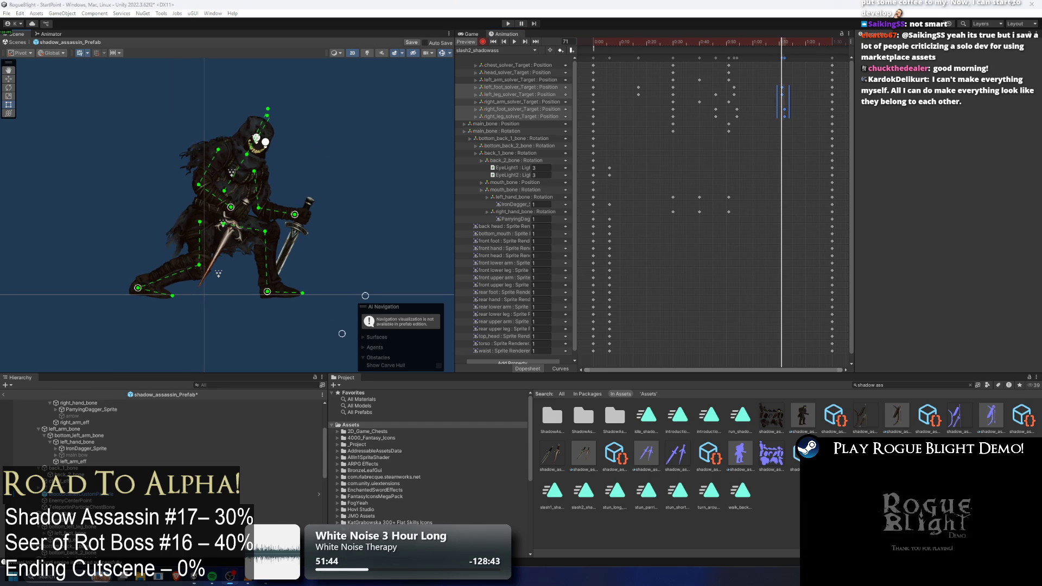
pyautogui.click(747, 129)
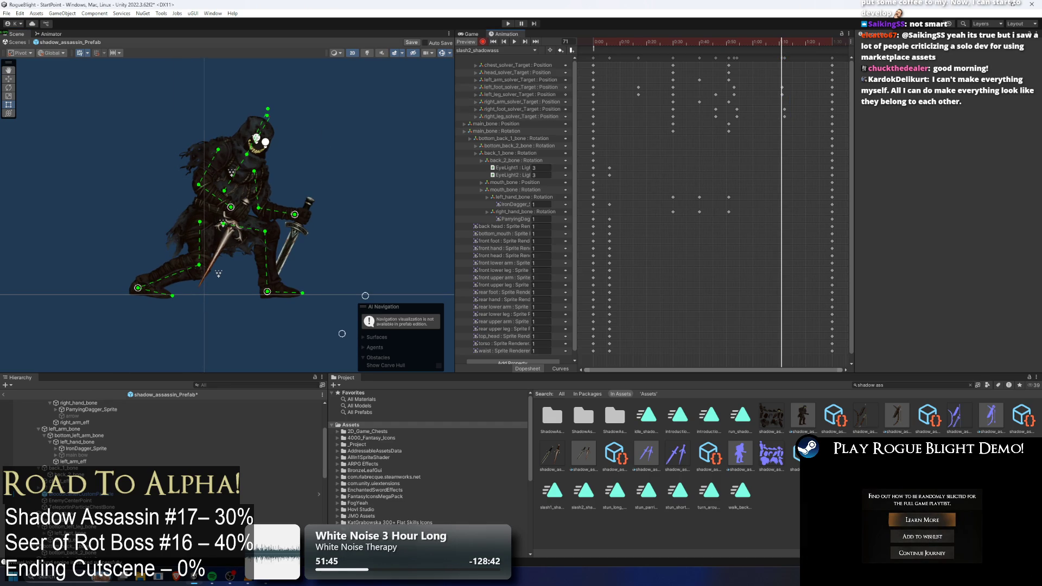
# - Pose the dagger hand forward for the recovery around frame 67
pyautogui.moveTo(735, 41); pyautogui.dragTo(776, 41)
pyautogui.moveTo(370, 83); pyautogui.dragTo(279, 151)
pyautogui.moveTo(255, 78)
pyautogui.mouseDown()
pyautogui.moveTo(303, 90)
pyautogui.moveTo(261, 77)
pyautogui.mouseUp()
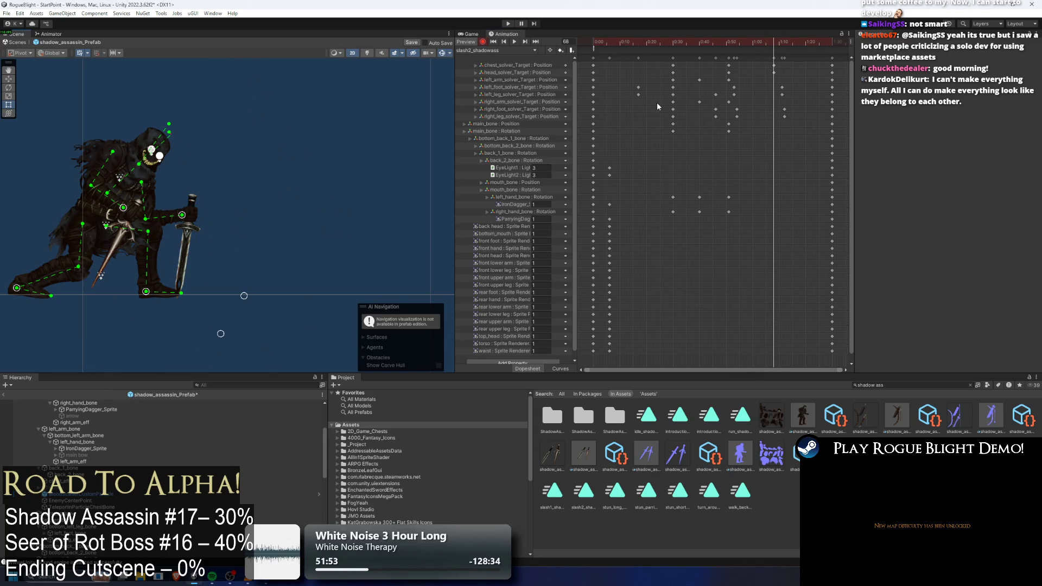
pyautogui.moveTo(123, 207); pyautogui.dragTo(168, 204)
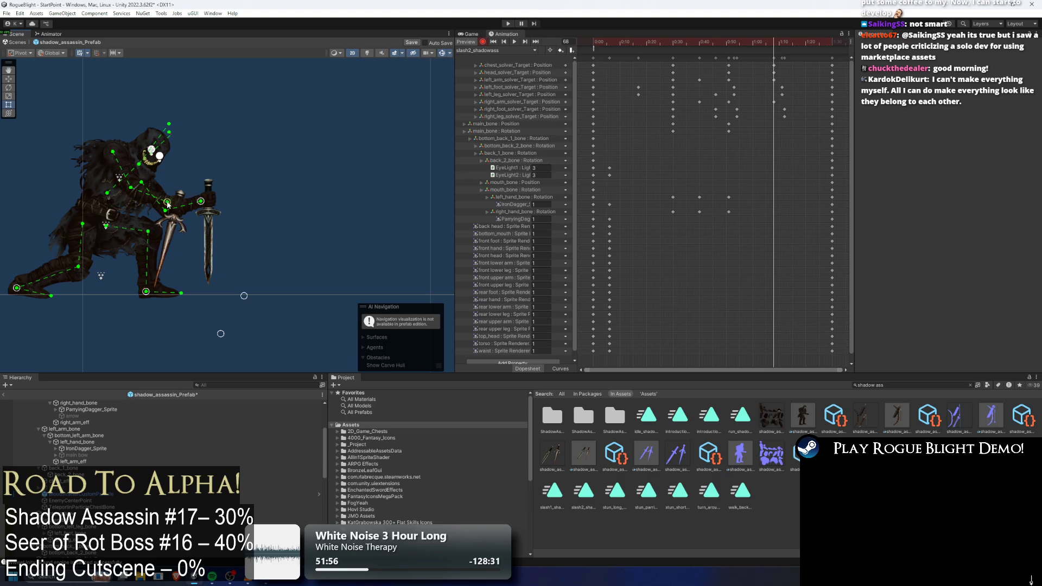
pyautogui.press(',')
pyautogui.press(',')
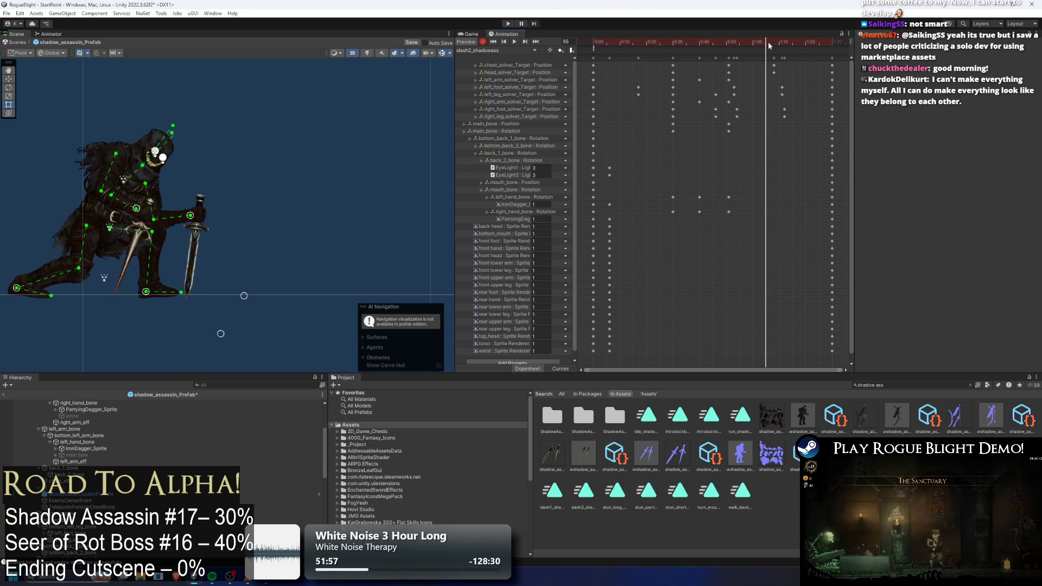
# - Key both arm solver targets at frame 70, pull the right arm back, and preview
pyautogui.keyDown('shift'); pyautogui.click(728, 102); pyautogui.keyUp('shift')
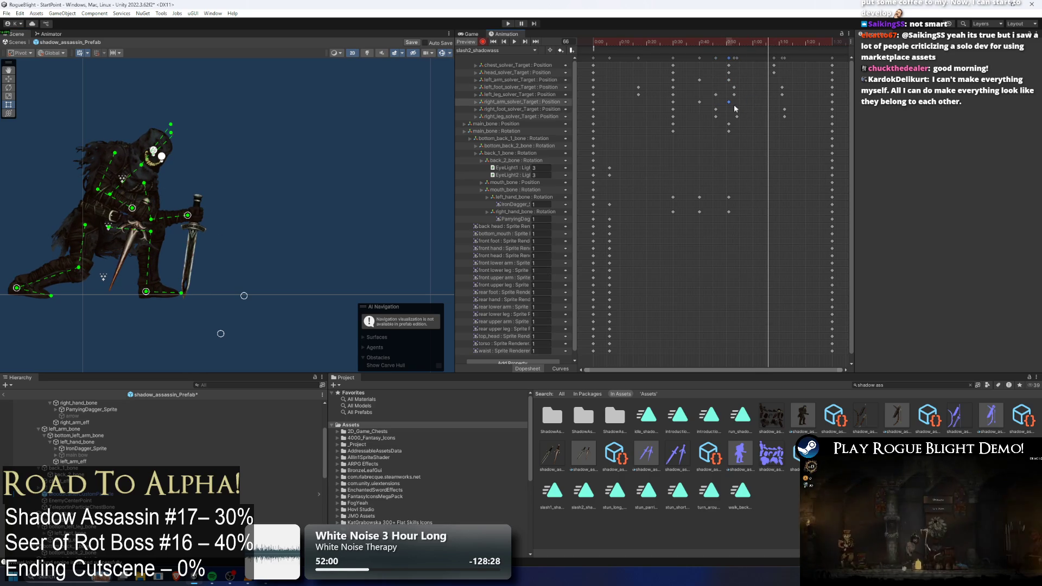
pyautogui.click(780, 40)
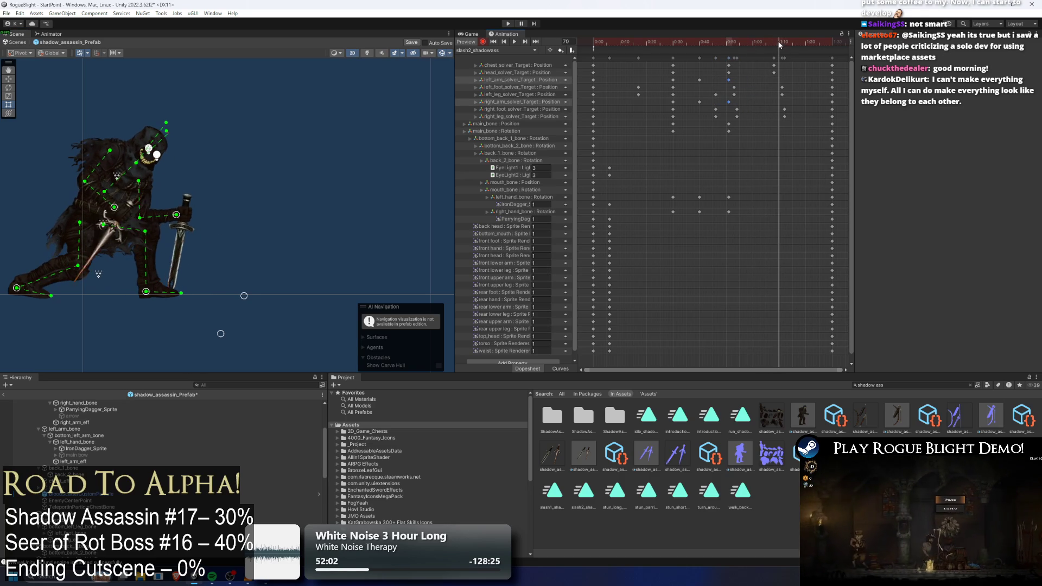
pyautogui.hotkey('ctrl', 'v')
pyautogui.moveTo(217, 220); pyautogui.dragTo(178, 220)
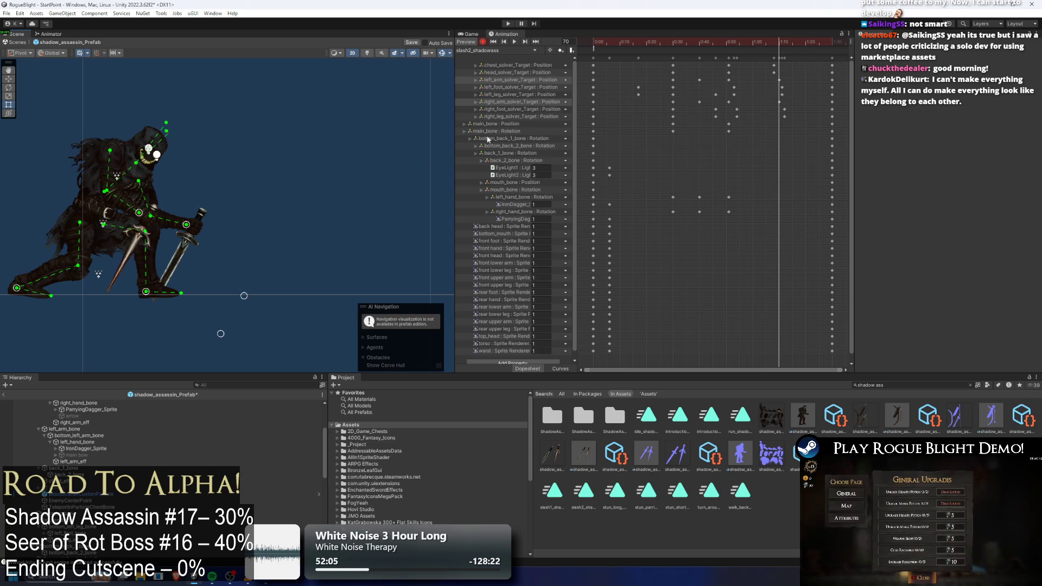
pyautogui.press('space')
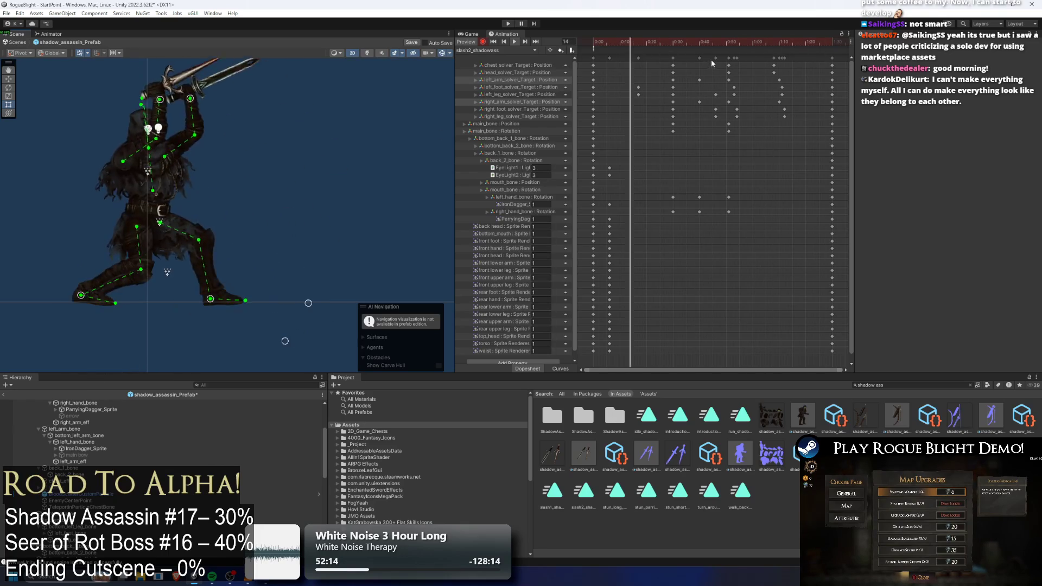
pyautogui.click(715, 44)
pyautogui.moveTo(715, 43)
pyautogui.mouseDown()
pyautogui.moveTo(728, 44)
pyautogui.moveTo(659, 61)
pyautogui.mouseUp()
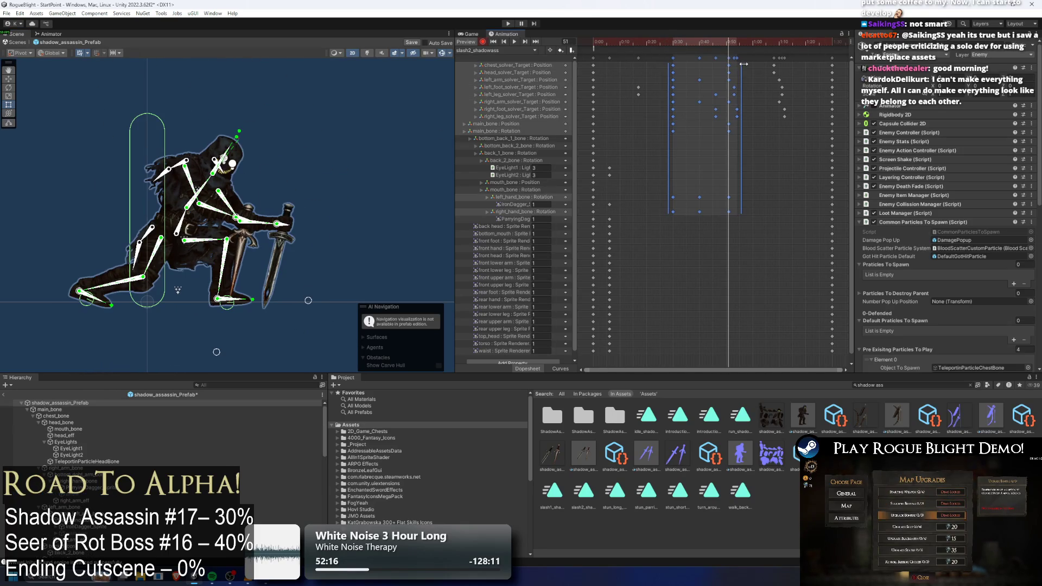
# - Scale the selected middle keys of slash2 toward 0:30 to respace them
pyautogui.moveTo(738, 75); pyautogui.dragTo(723, 76)
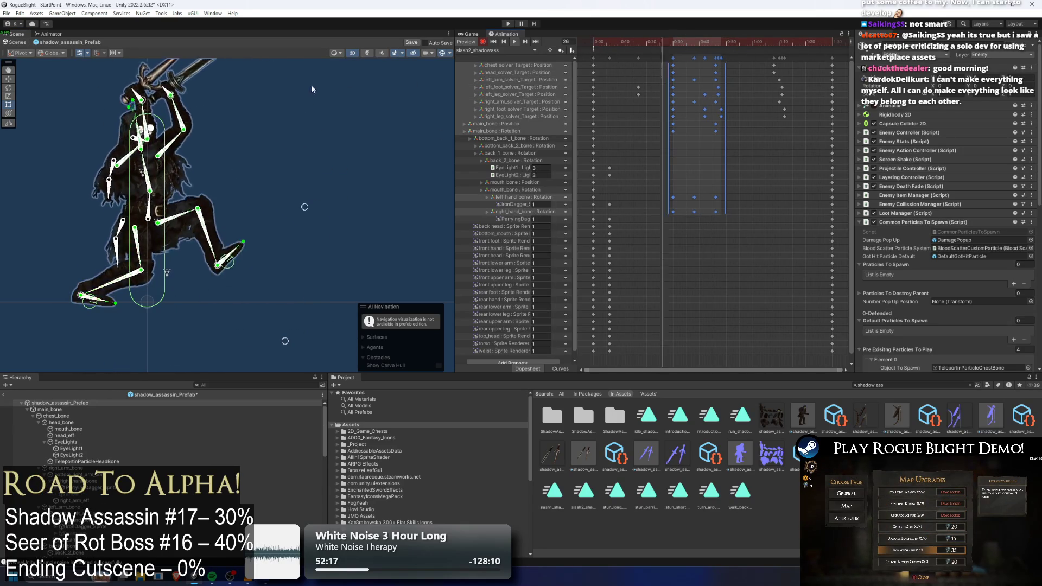
pyautogui.click(380, 125)
pyautogui.moveTo(724, 62); pyautogui.dragTo(732, 82)
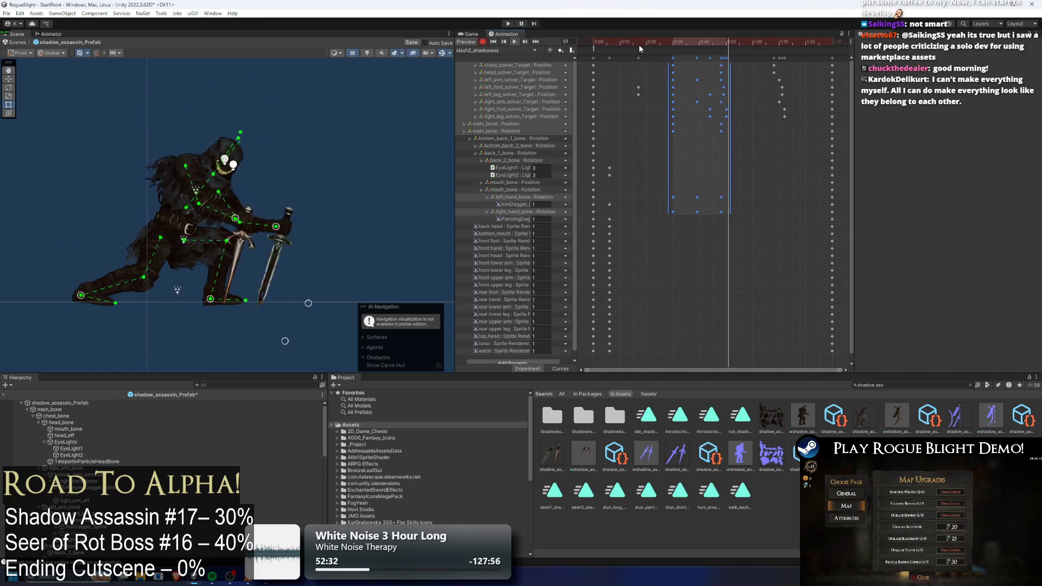
pyautogui.moveTo(713, 42); pyautogui.dragTo(725, 41)
pyautogui.click(741, 113)
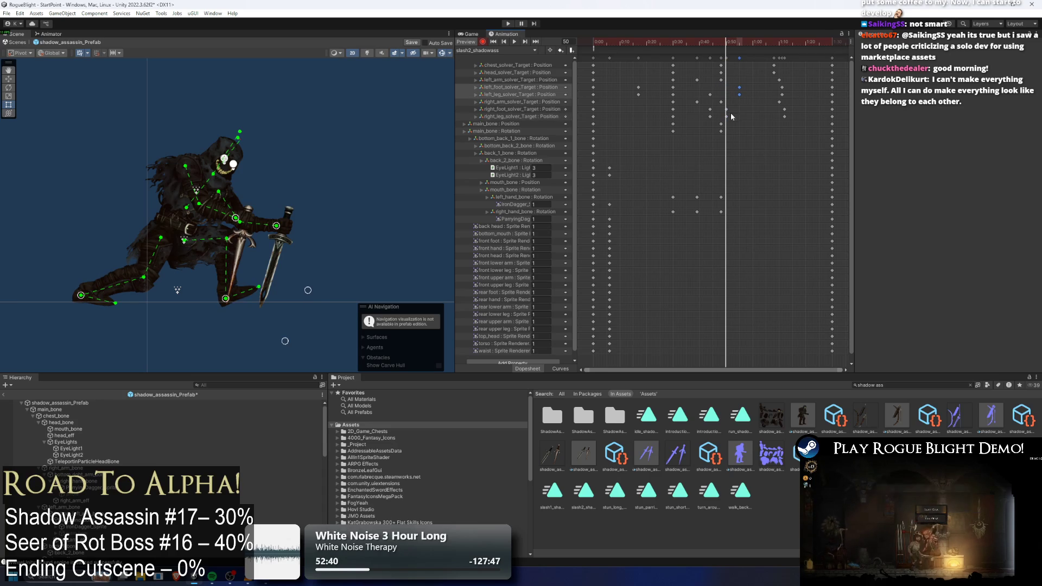
# - Add keys on the right foot and leg targets after previewing the lunge timing
pyautogui.moveTo(724, 118); pyautogui.dragTo(719, 120)
pyautogui.press('space')
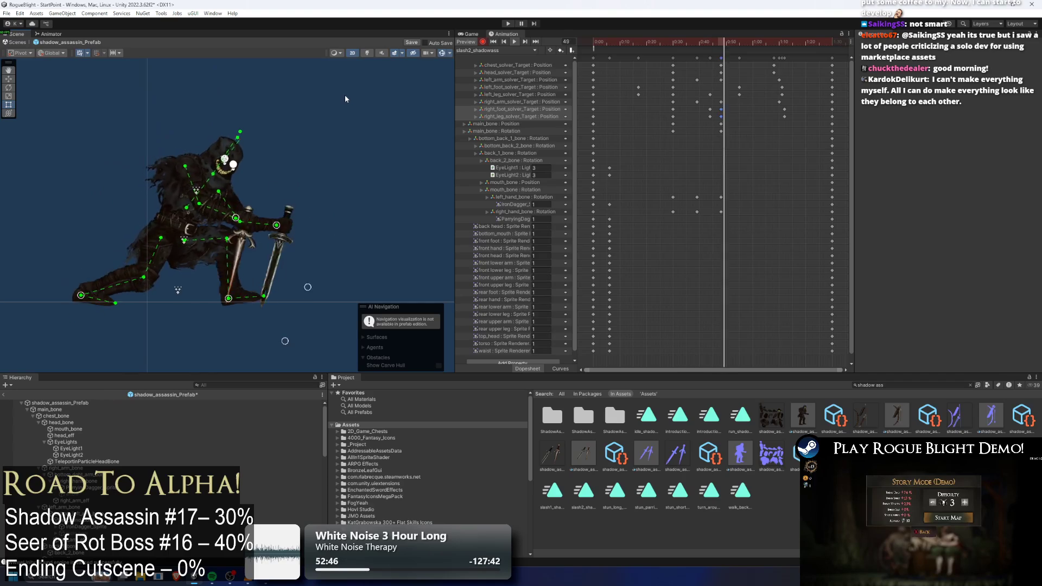
pyautogui.moveTo(679, 42); pyautogui.dragTo(722, 45)
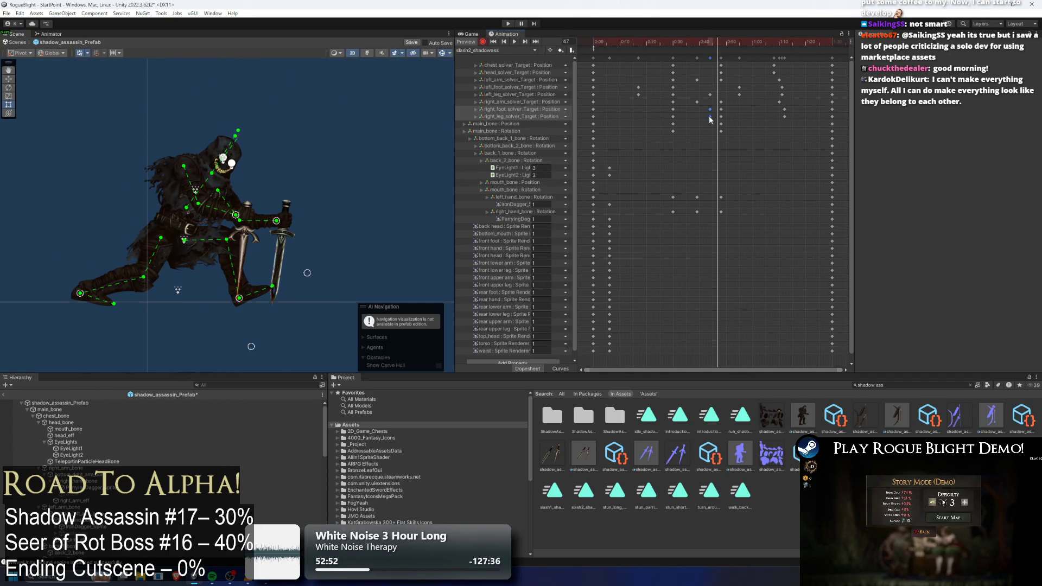
pyautogui.click(678, 44)
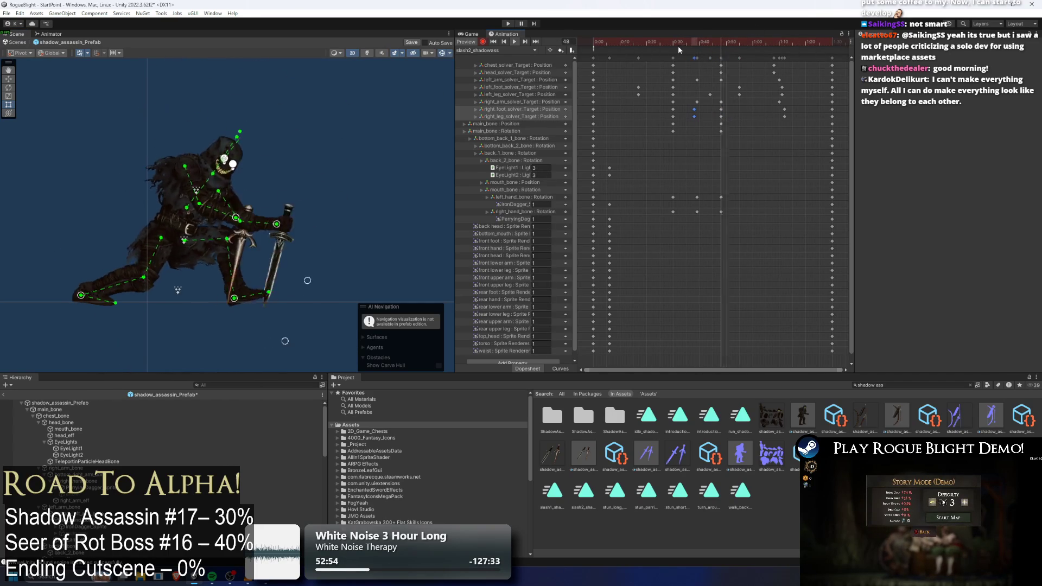
pyautogui.doubleClick(657, 113)
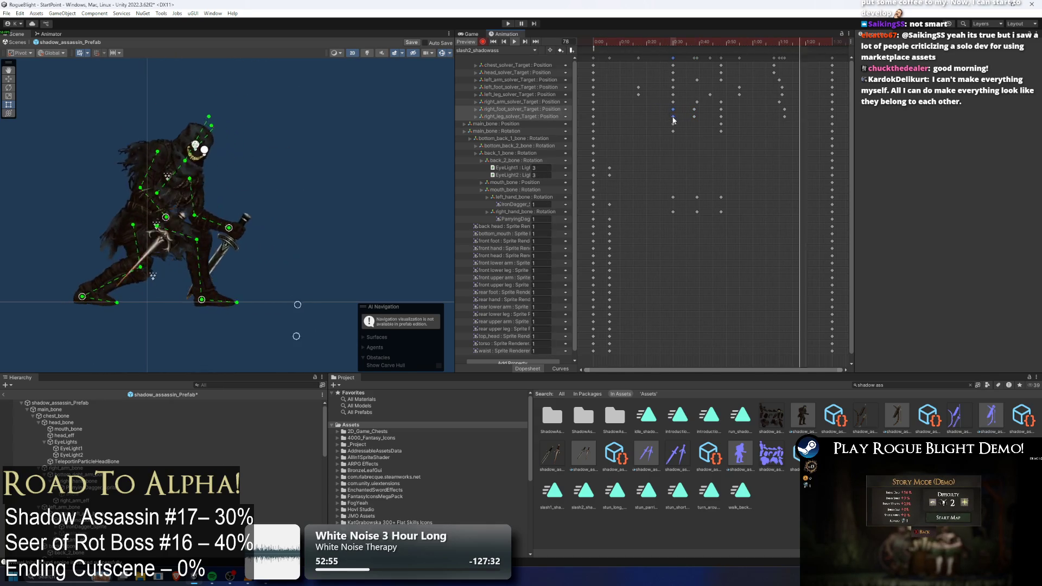
pyautogui.click(650, 43)
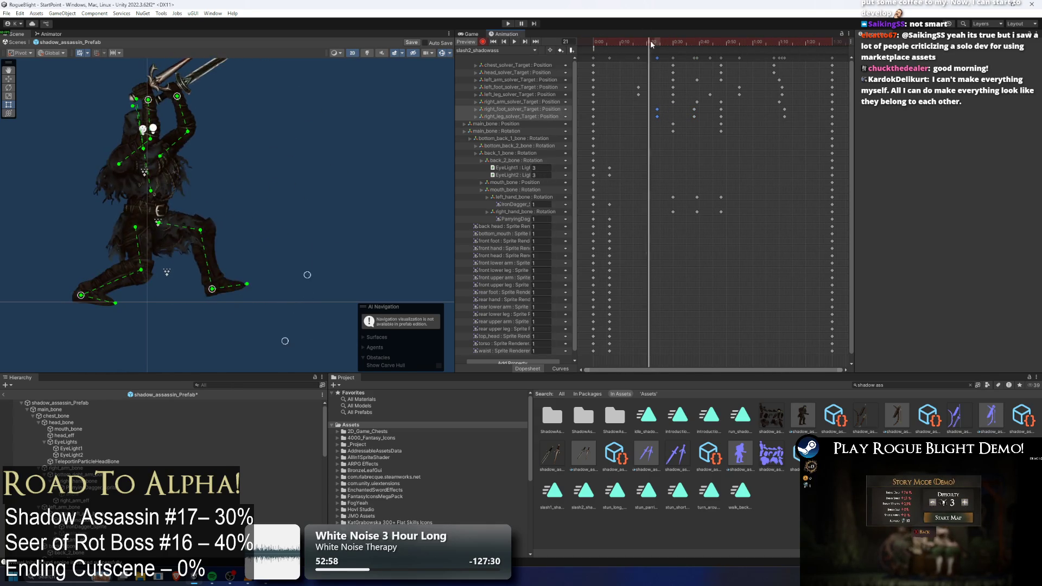
pyautogui.moveTo(668, 43); pyautogui.dragTo(705, 41)
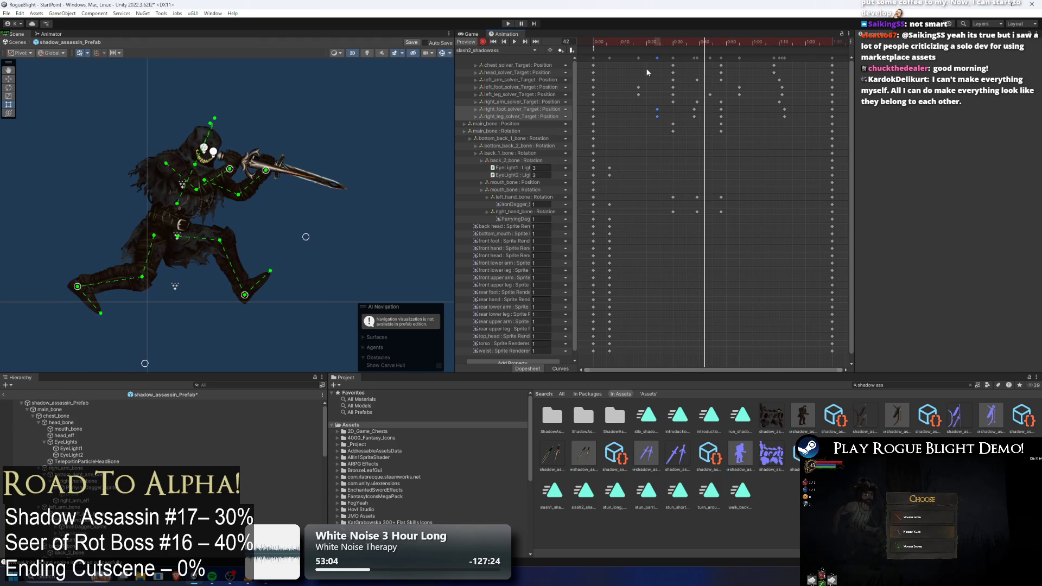
# - Shift the head_solver_Target keys about two frames later and preview the result
pyautogui.moveTo(773, 77); pyautogui.dragTo(773, 76)
pyautogui.moveTo(691, 76); pyautogui.dragTo(704, 76)
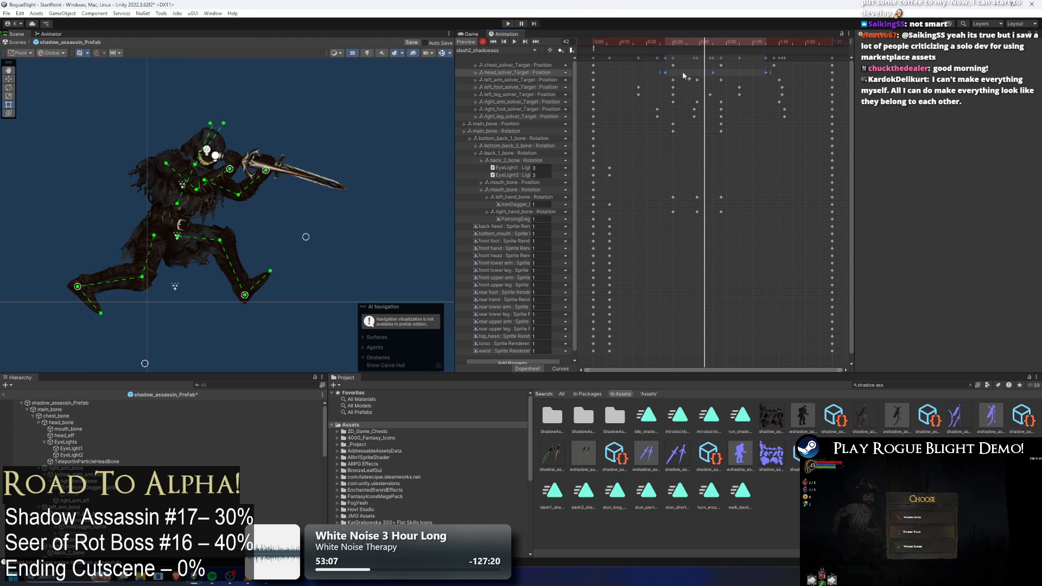
pyautogui.press('space')
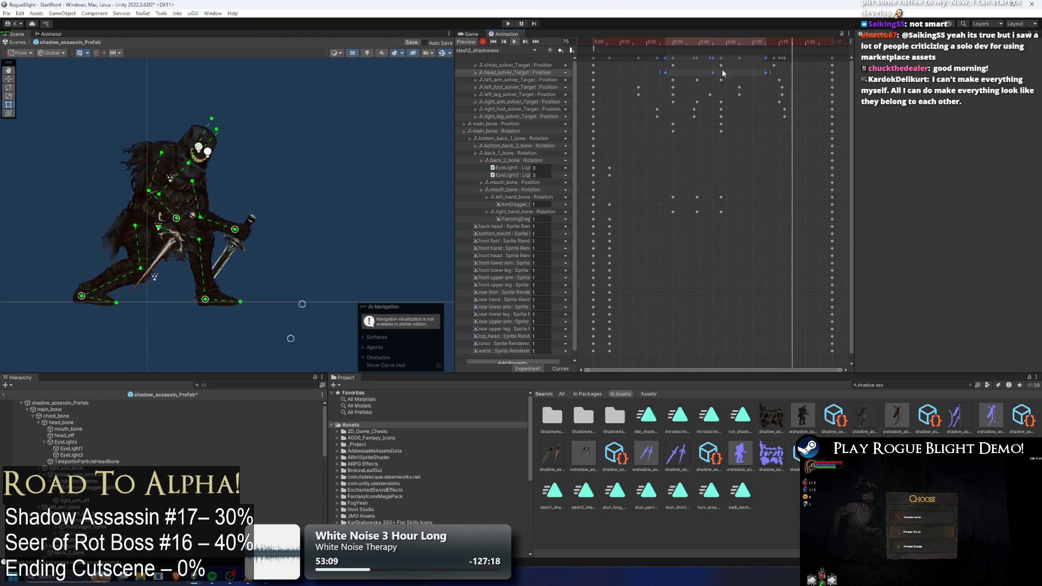
pyautogui.click(735, 42)
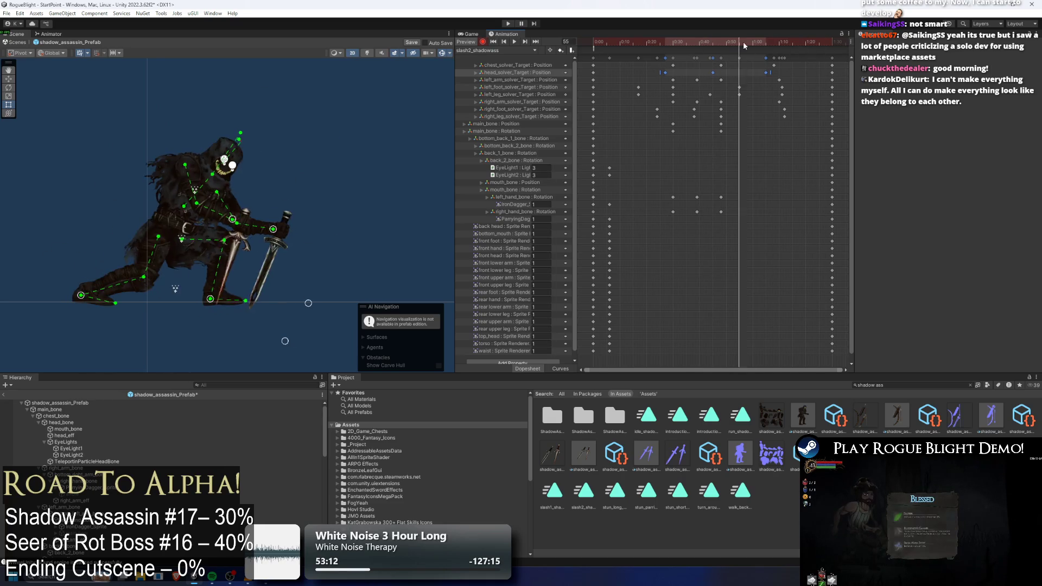
pyautogui.click(785, 75)
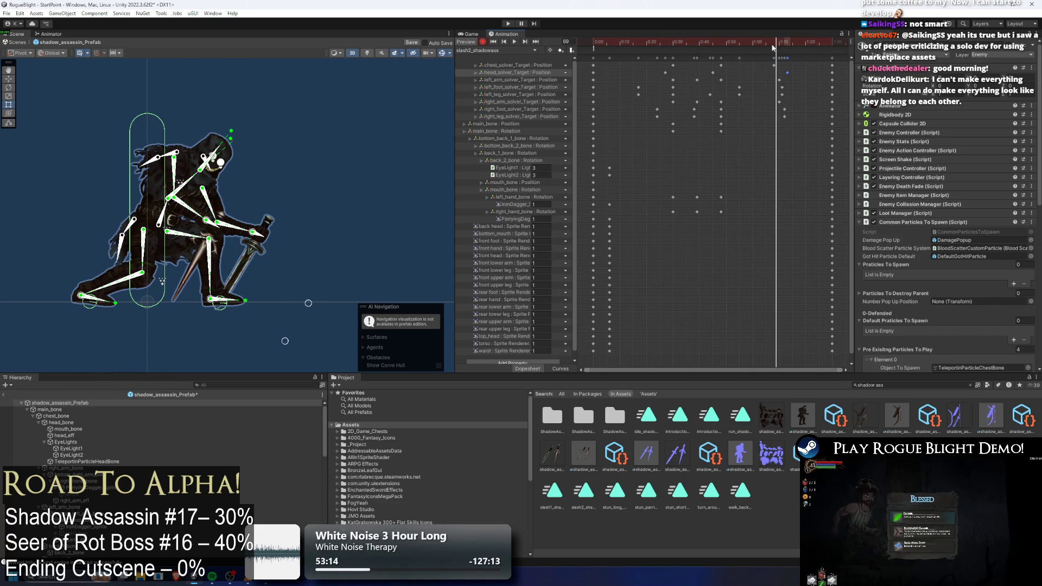
pyautogui.click(312, 144)
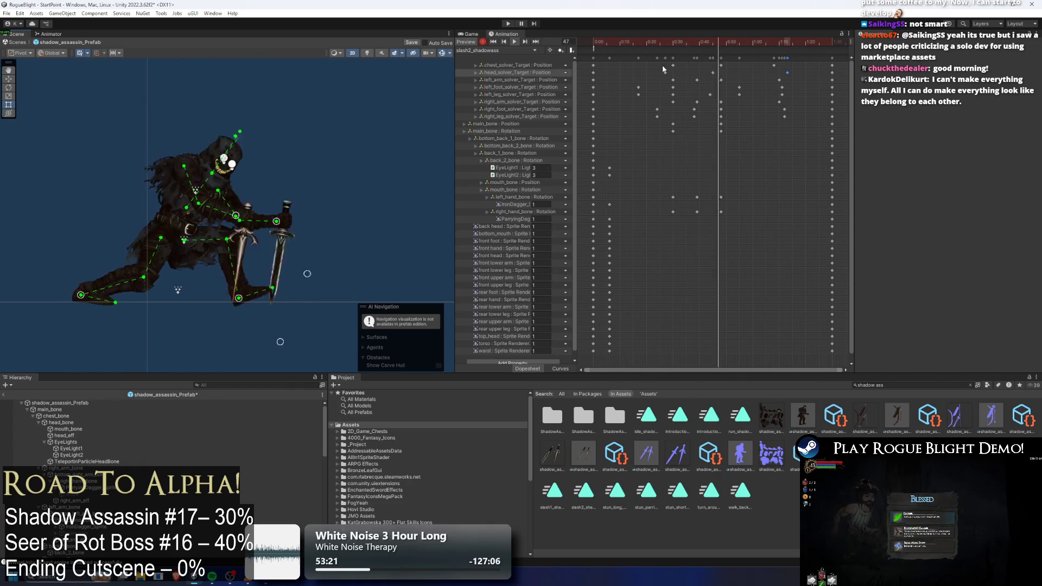
# - Key main_bone Position at frame 72, then review the pose at frame 64
pyautogui.moveTo(675, 40); pyautogui.dragTo(723, 41)
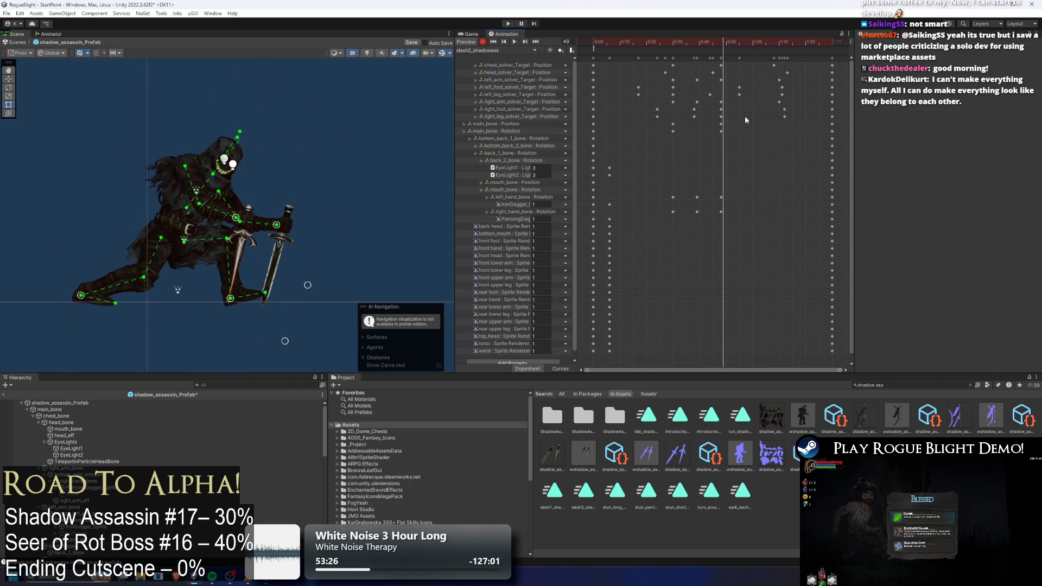
pyautogui.hotkey('ctrl', 'v')
pyautogui.press('space')
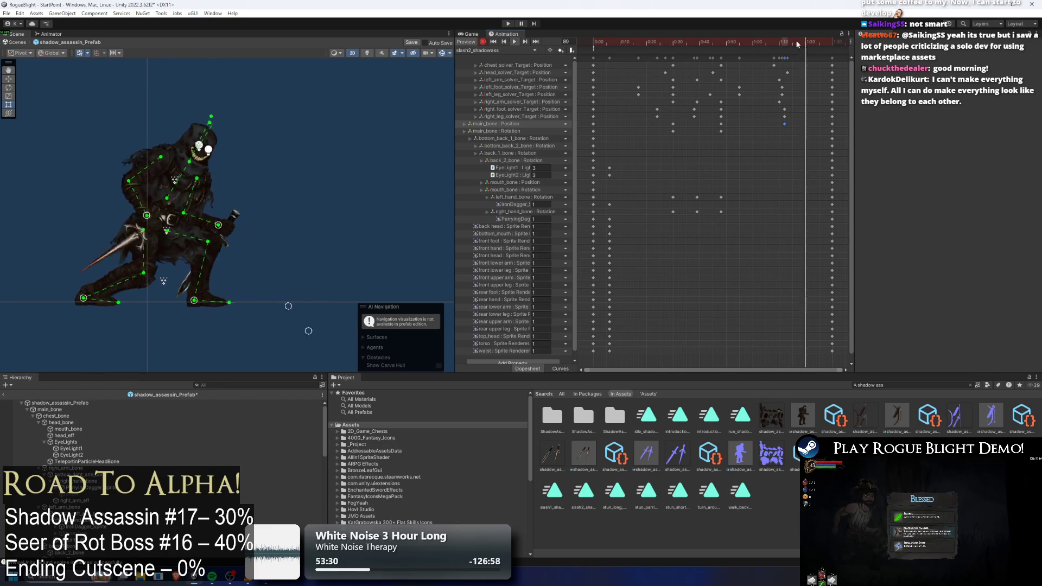
pyautogui.click(785, 42)
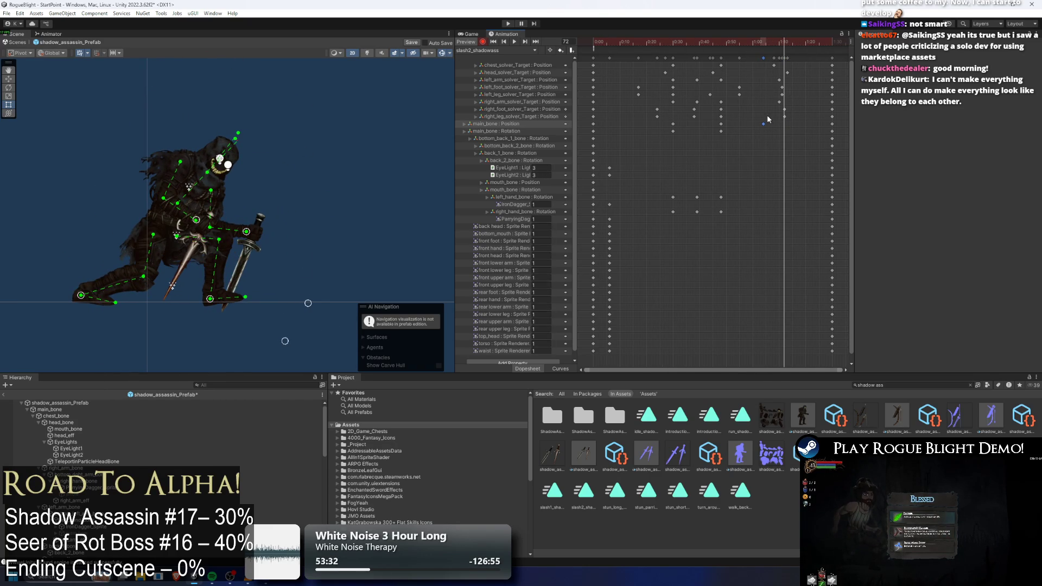
pyautogui.moveTo(759, 42); pyautogui.dragTo(763, 42)
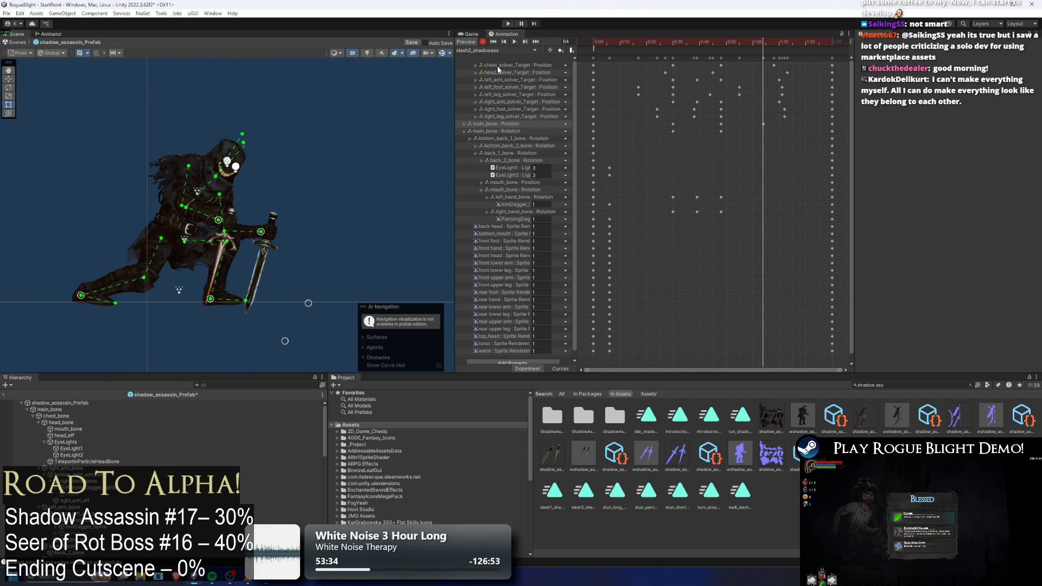
pyautogui.click(179, 238)
pyautogui.click(179, 238)
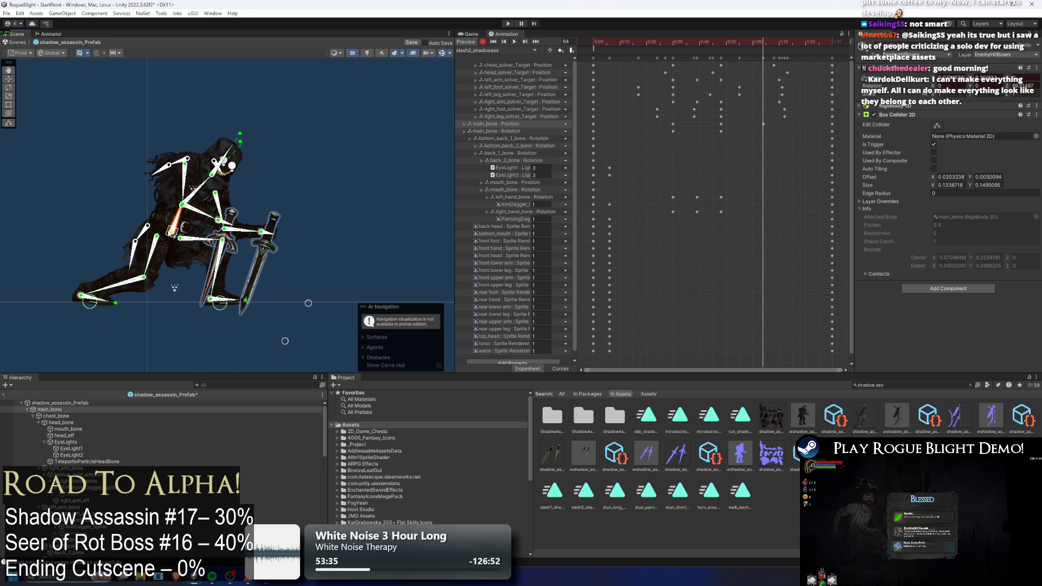
# - Lower the main_bone's upper body, head and arms, then replay slash2 to review
pyautogui.moveTo(173, 230); pyautogui.dragTo(171, 239)
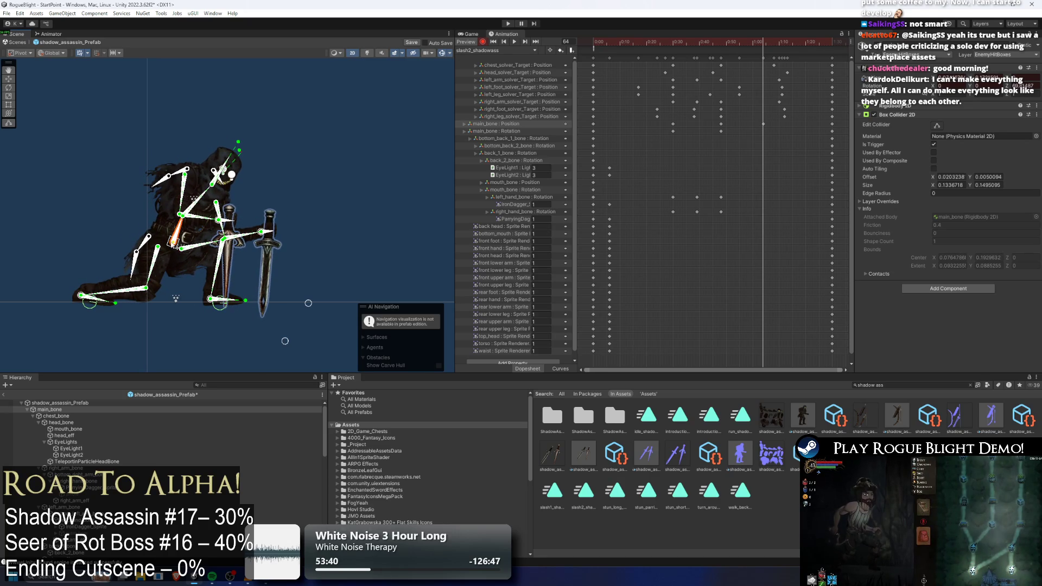
pyautogui.press('space')
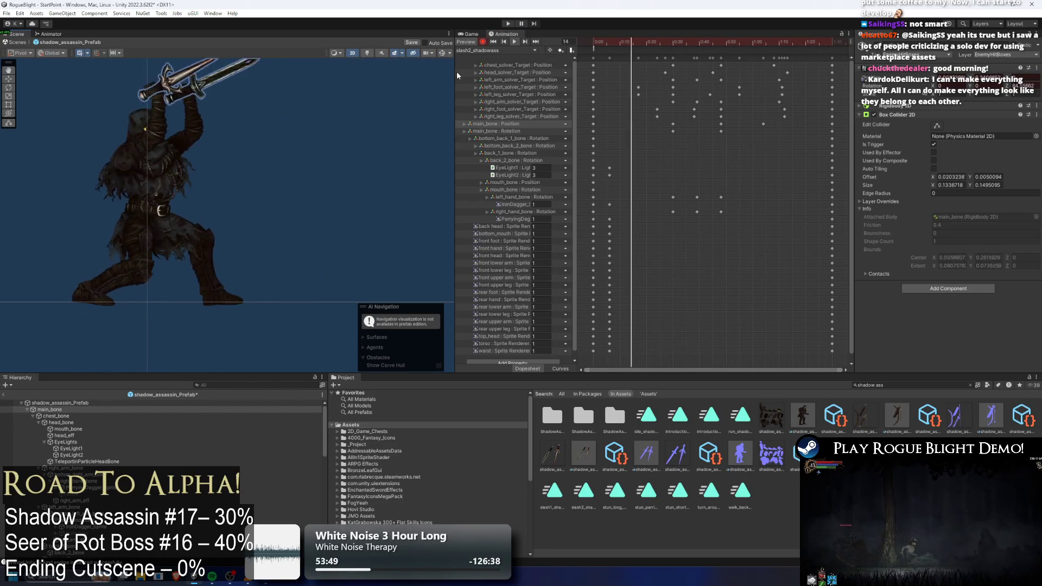
pyautogui.click(284, 100)
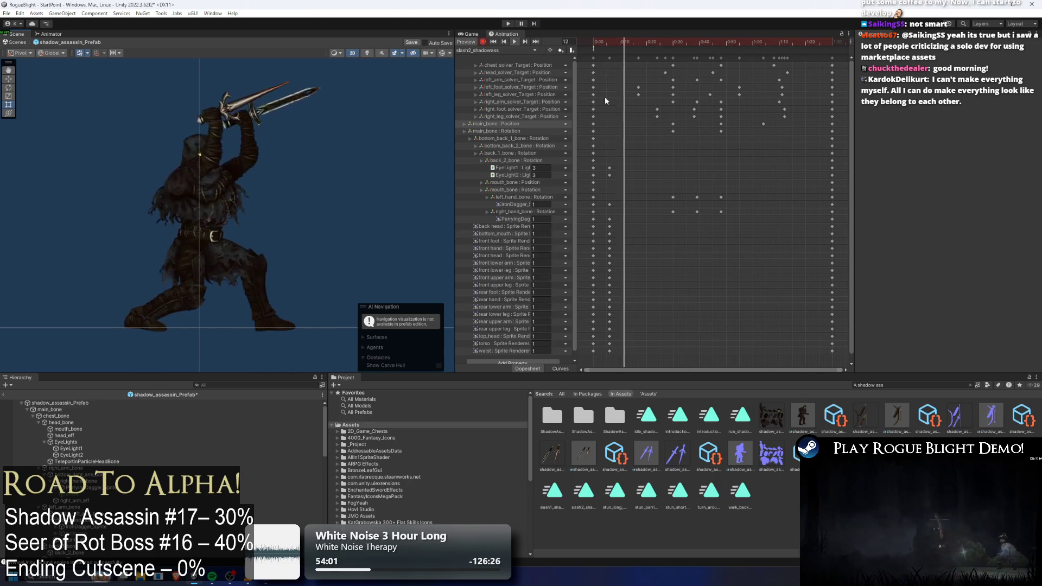
pyautogui.click(603, 42)
pyautogui.moveTo(604, 42)
pyautogui.mouseDown()
pyautogui.moveTo(589, 40)
pyautogui.moveTo(631, 40)
pyautogui.mouseUp()
# - Shift a full keyframe column slightly later and scrub through the attack to frame 55
pyautogui.moveTo(617, 53); pyautogui.dragTo(607, 366)
pyautogui.moveTo(610, 168); pyautogui.dragTo(614, 168)
pyautogui.click(592, 42)
pyautogui.moveTo(592, 42); pyautogui.dragTo(758, 50)
pyautogui.moveTo(643, 38)
pyautogui.mouseDown()
pyautogui.moveTo(753, 38)
pyautogui.moveTo(791, 127)
pyautogui.mouseUp()
pyautogui.moveTo(740, 81); pyautogui.dragTo(747, 81)
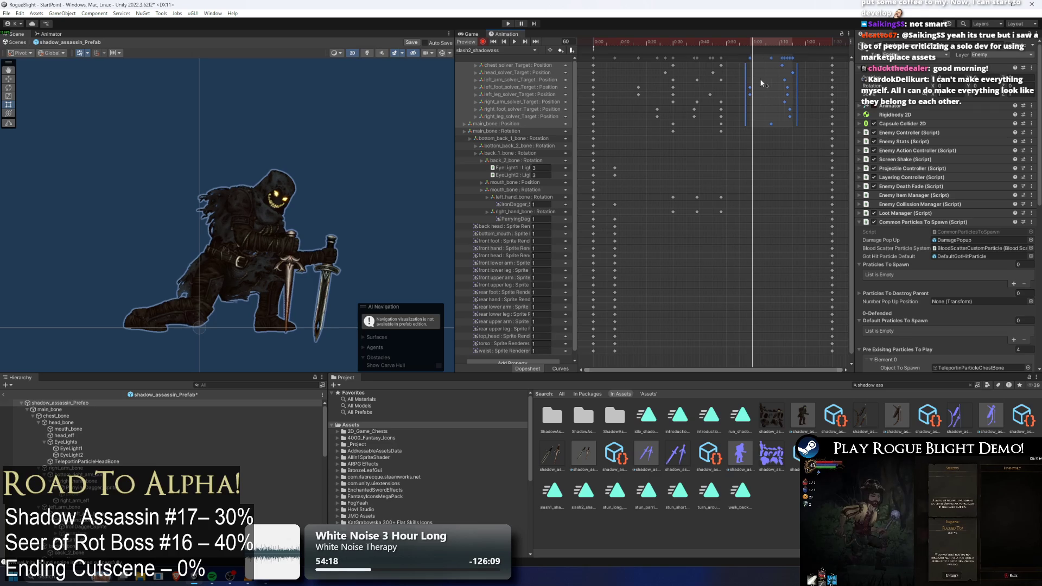
# - Move the final keyframe column slightly later and scrub frames 7 to 43
pyautogui.click(708, 41)
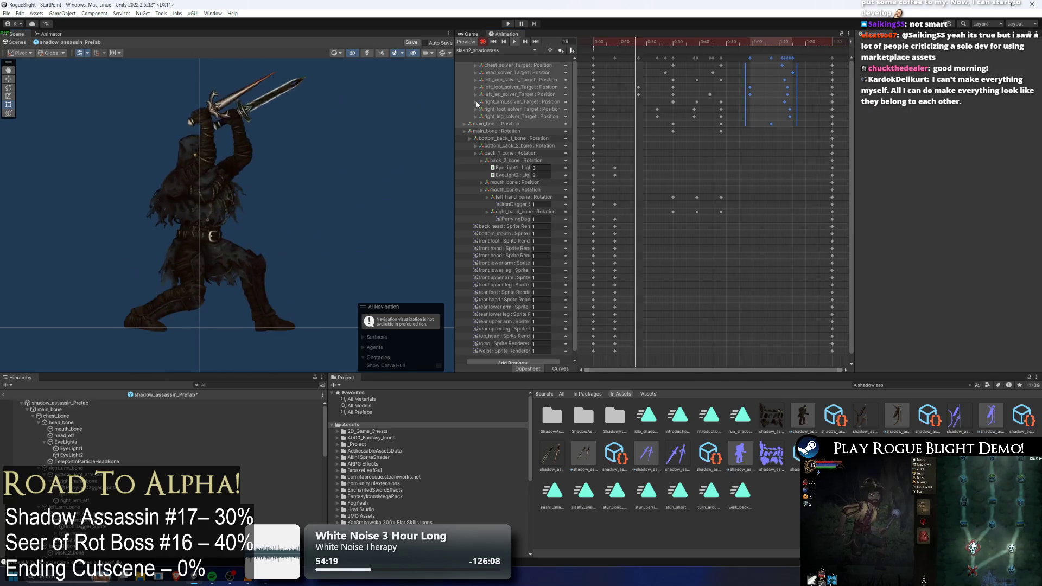
pyautogui.moveTo(832, 57); pyautogui.dragTo(839, 61)
pyautogui.click(813, 85)
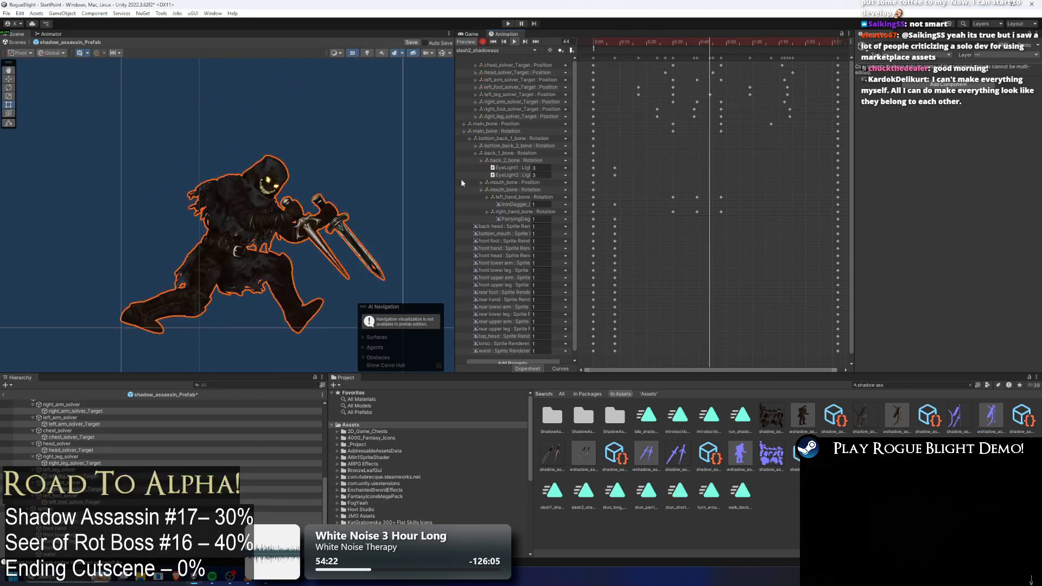
pyautogui.click(613, 43)
pyautogui.moveTo(617, 41)
pyautogui.mouseDown()
pyautogui.moveTo(601, 41)
pyautogui.moveTo(706, 42)
pyautogui.mouseUp()
# - Turn on Gizmos to show the bones and select the mouth_bone, reviewing frames 23 to 37
pyautogui.scroll(5, 239, 201)
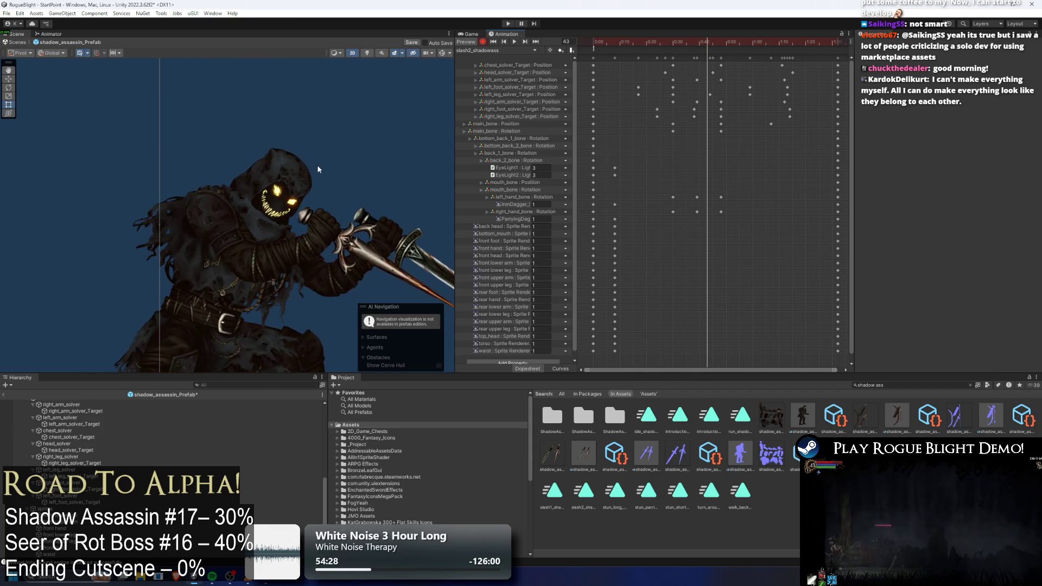
pyautogui.click(238, 204)
pyautogui.scroll(3, 252, 207)
pyautogui.click(259, 213)
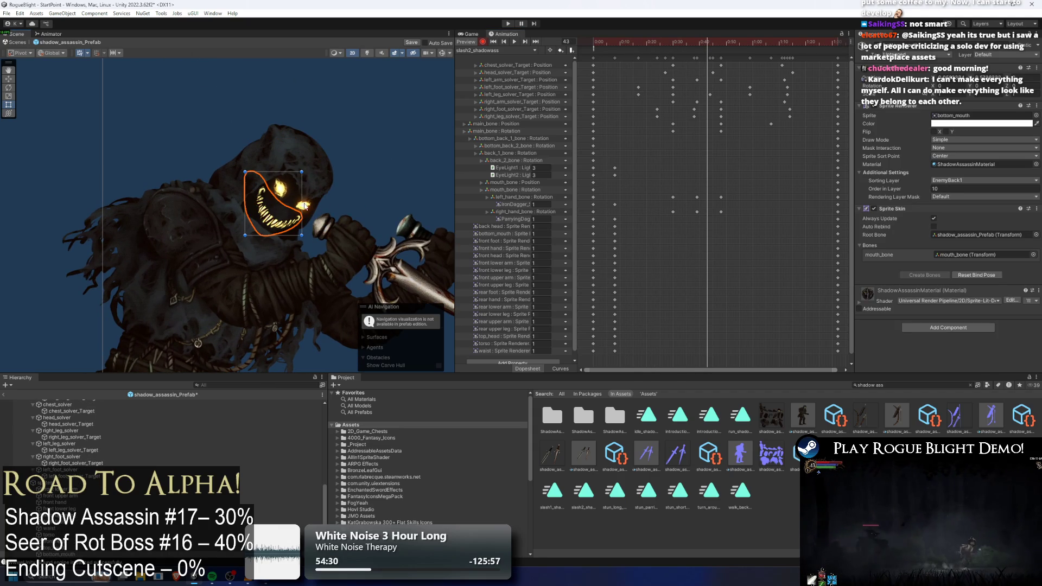
pyautogui.click(442, 54)
pyautogui.click(260, 198)
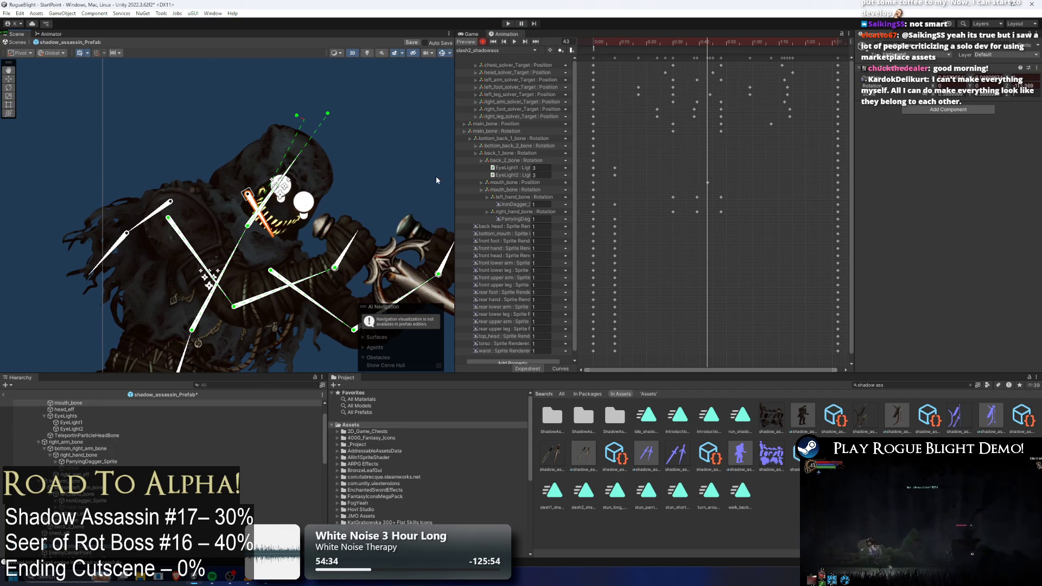
pyautogui.moveTo(682, 41); pyautogui.dragTo(655, 43)
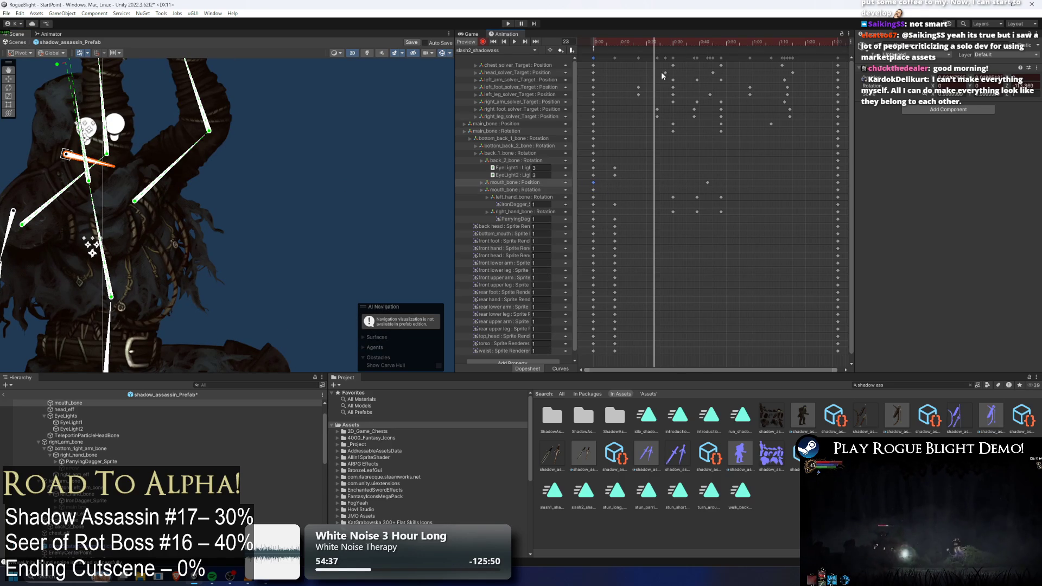
pyautogui.moveTo(660, 43); pyautogui.dragTo(775, 45)
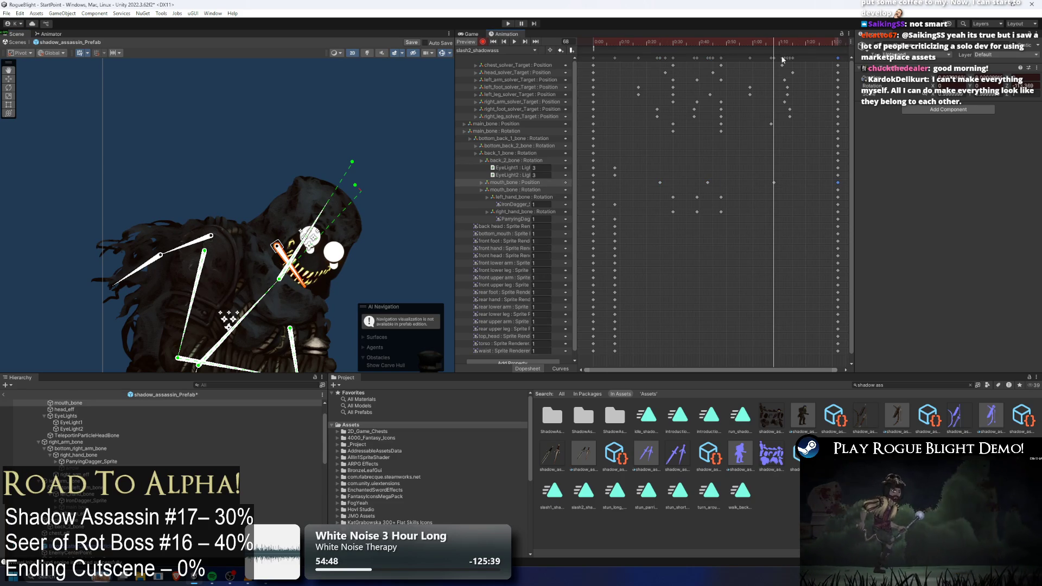
pyautogui.press('space')
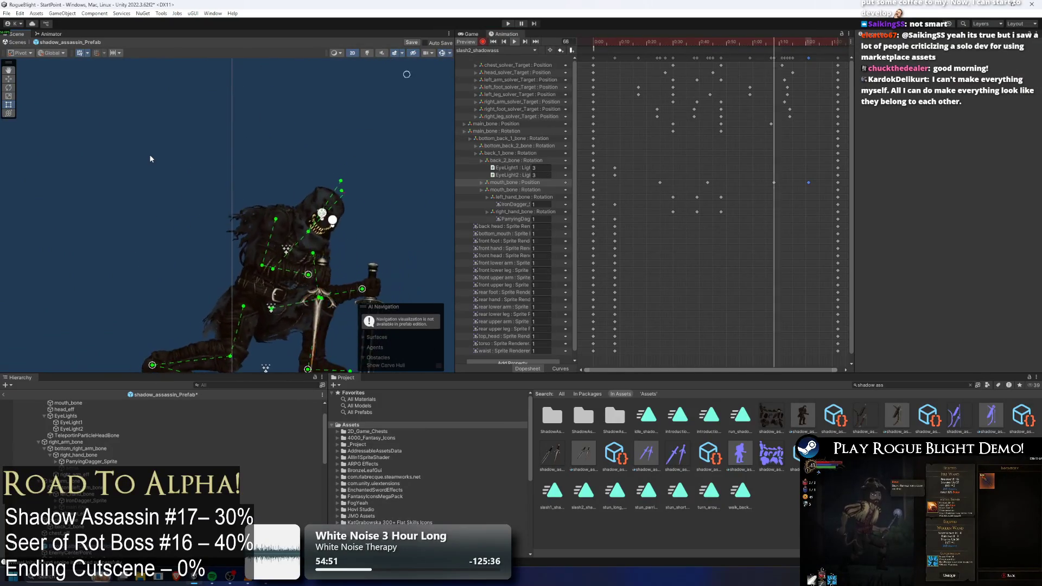
# - Drag the two mouth_bone Position keys earlier in the clip
pyautogui.moveTo(697, 187)
pyautogui.mouseDown()
pyautogui.moveTo(789, 178)
pyautogui.moveTo(722, 183)
pyautogui.moveTo(744, 184)
pyautogui.moveTo(732, 183)
pyautogui.mouseUp()
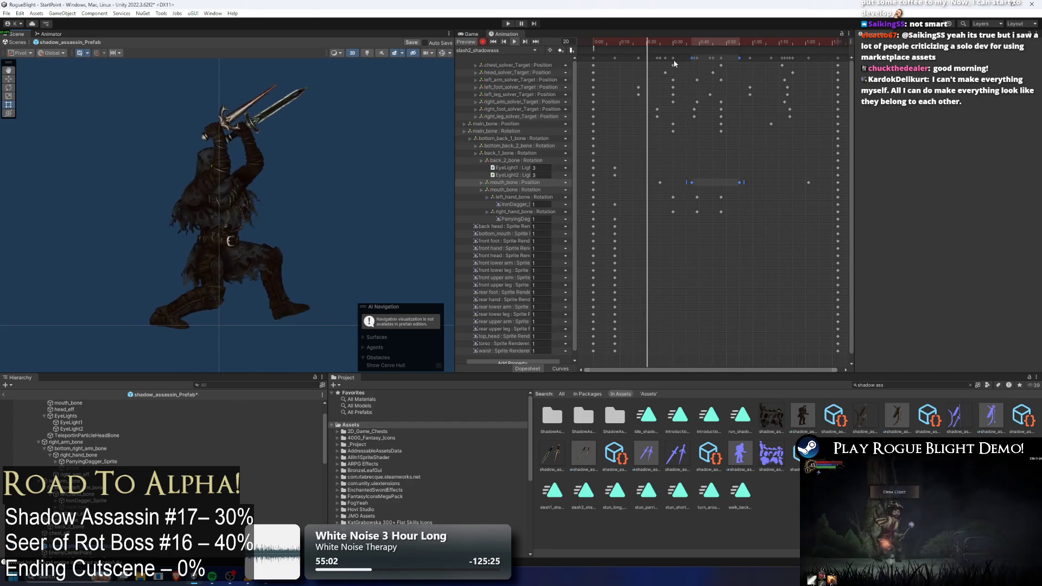
pyautogui.click(606, 48)
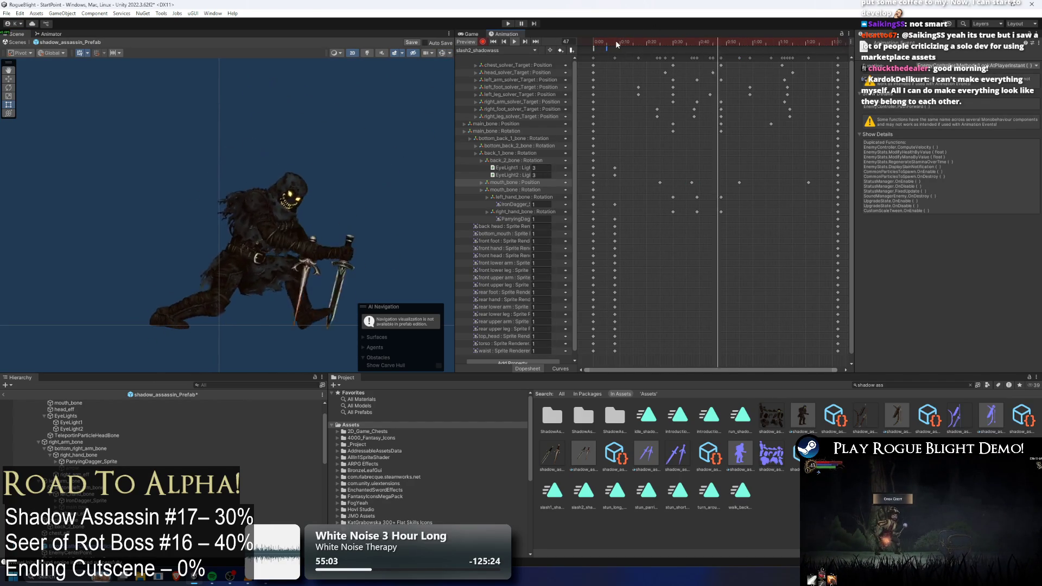
pyautogui.moveTo(617, 40); pyautogui.dragTo(657, 41)
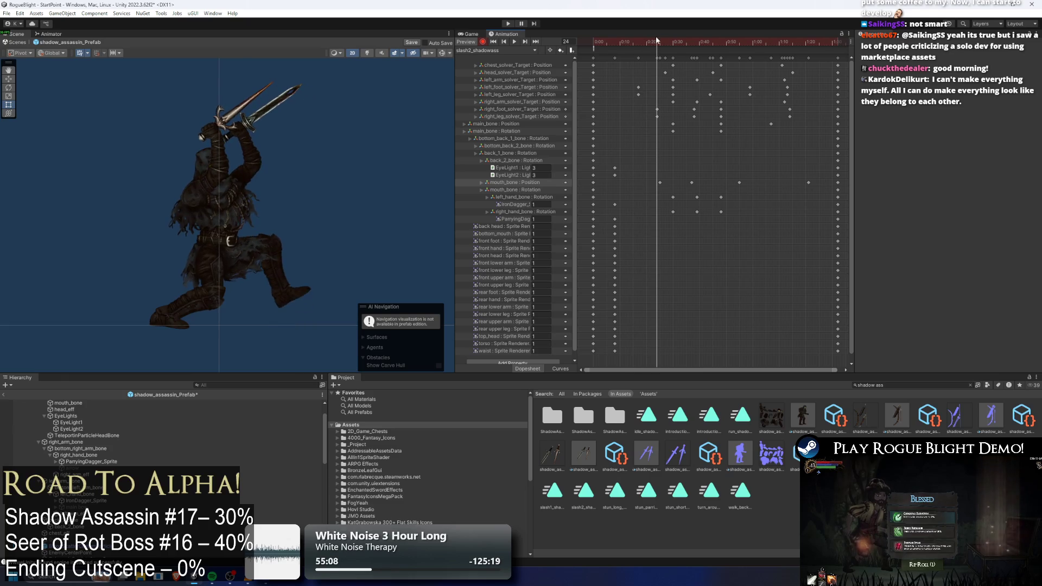
pyautogui.scroll(3, 282, 158)
pyautogui.click(148, 235)
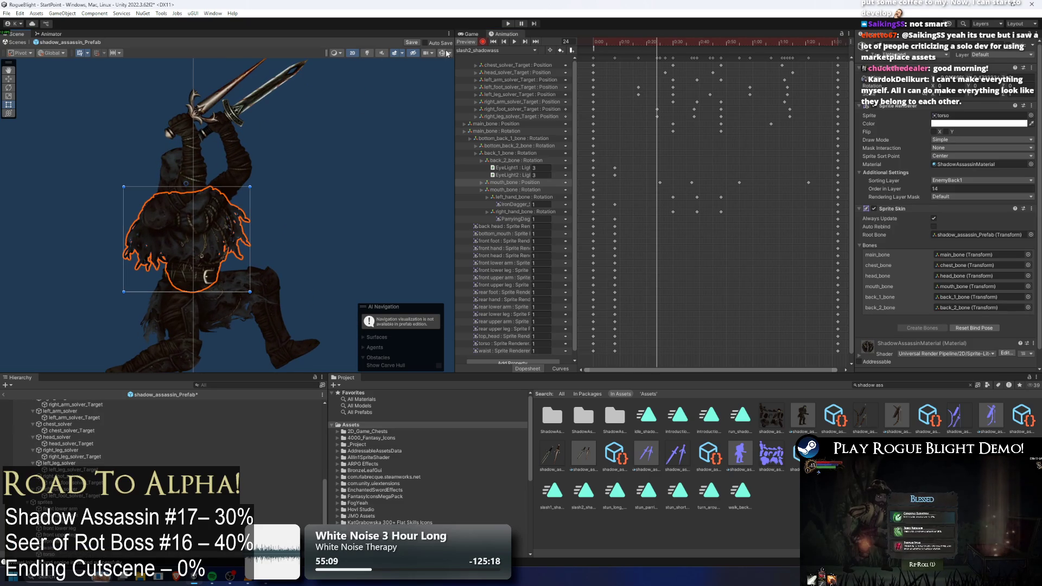
# - Show the skeleton gizmos and select the arm bones at frame 48
pyautogui.click(443, 53)
pyautogui.click(152, 231)
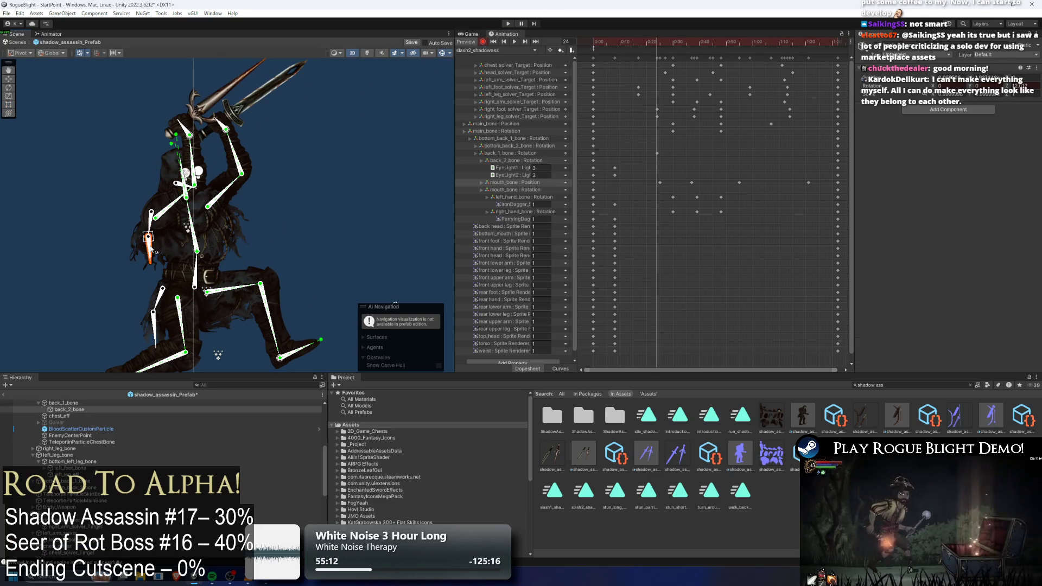
pyautogui.moveTo(162, 337); pyautogui.dragTo(216, 234)
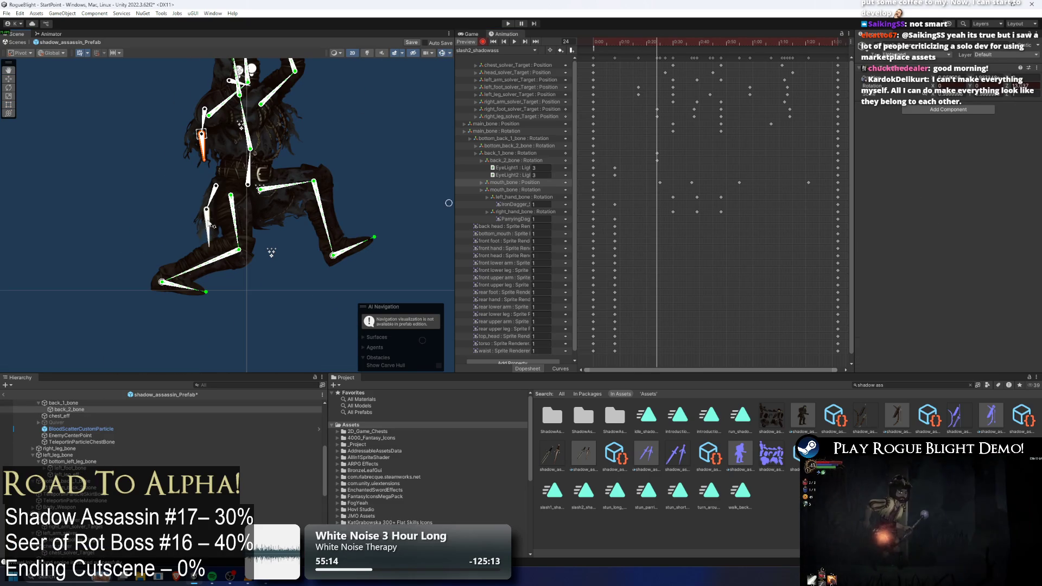
pyautogui.click(208, 233)
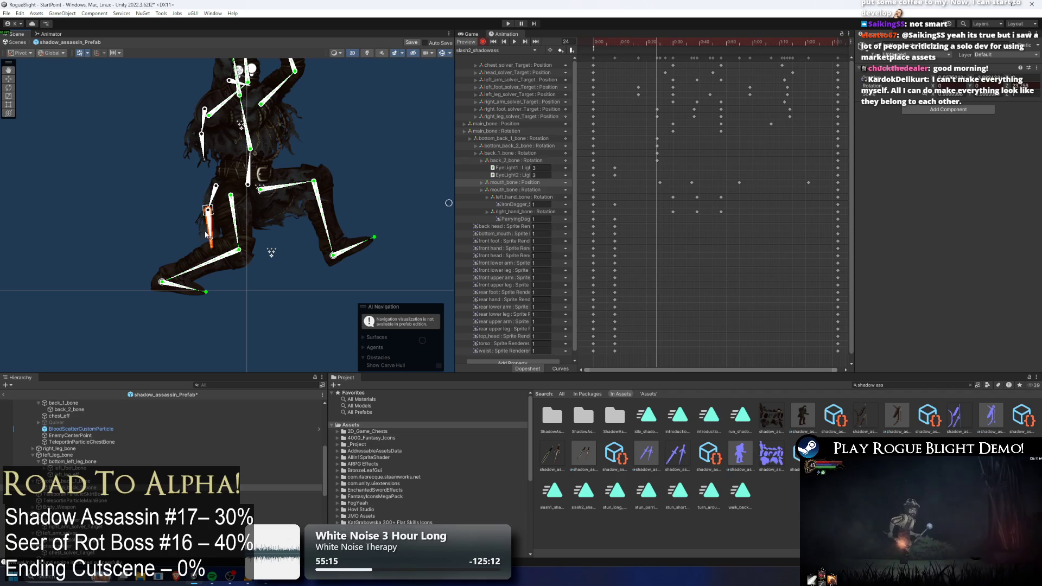
pyautogui.moveTo(649, 41); pyautogui.dragTo(721, 41)
pyautogui.click(255, 133)
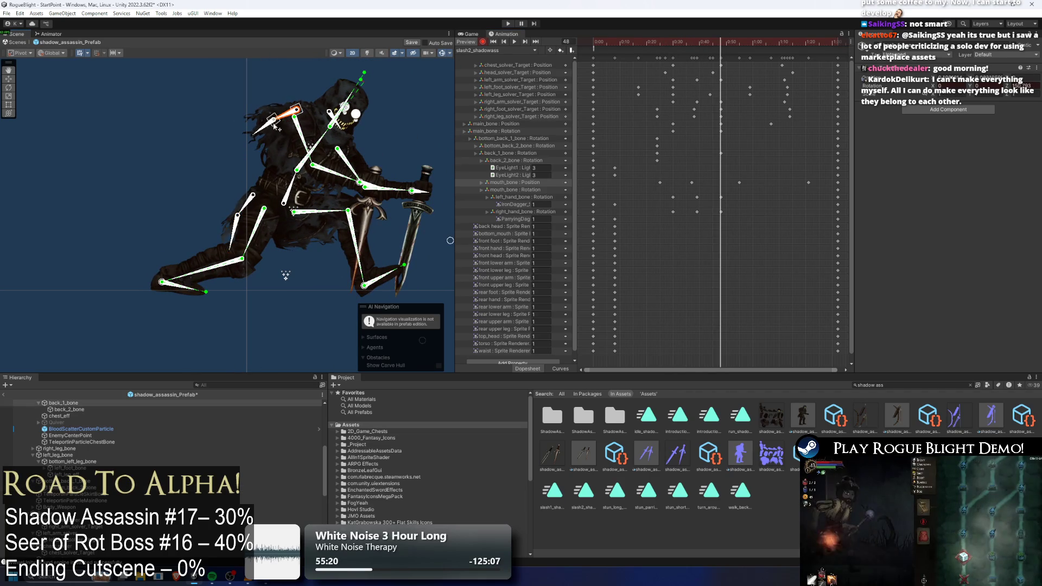
pyautogui.click(230, 215)
# - At frame 65, rotate the upper arm bone back_1_bone so the arm hangs down
pyautogui.moveTo(698, 45); pyautogui.dragTo(765, 43)
pyautogui.click(266, 135)
pyautogui.click(286, 126)
pyautogui.moveTo(224, 230); pyautogui.dragTo(248, 219)
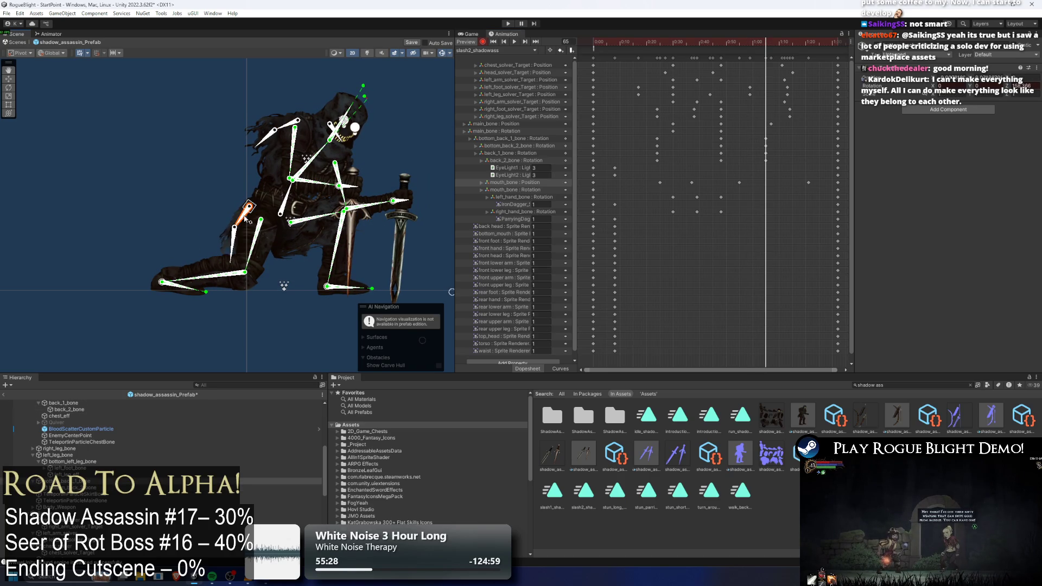
pyautogui.moveTo(768, 48); pyautogui.dragTo(809, 43)
# - Shift the bottom_back bone Rotation keys slightly later and check the timing
pyautogui.moveTo(784, 142)
pyautogui.mouseDown()
pyautogui.moveTo(735, 159)
pyautogui.moveTo(665, 159)
pyautogui.mouseUp()
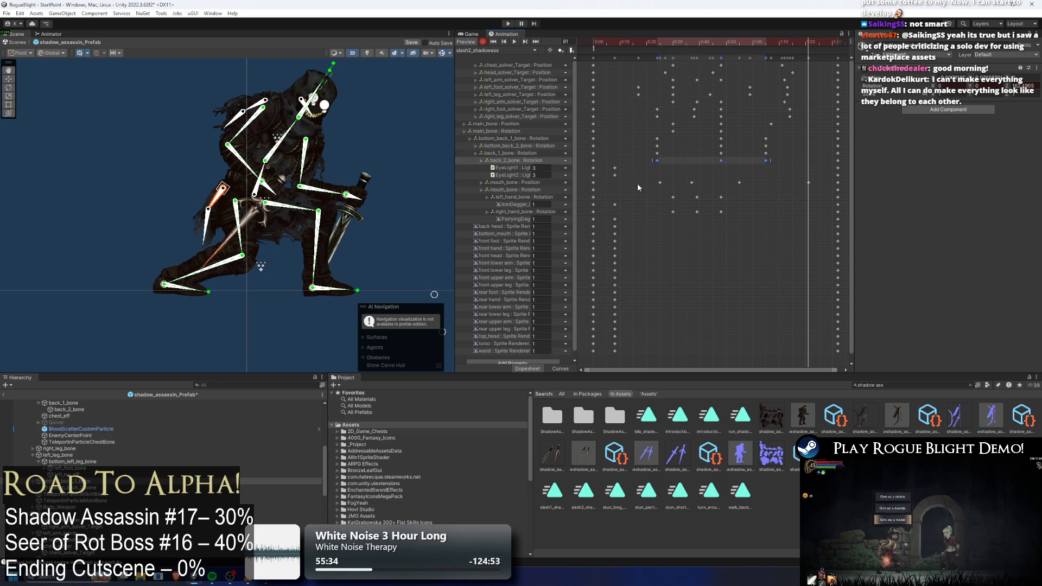
pyautogui.moveTo(644, 147); pyautogui.dragTo(752, 150)
pyautogui.press('space')
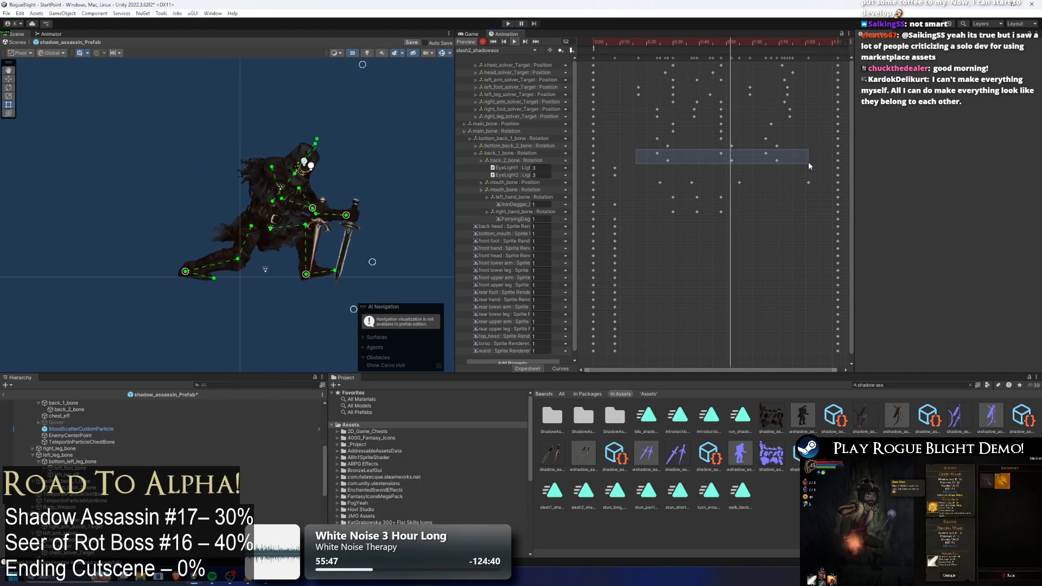
pyautogui.moveTo(634, 136); pyautogui.dragTo(800, 149)
pyautogui.moveTo(720, 139)
pyautogui.mouseDown()
pyautogui.moveTo(740, 141)
pyautogui.moveTo(733, 148)
pyautogui.mouseUp()
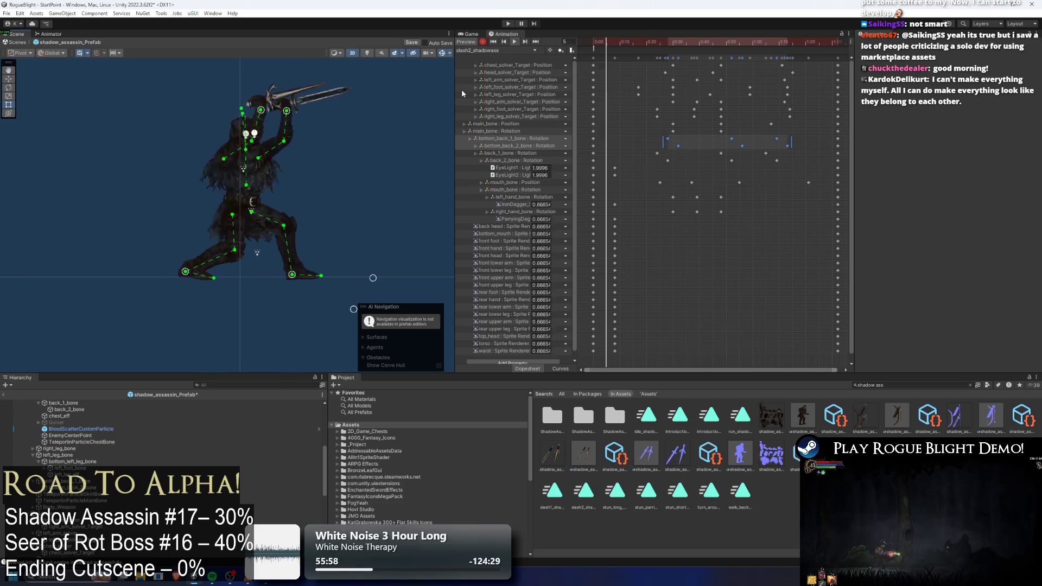
pyautogui.moveTo(644, 39)
pyautogui.mouseDown()
pyautogui.moveTo(673, 40)
pyautogui.moveTo(607, 39)
pyautogui.moveTo(664, 31)
pyautogui.mouseUp()
pyautogui.click(668, 48)
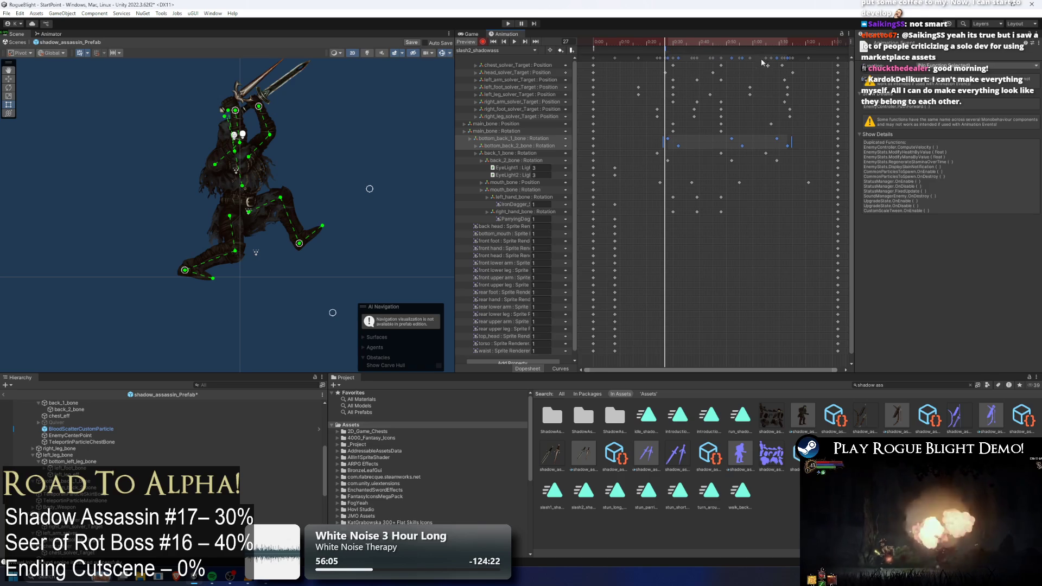
# - Set the selected animation event's function to PushForward
pyautogui.click(955, 66)
pyautogui.moveTo(955, 75)
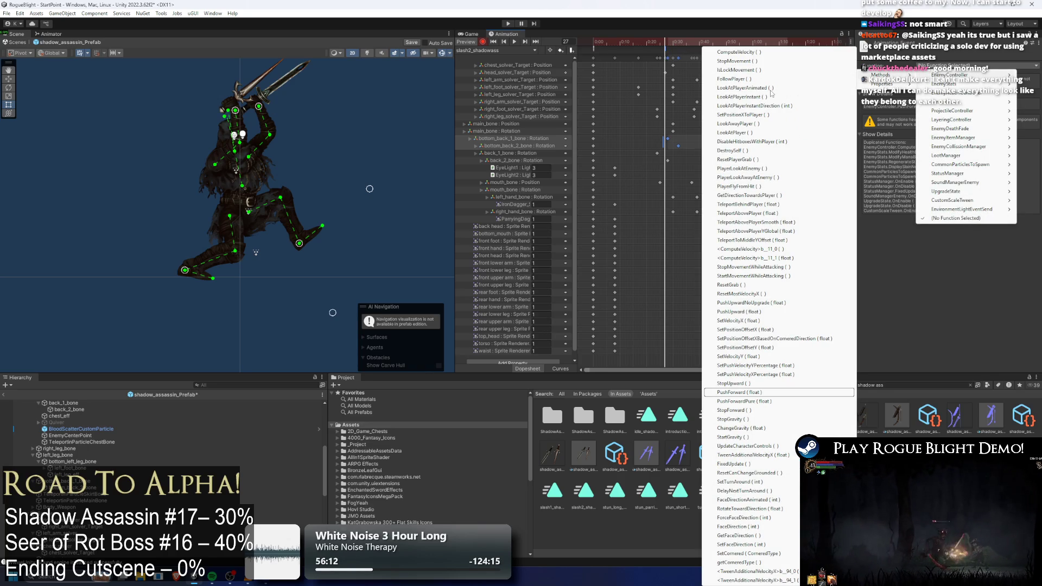
pyautogui.press('Return')
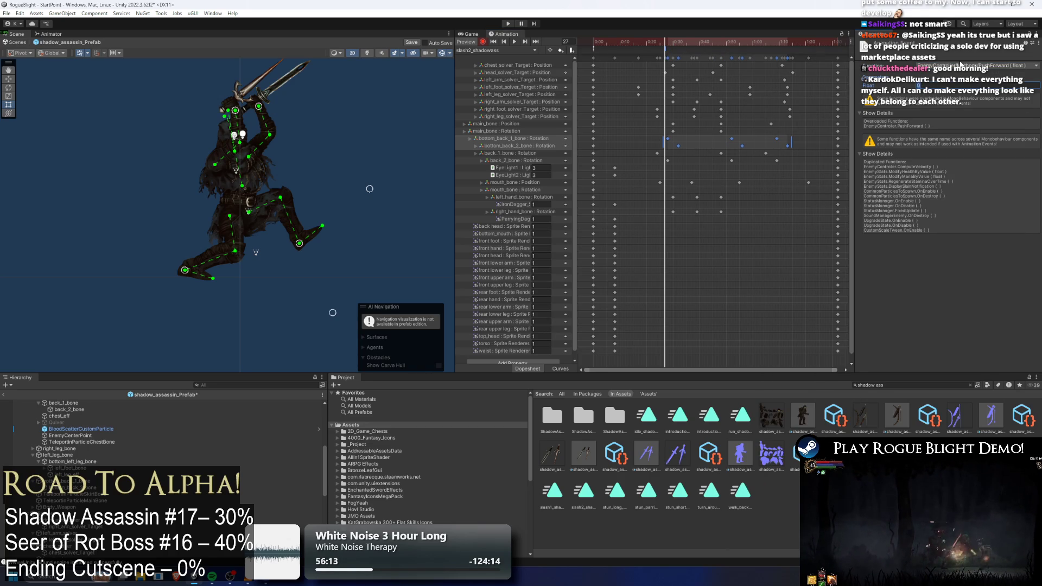
# - Add an animation event at frame 53 that calls EnemyController's StopForward
pyautogui.moveTo(665, 42); pyautogui.dragTo(698, 41)
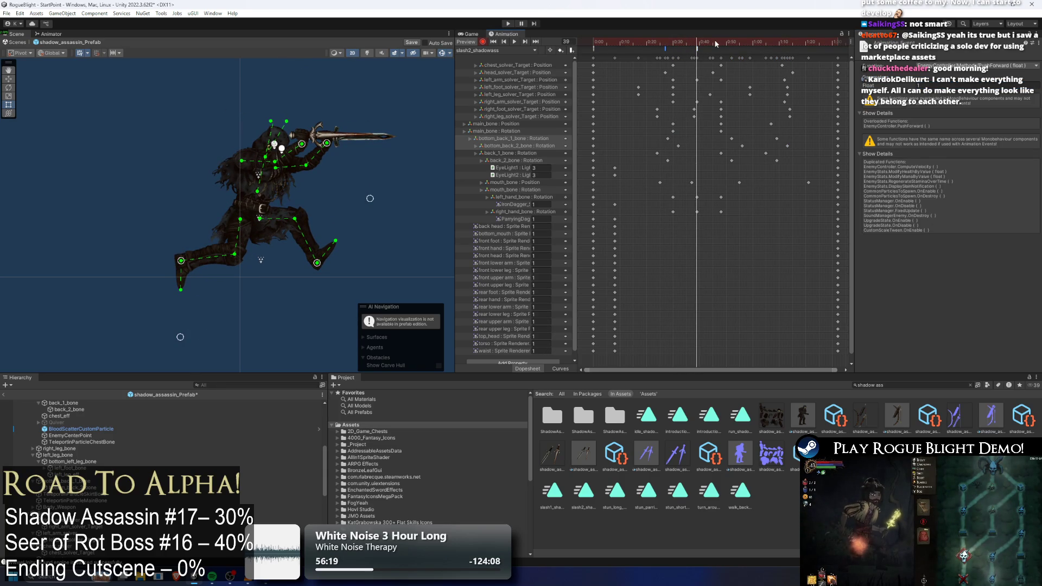
pyautogui.moveTo(716, 44); pyautogui.dragTo(736, 43)
pyautogui.rightClick(737, 49)
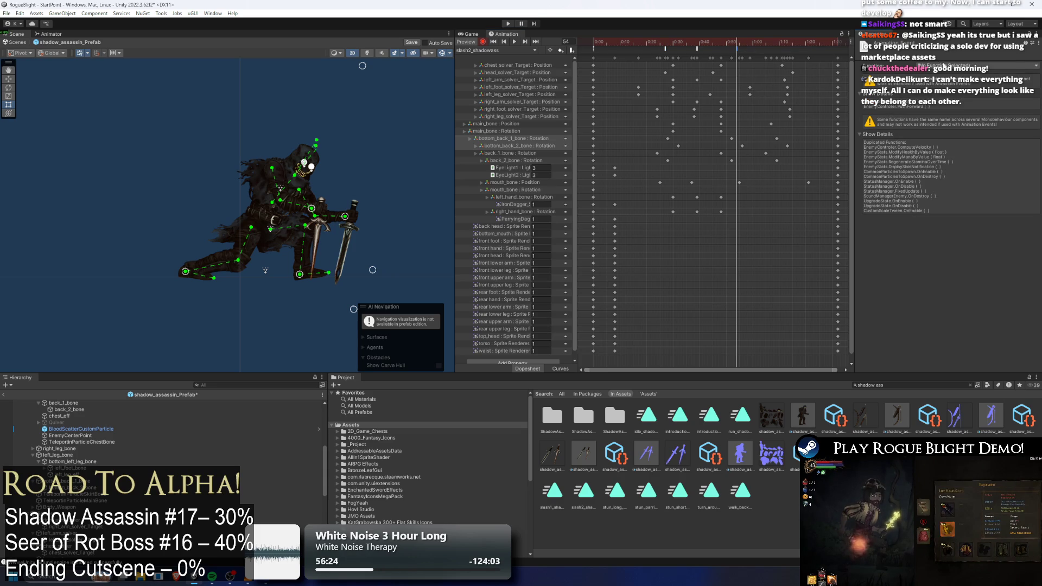
pyautogui.click(950, 65)
pyautogui.moveTo(955, 74)
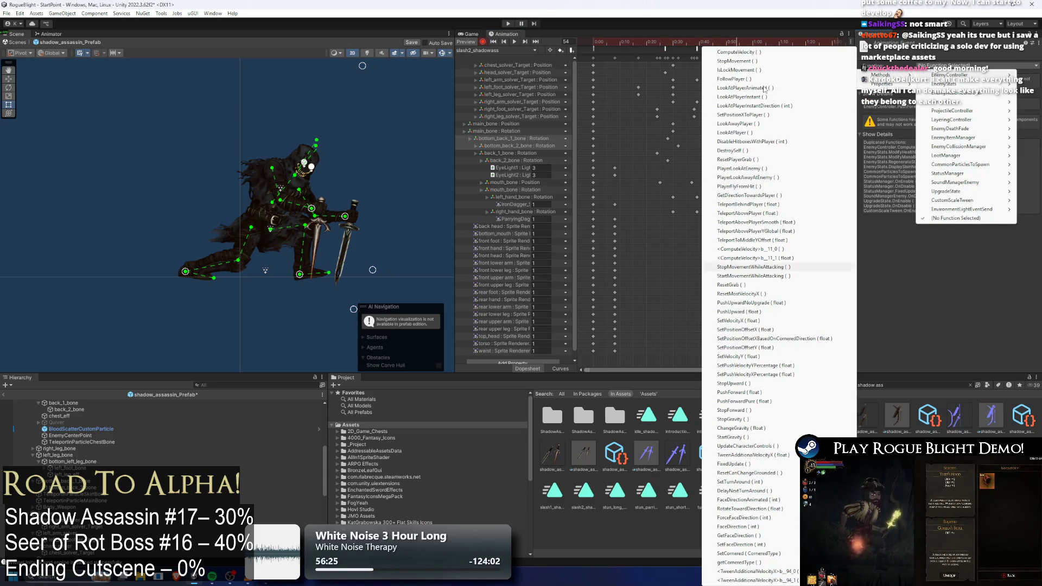
pyautogui.press('Down')
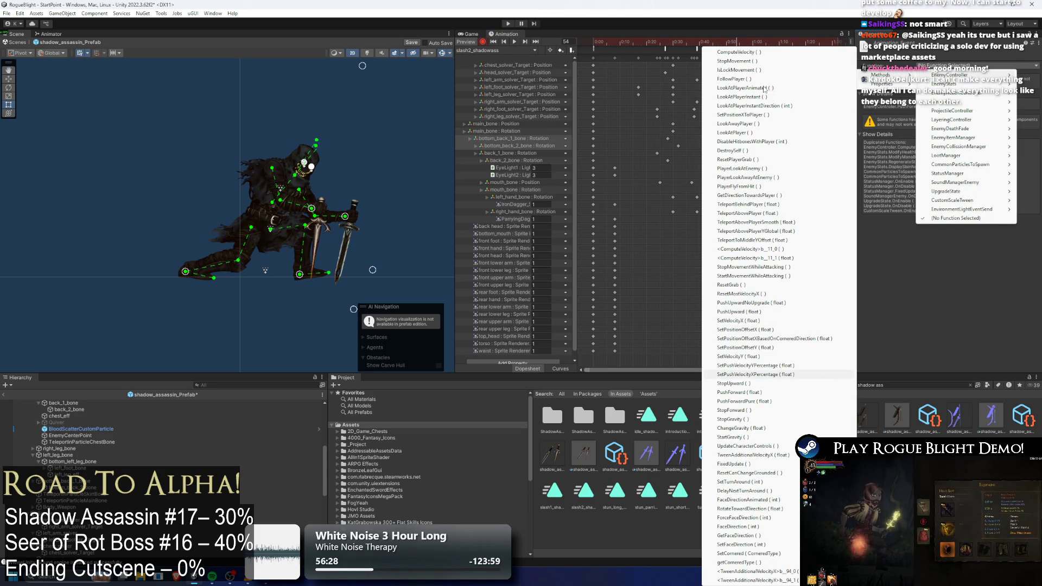
pyautogui.press('Down')
pyautogui.press('Down')
pyautogui.press('Down')
pyautogui.press('Return')
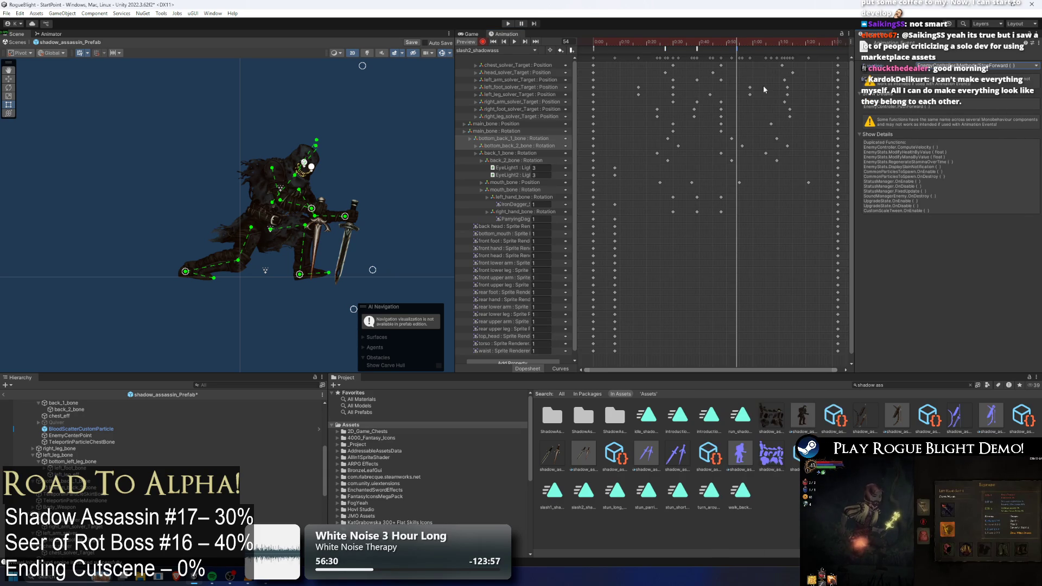
pyautogui.moveTo(690, 38); pyautogui.dragTo(721, 36)
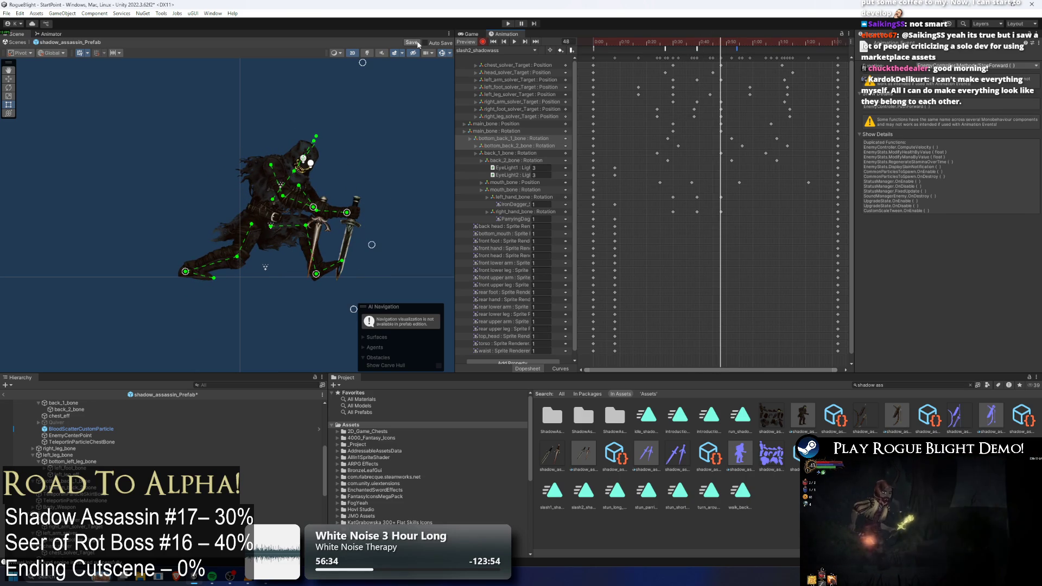
# - Try raising both daggers at frame 44, then undo the raised arm pose
pyautogui.moveTo(718, 41)
pyautogui.mouseDown()
pyautogui.moveTo(740, 45)
pyautogui.moveTo(710, 45)
pyautogui.moveTo(721, 43)
pyautogui.mouseUp()
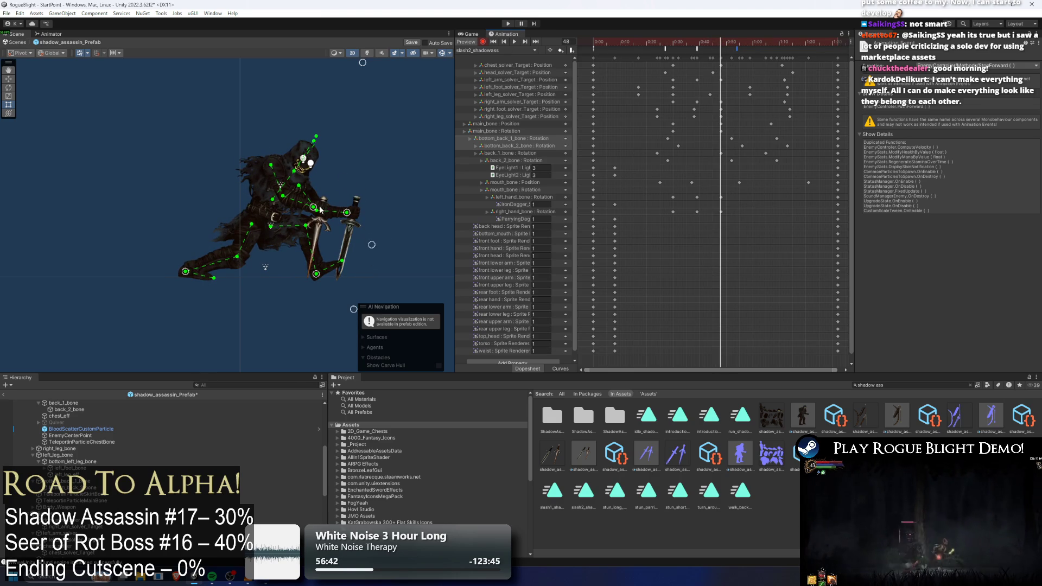
pyautogui.click(711, 43)
pyautogui.moveTo(311, 185); pyautogui.dragTo(313, 159)
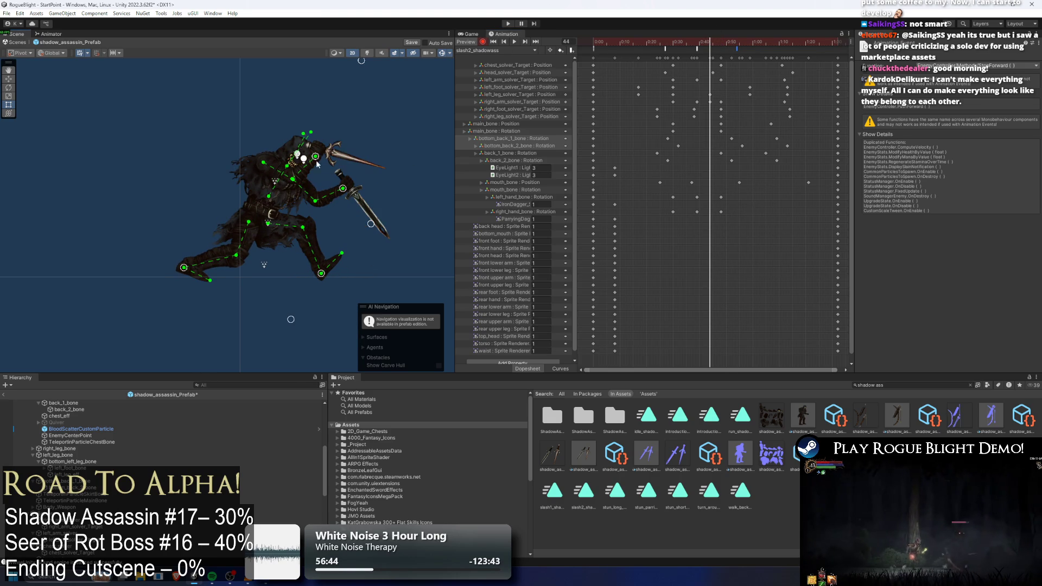
pyautogui.moveTo(344, 190); pyautogui.dragTo(365, 147)
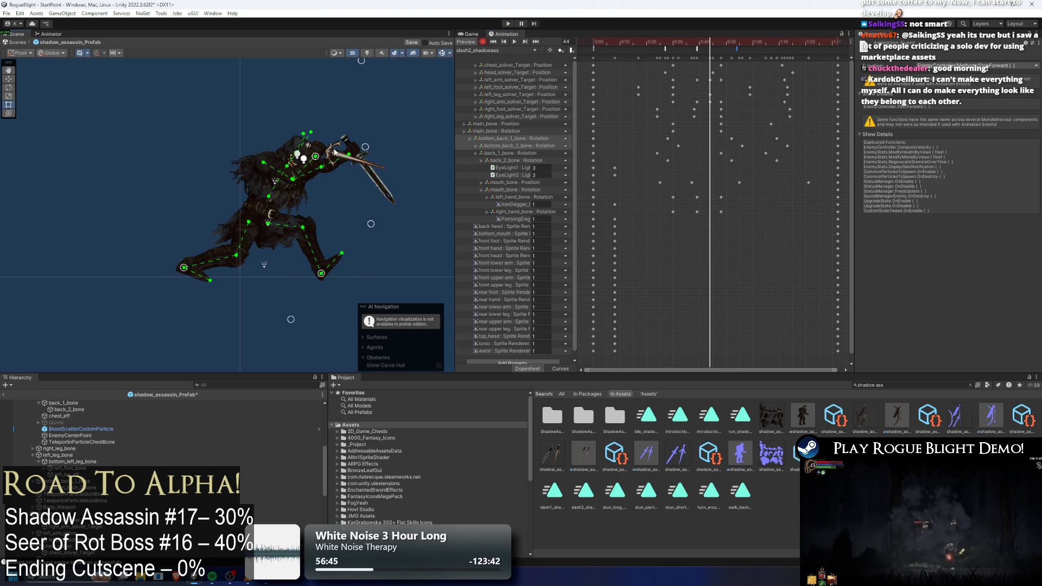
pyautogui.scroll(2, 335, 152)
pyautogui.hotkey('ctrl', 'z')
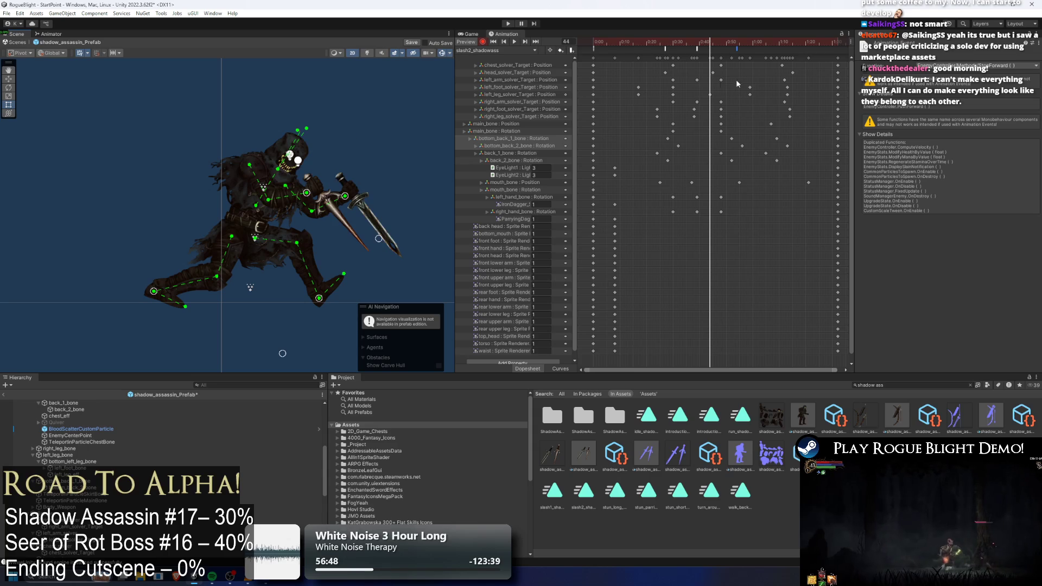
# - Retime the hand_bone Rotation keys at frame 48 slightly later
pyautogui.click(513, 81)
pyautogui.keyDown('ctrl'); pyautogui.click(509, 101); pyautogui.keyUp('ctrl')
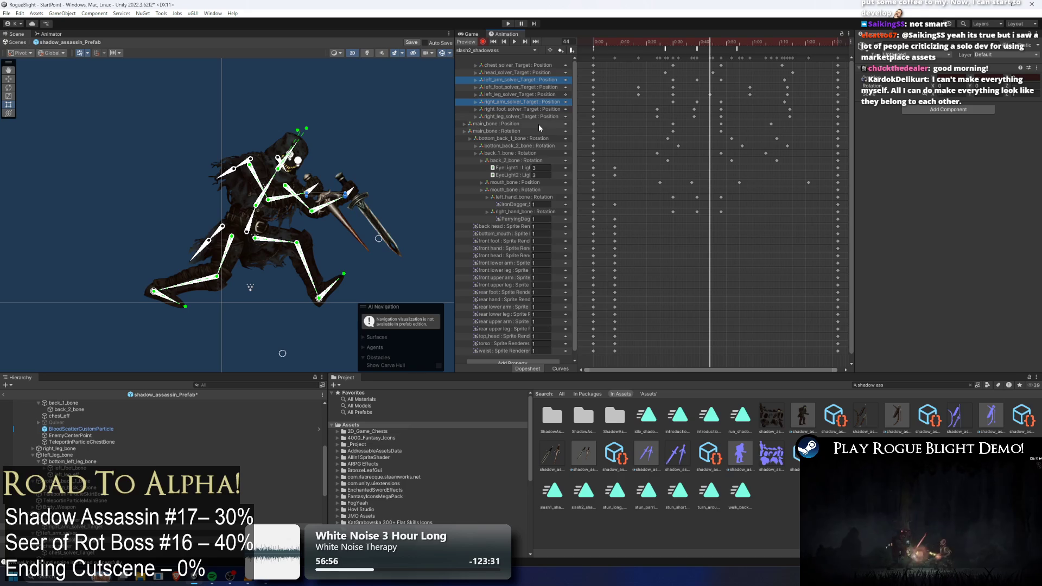
pyautogui.keyDown('ctrl'); pyautogui.click(527, 198); pyautogui.keyUp('ctrl')
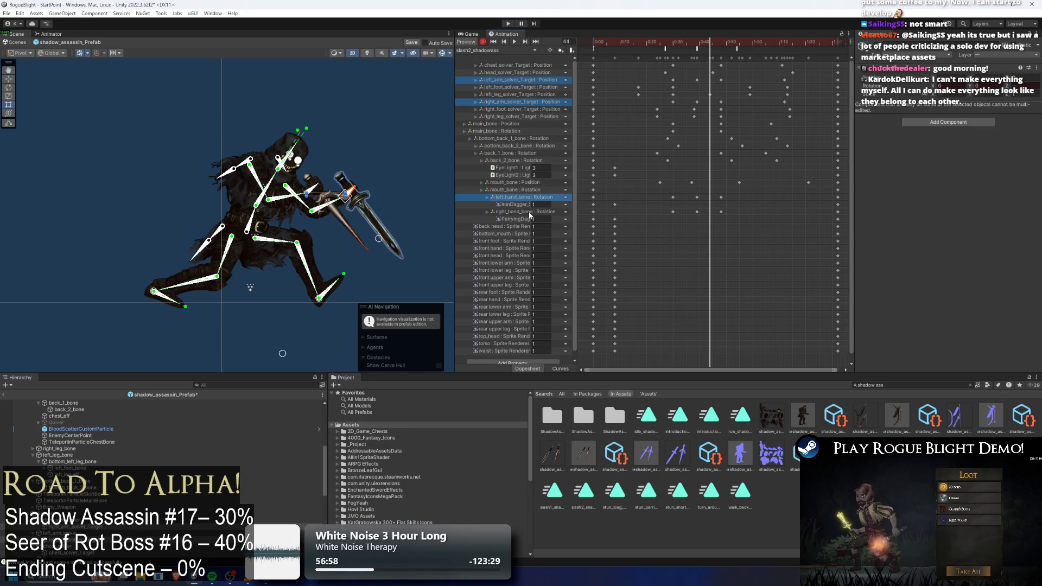
pyautogui.click(718, 41)
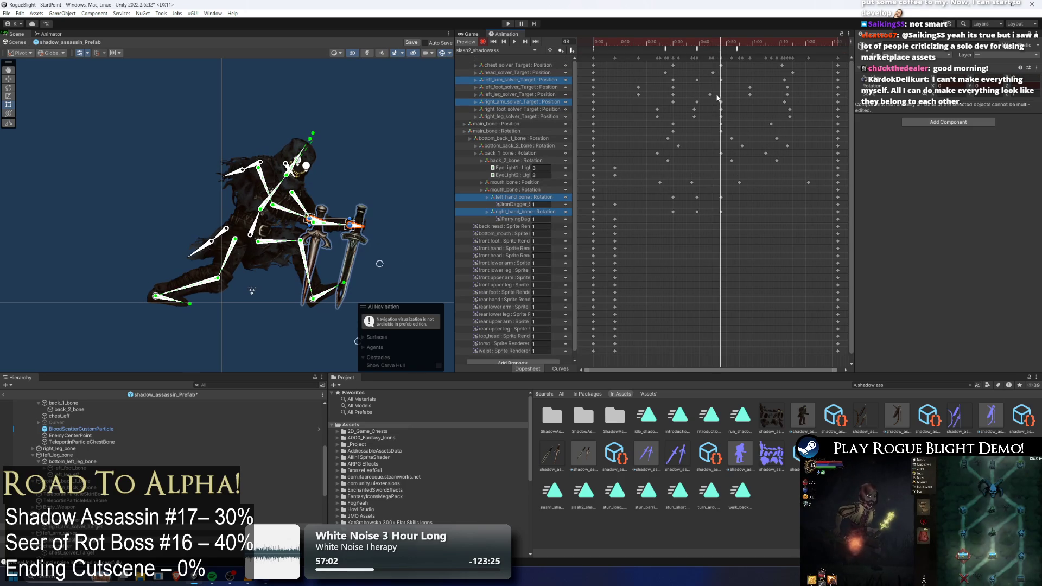
pyautogui.moveTo(736, 77); pyautogui.dragTo(720, 83)
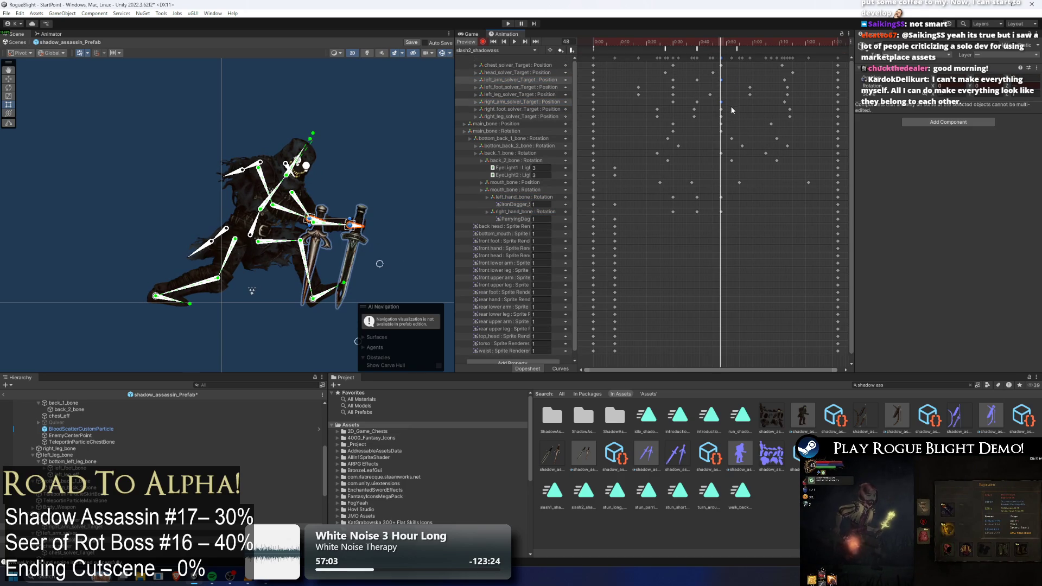
pyautogui.moveTo(725, 186); pyautogui.dragTo(714, 226)
pyautogui.moveTo(721, 104); pyautogui.dragTo(736, 104)
pyautogui.moveTo(718, 42)
pyautogui.mouseDown()
pyautogui.moveTo(678, 43)
pyautogui.moveTo(738, 43)
pyautogui.moveTo(697, 46)
pyautogui.mouseUp()
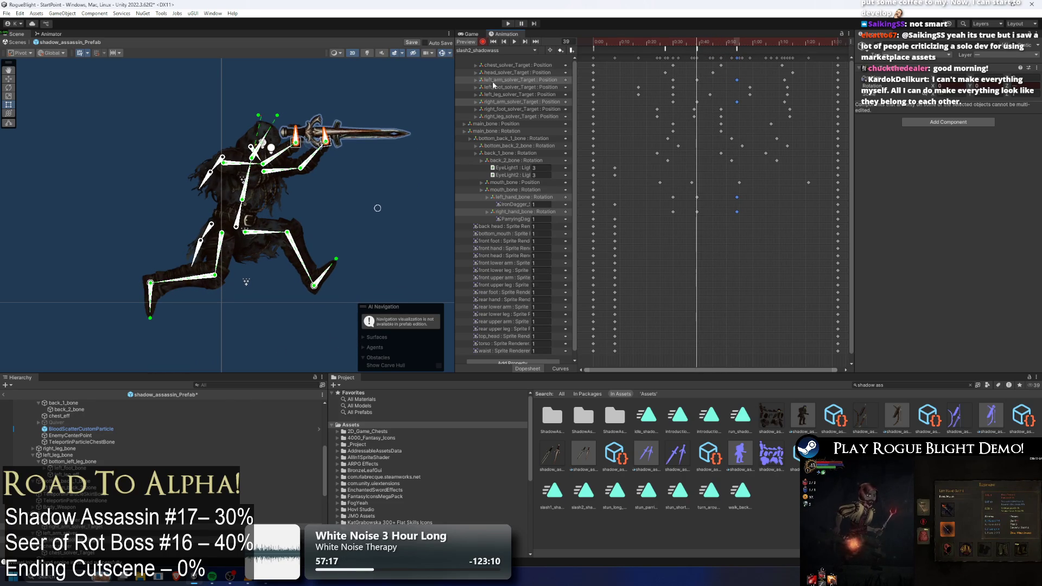
# - Key the arm target raised higher at frame 46
pyautogui.click(383, 91)
pyautogui.click(716, 44)
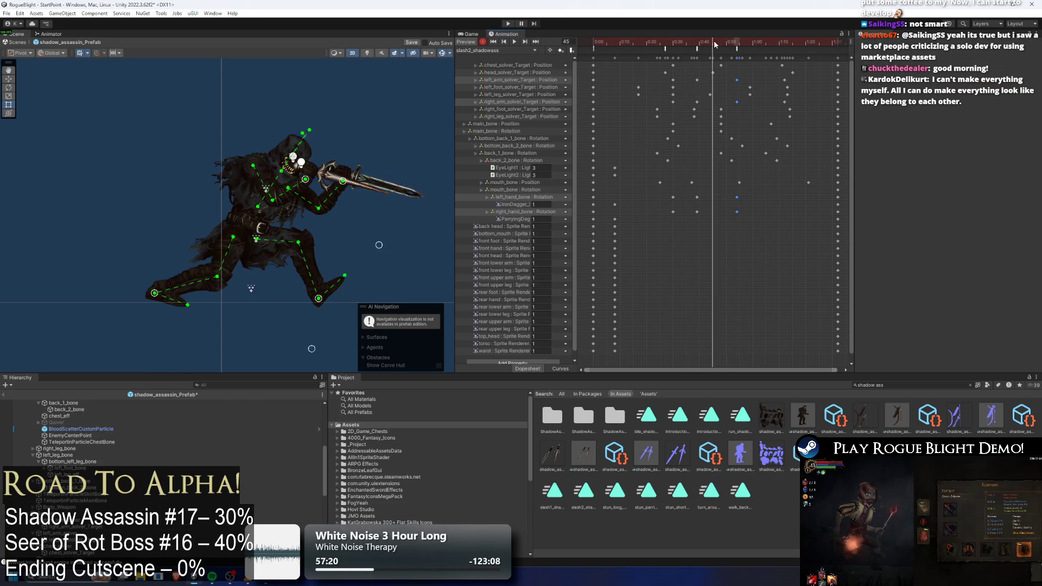
pyautogui.moveTo(359, 188)
pyautogui.mouseDown()
pyautogui.moveTo(313, 186)
pyautogui.moveTo(330, 180)
pyautogui.mouseUp()
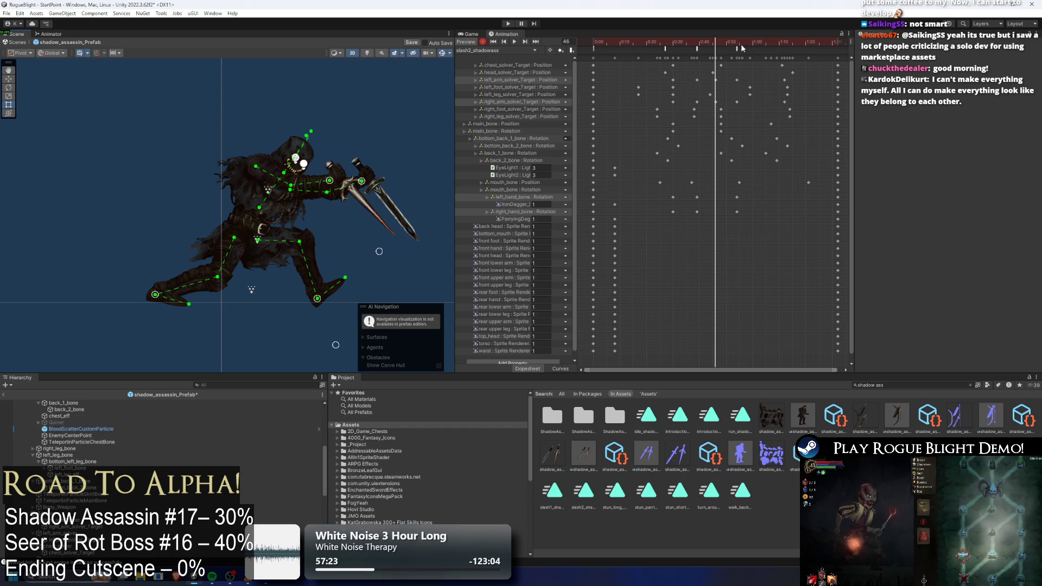
pyautogui.click(722, 42)
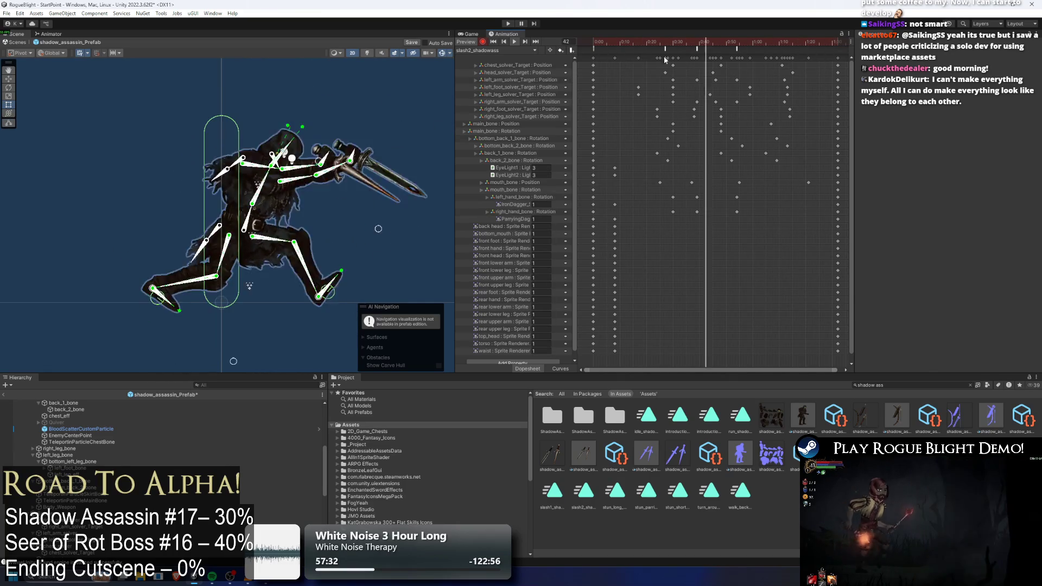
# - Drag the StopForward event marker from 0:55 back to about 0:51
pyautogui.moveTo(757, 57); pyautogui.dragTo(651, 215)
pyautogui.click(748, 47)
pyautogui.moveTo(736, 48); pyautogui.dragTo(726, 47)
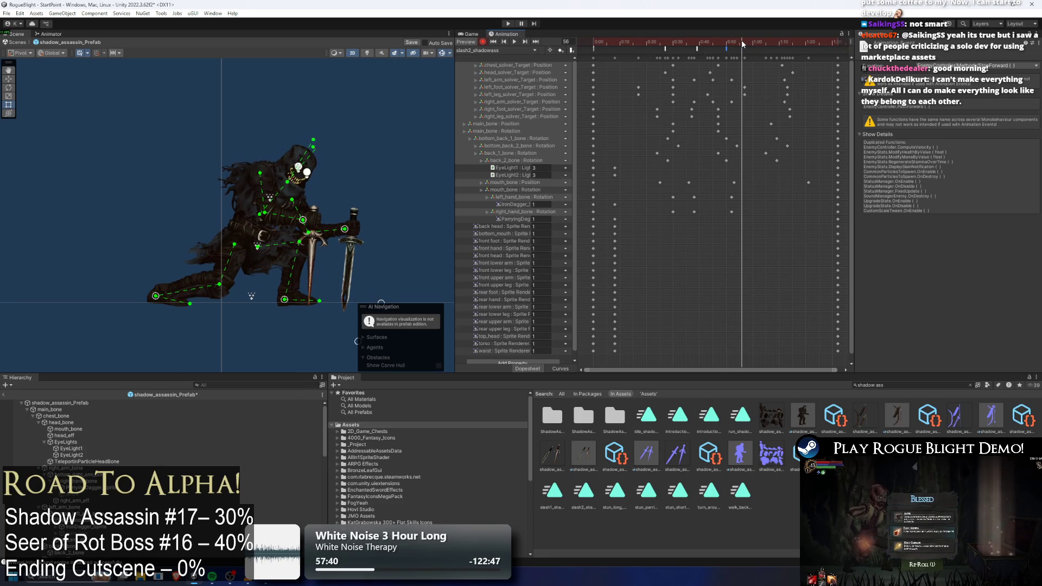
pyautogui.moveTo(741, 41); pyautogui.dragTo(728, 51)
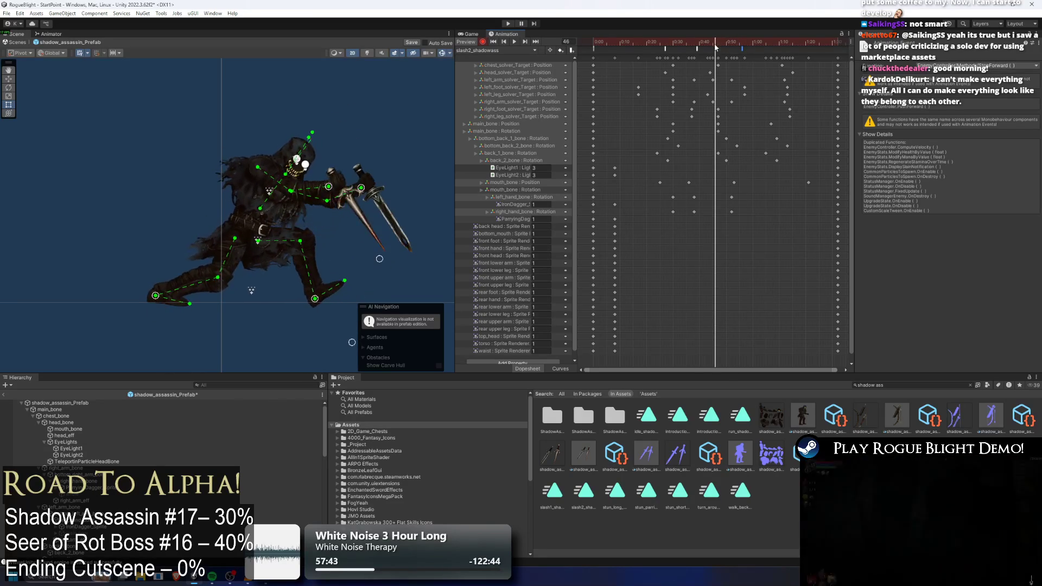
pyautogui.click(752, 62)
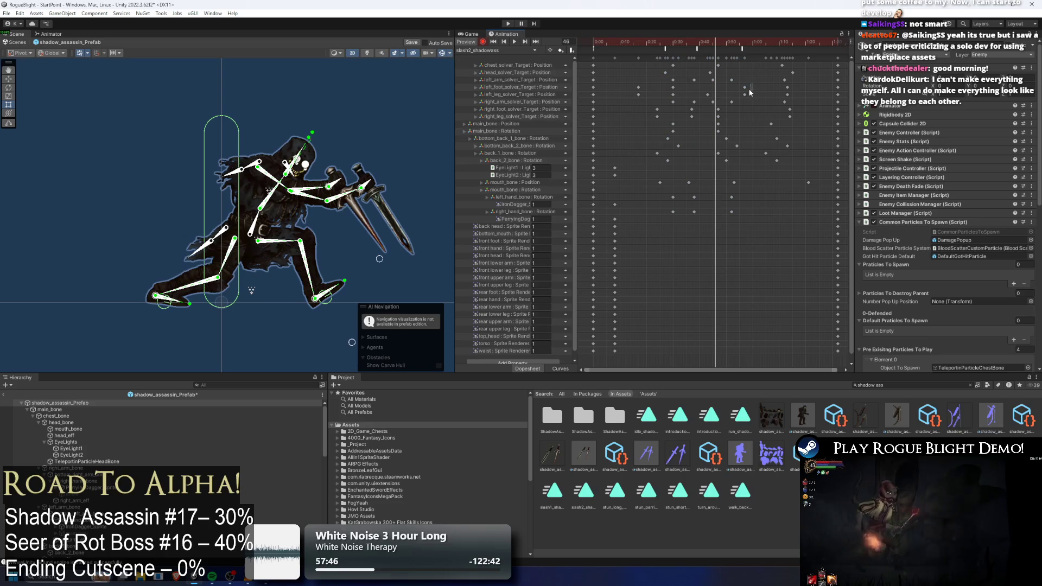
pyautogui.moveTo(750, 213); pyautogui.dragTo(662, 60)
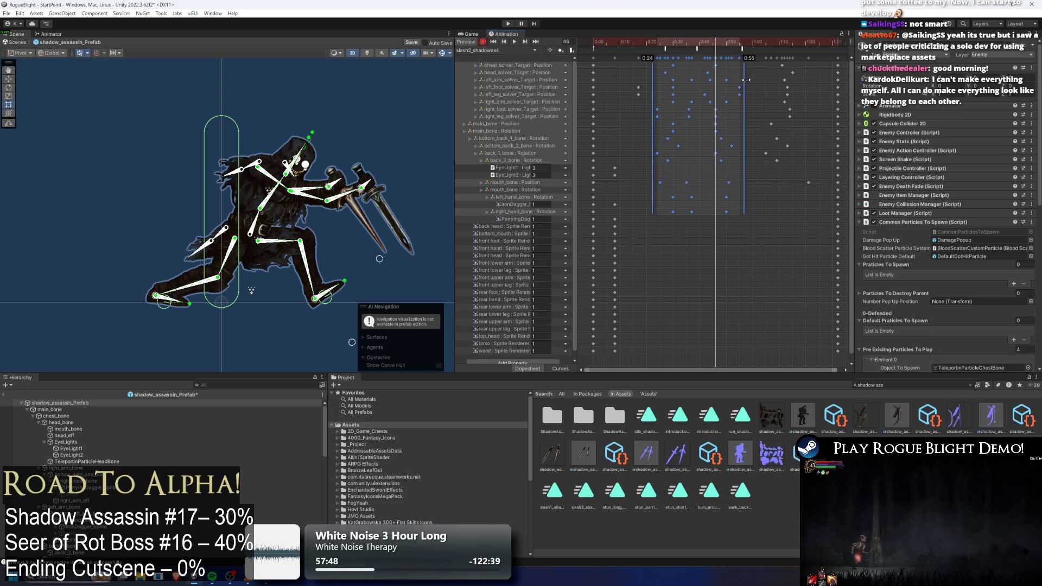
pyautogui.click(741, 48)
# - Nudge the hand and its dagger slightly at frame 44 and play the preview
pyautogui.moveTo(635, 41)
pyautogui.mouseDown()
pyautogui.moveTo(594, 42)
pyautogui.moveTo(755, 42)
pyautogui.moveTo(692, 42)
pyautogui.mouseUp()
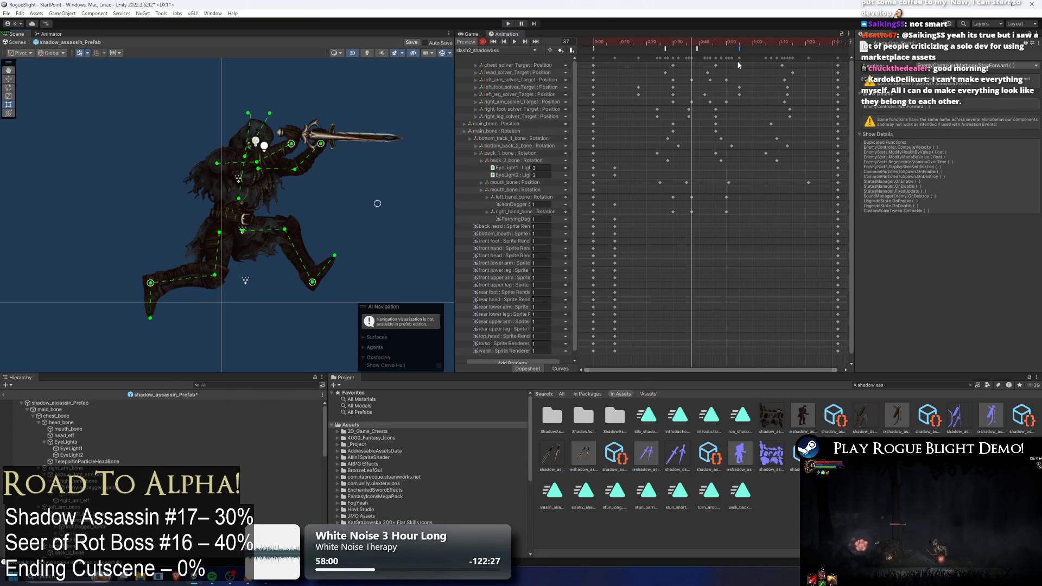
pyautogui.moveTo(681, 41); pyautogui.dragTo(718, 54)
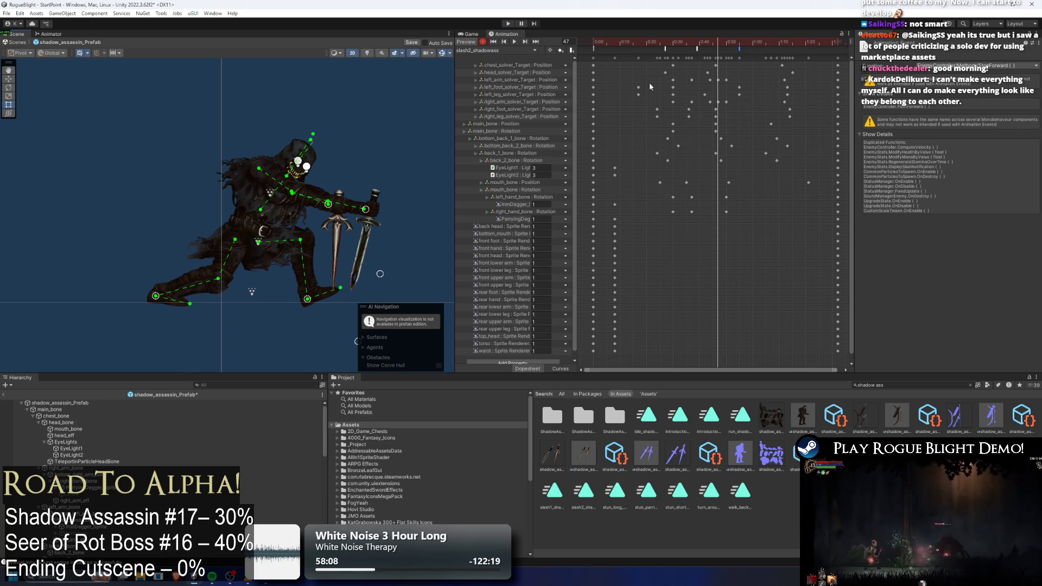
pyautogui.moveTo(330, 208); pyautogui.dragTo(331, 207)
pyautogui.press('space')
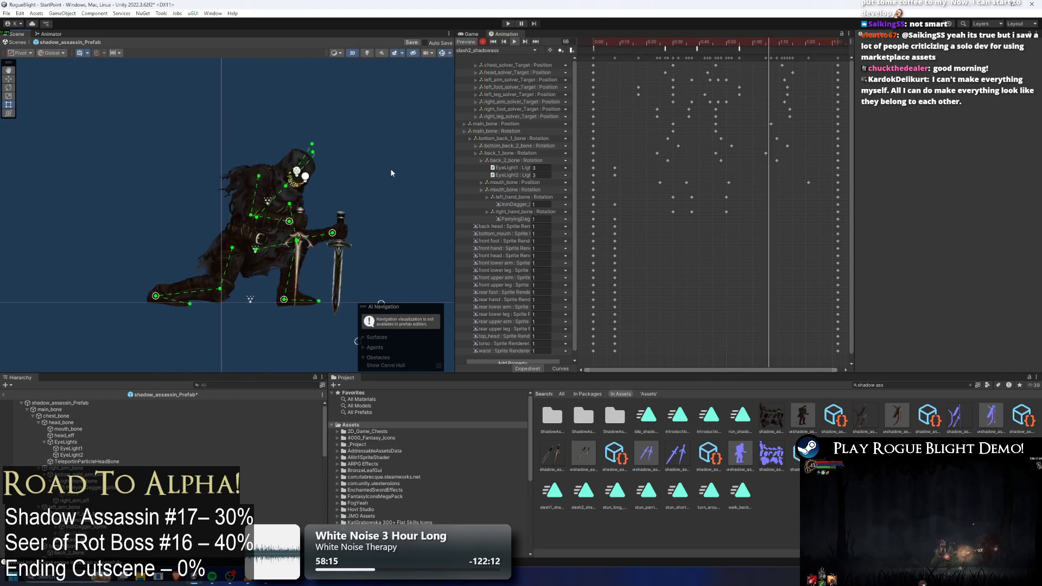
# - Re-key the right_arm_solver_Target at frame 34 and later in the lunge, then play back
pyautogui.click(671, 45)
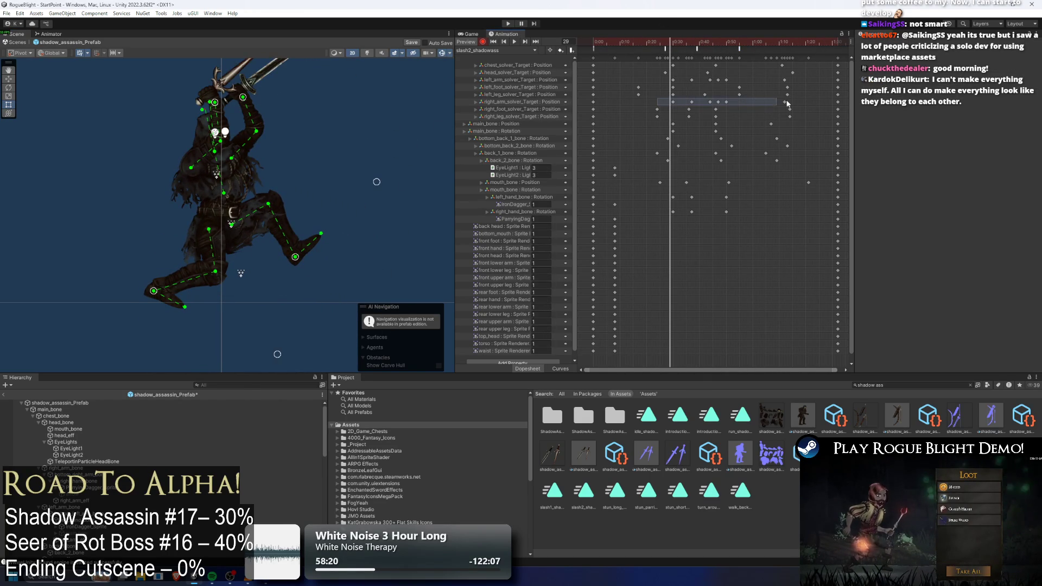
pyautogui.click(693, 40)
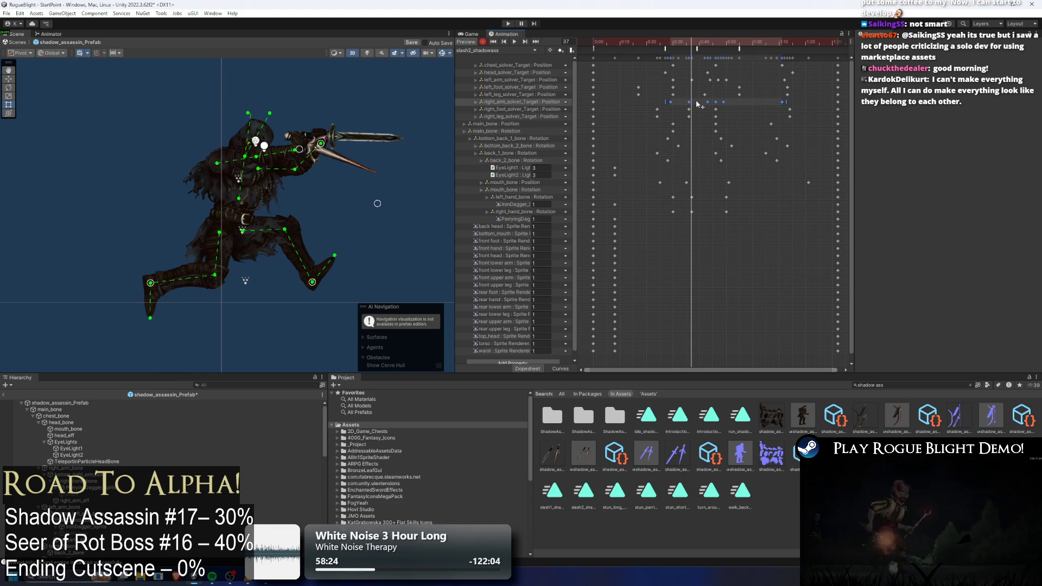
pyautogui.moveTo(665, 44); pyautogui.dragTo(687, 43)
pyautogui.moveTo(291, 147); pyautogui.dragTo(286, 147)
pyautogui.moveTo(699, 45); pyautogui.dragTo(717, 41)
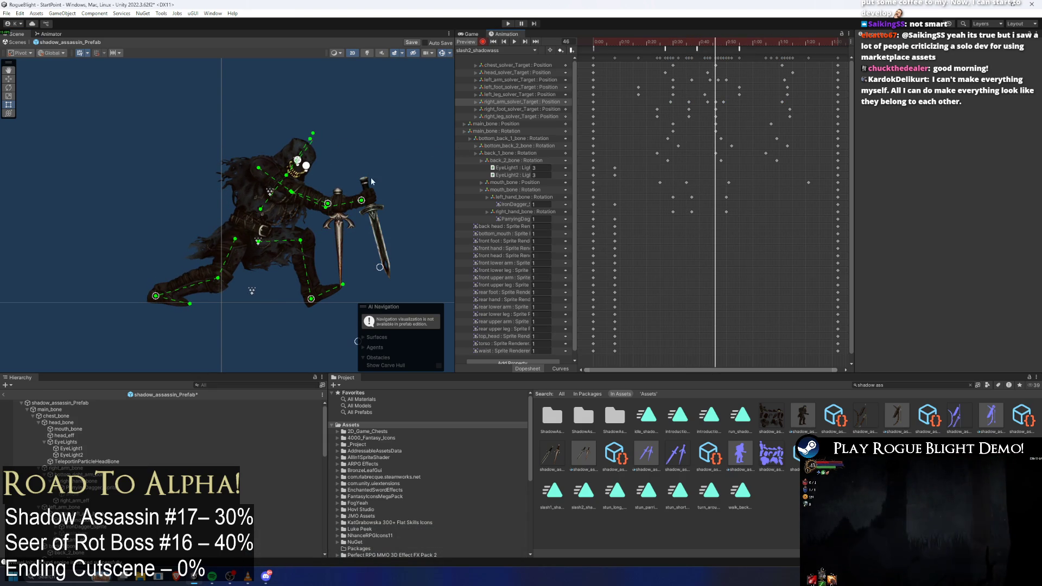
pyautogui.moveTo(327, 204); pyautogui.dragTo(326, 207)
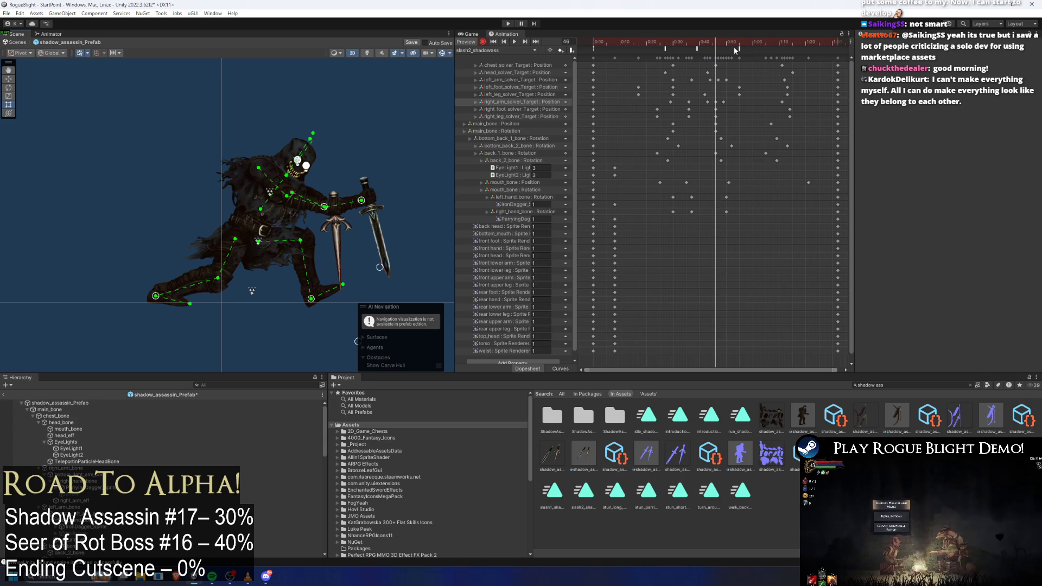
pyautogui.moveTo(722, 42); pyautogui.dragTo(727, 43)
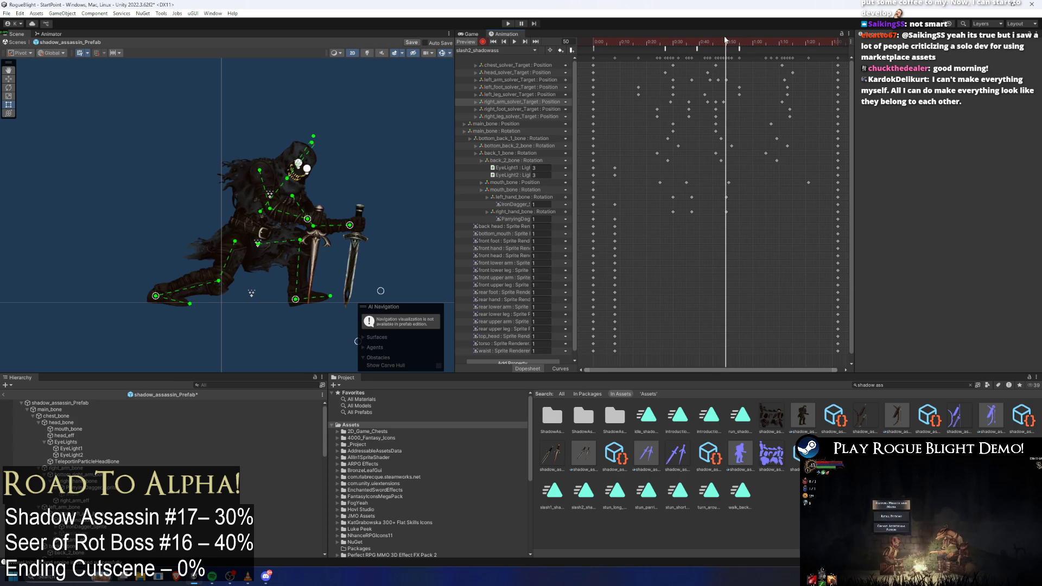
pyautogui.press('space')
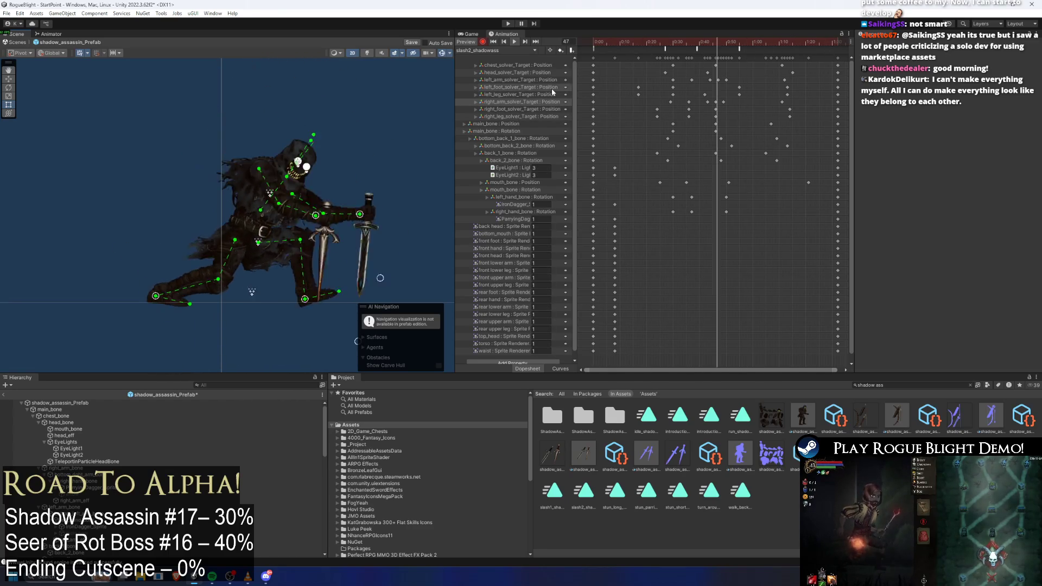
pyautogui.scroll(-3, 388, 111)
pyautogui.moveTo(363, 159); pyautogui.dragTo(325, 195)
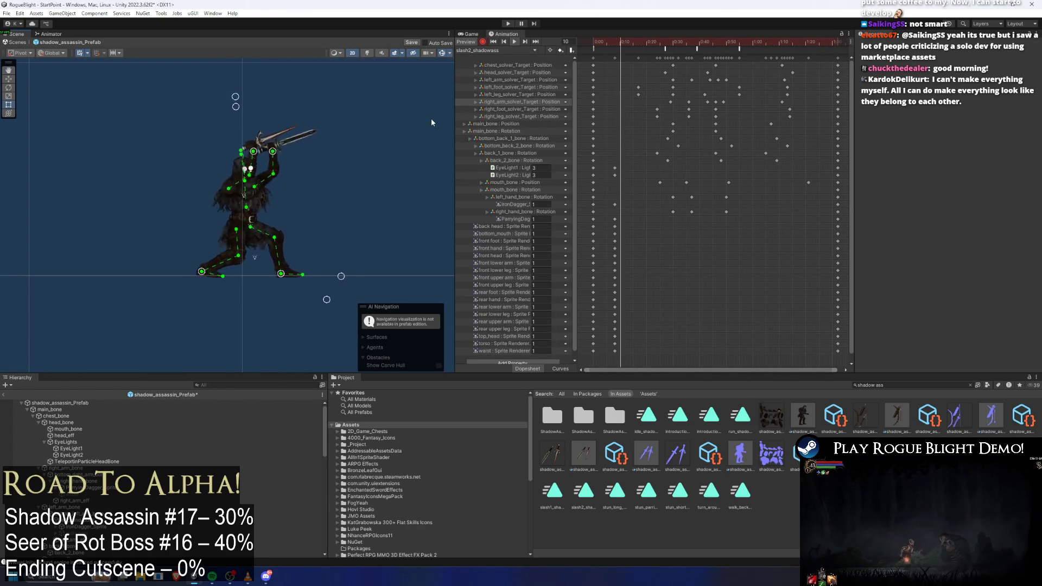
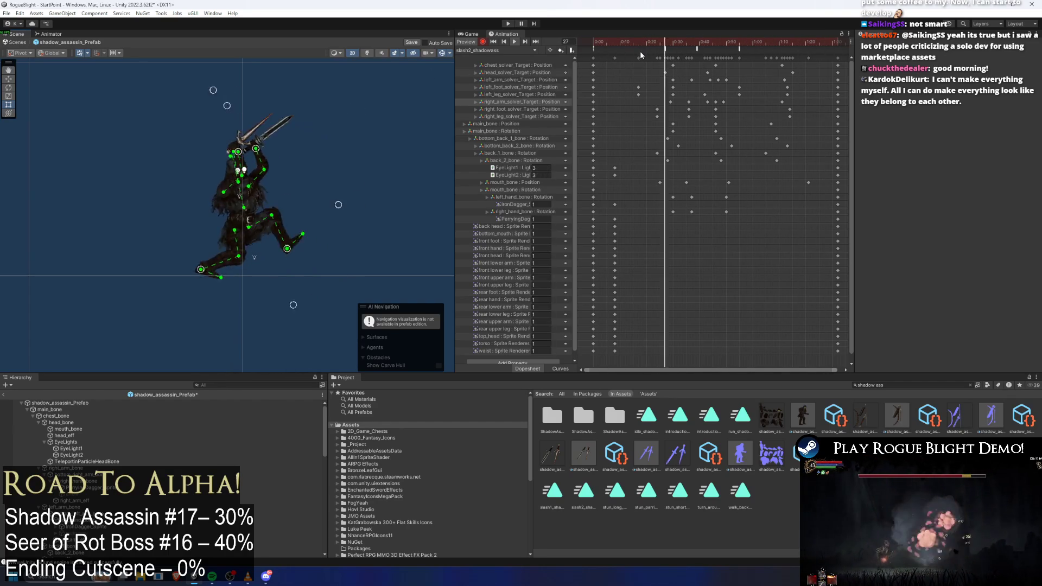
# - Scrub the slash2_shadowassassin preview to frames 73 and 89, then loop-play the whole slash combo
pyautogui.moveTo(779, 40); pyautogui.dragTo(814, 42)
pyautogui.scroll(2, 265, 220)
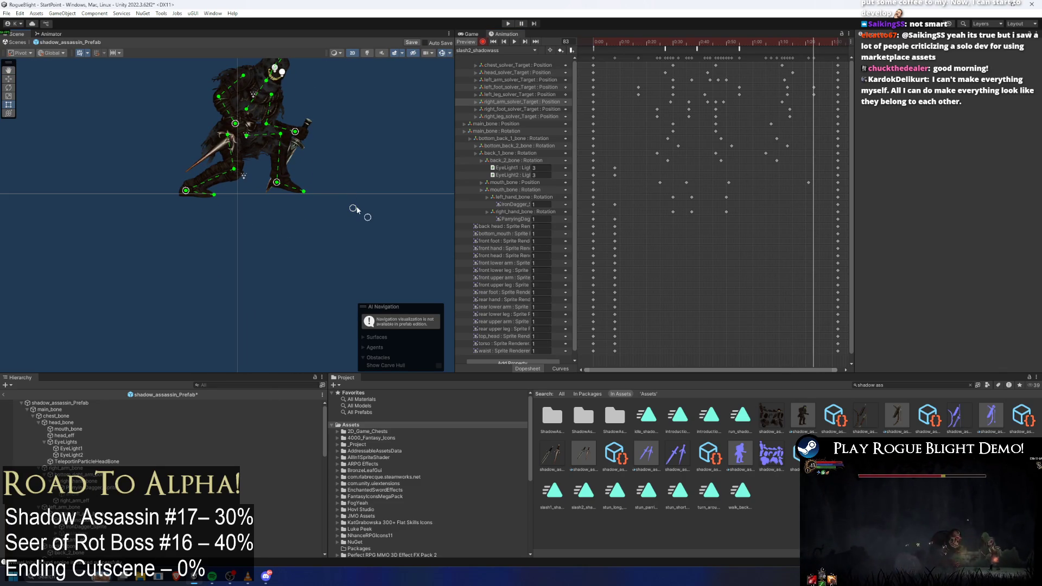
pyautogui.moveTo(788, 39); pyautogui.dragTo(827, 44)
pyautogui.press('space')
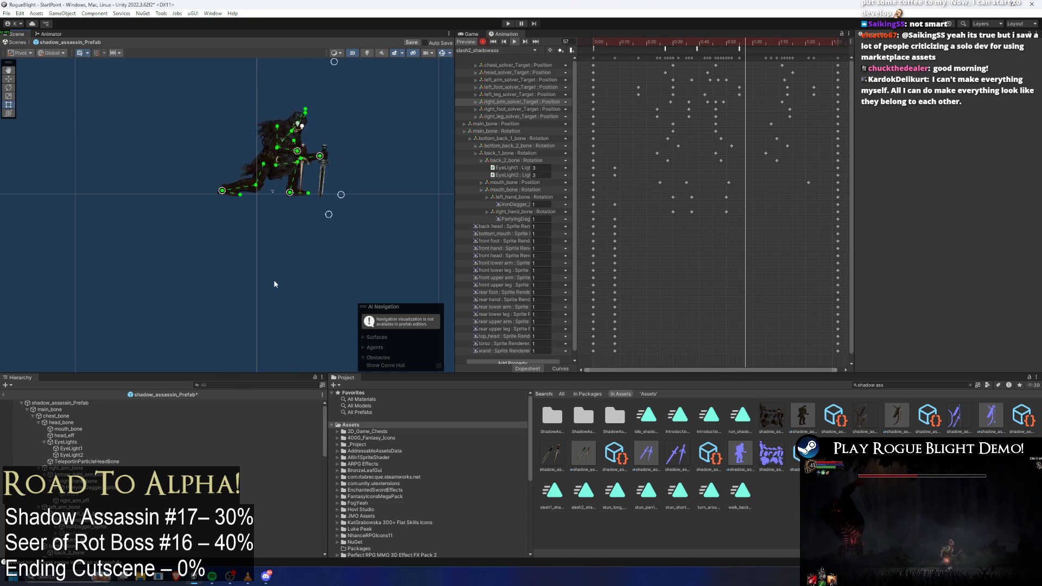
pyautogui.scroll(5, 227, 163)
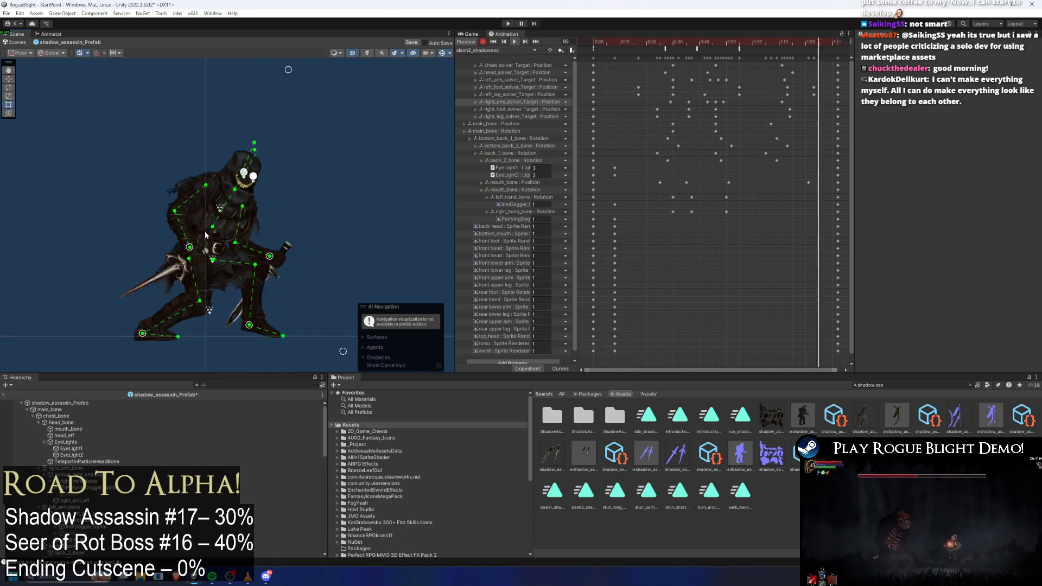
pyautogui.scroll(-3, 227, 164)
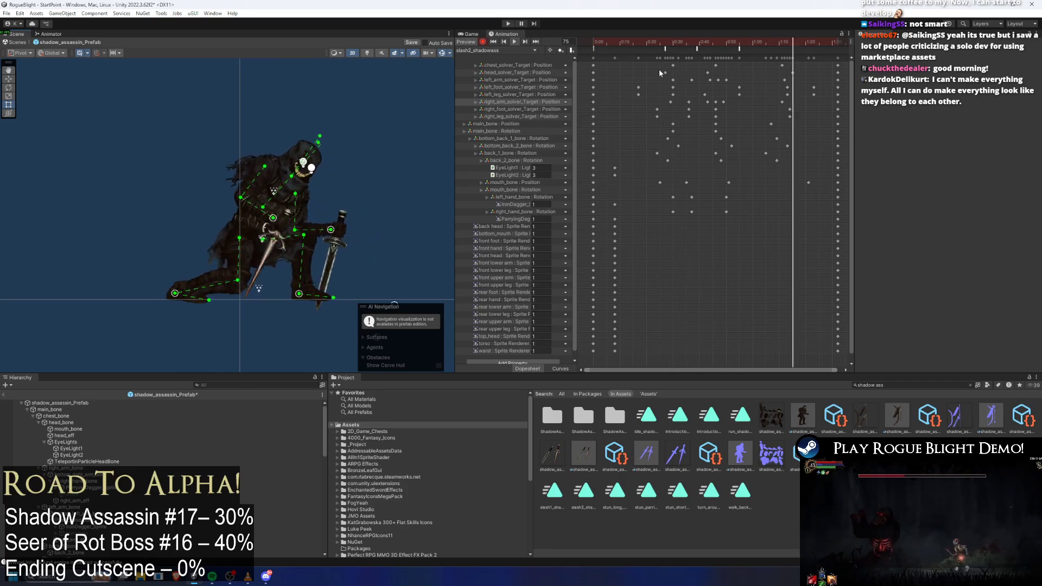
# - Add an animation event at frame 12 that calls EnableAttackCollision
pyautogui.rightClick(632, 51)
pyautogui.click(639, 55)
pyautogui.click(966, 65)
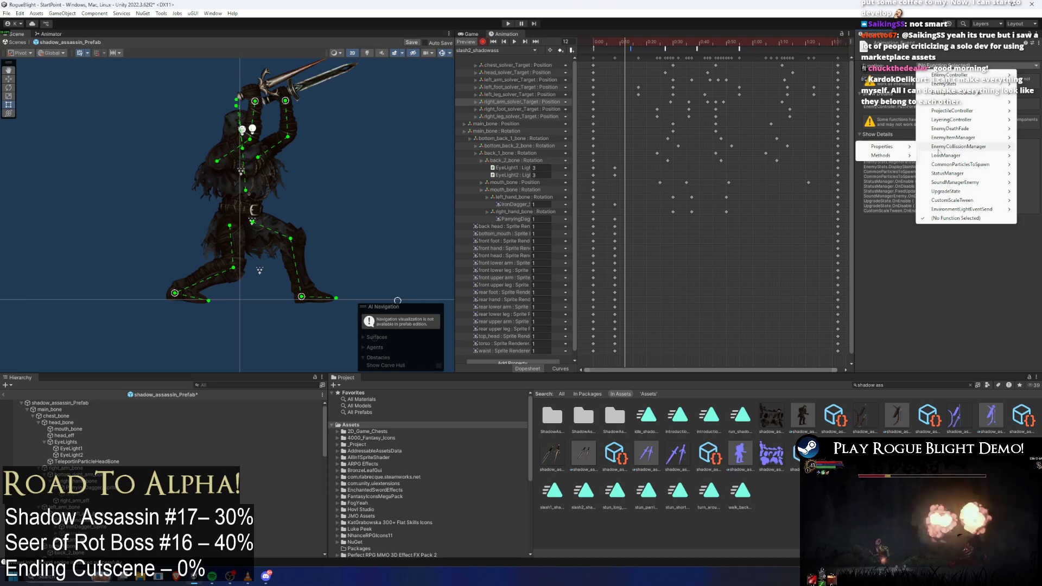
pyautogui.moveTo(892, 156)
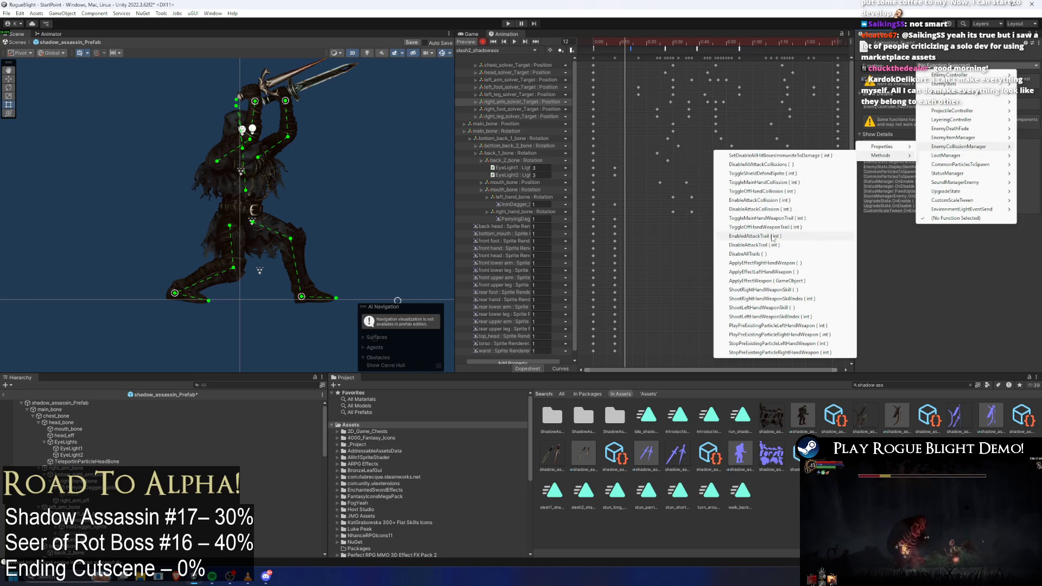
pyautogui.click(780, 200)
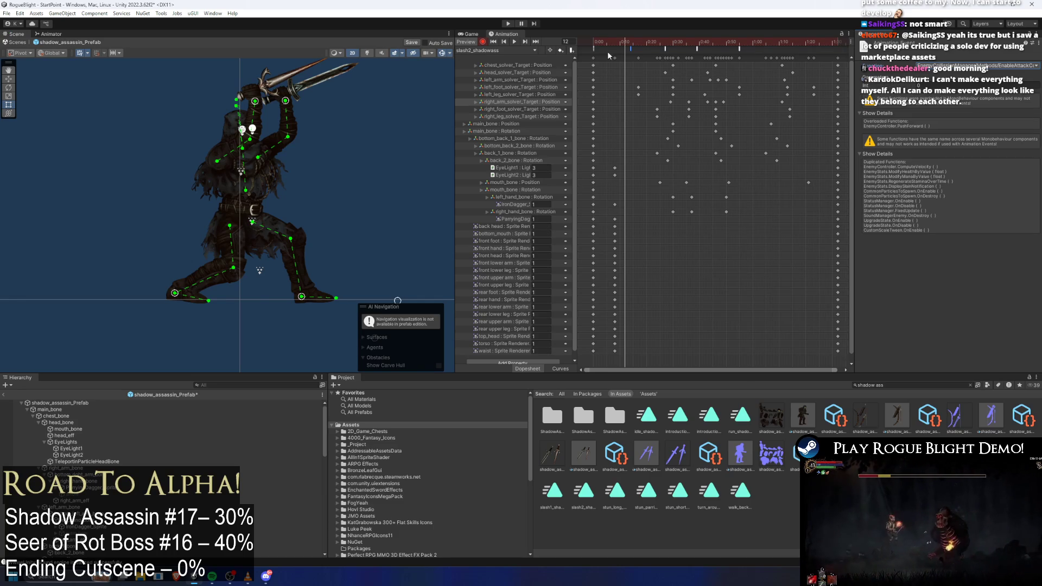
pyautogui.click(631, 43)
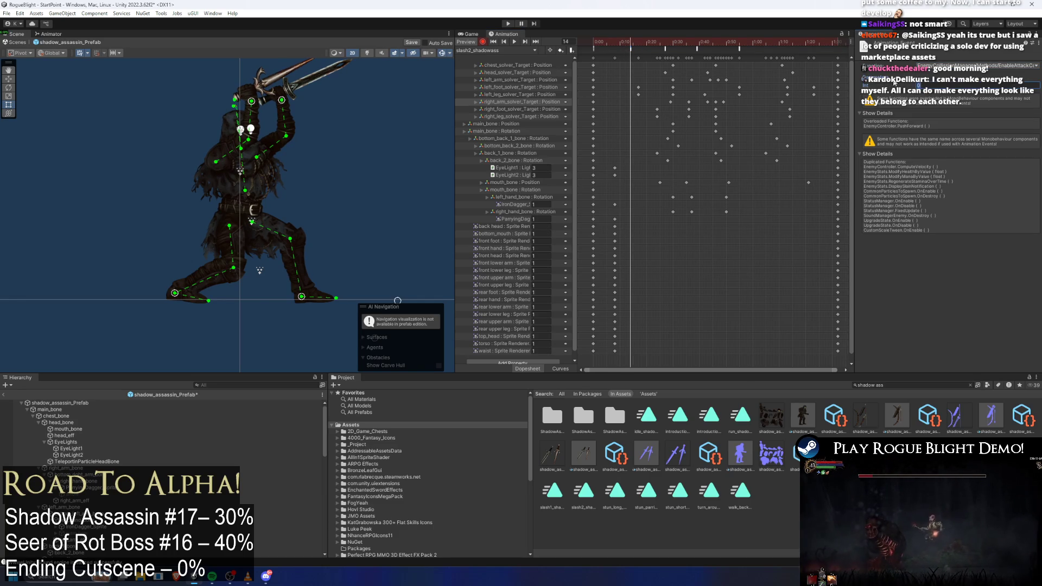
# - Add an animation event at frame 16 that calls DisableAttackCollision
pyautogui.click(636, 42)
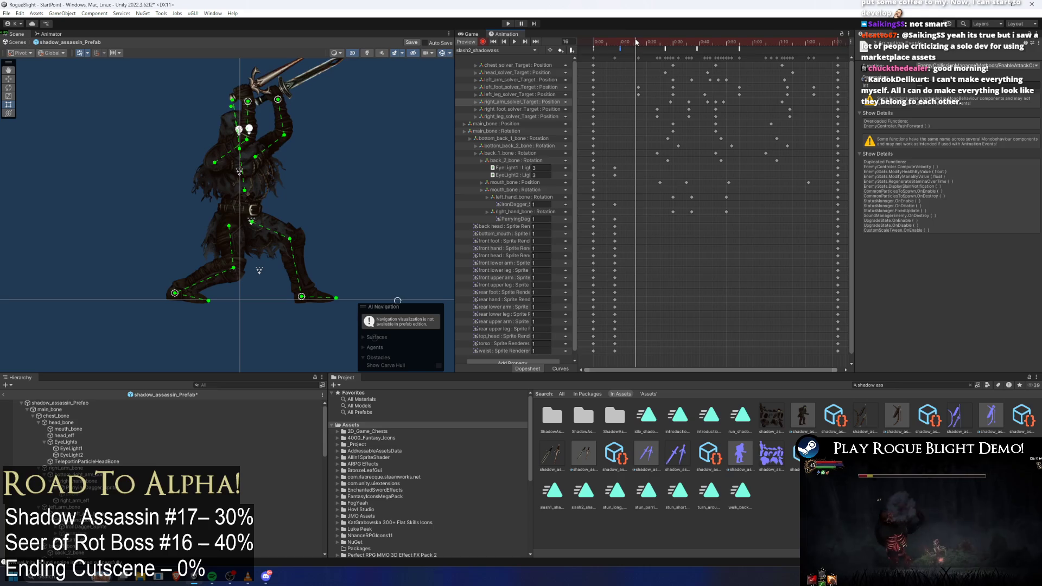
pyautogui.doubleClick(636, 49)
pyautogui.click(966, 65)
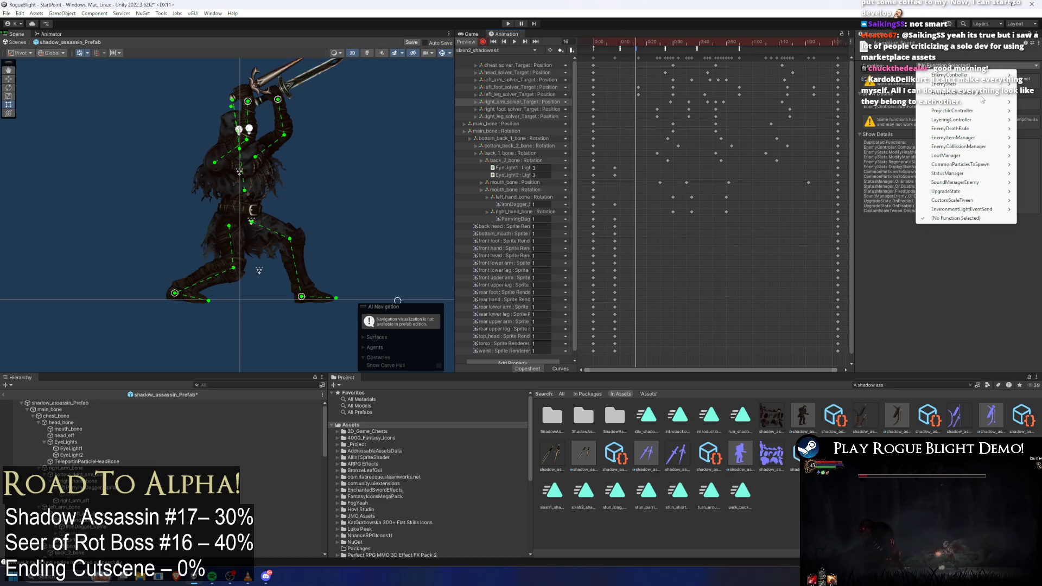
pyautogui.moveTo(885, 157)
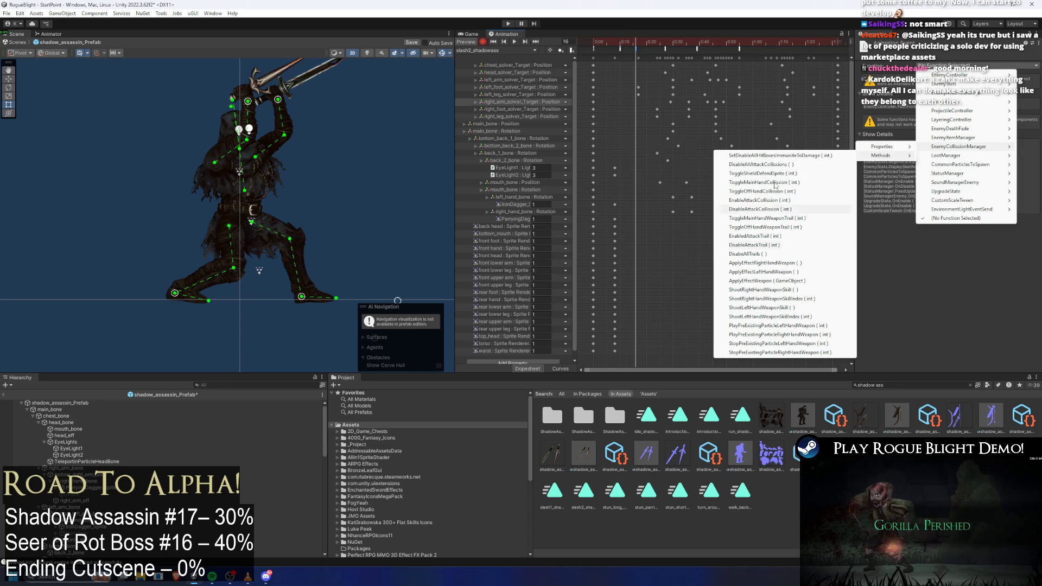
pyautogui.click(757, 209)
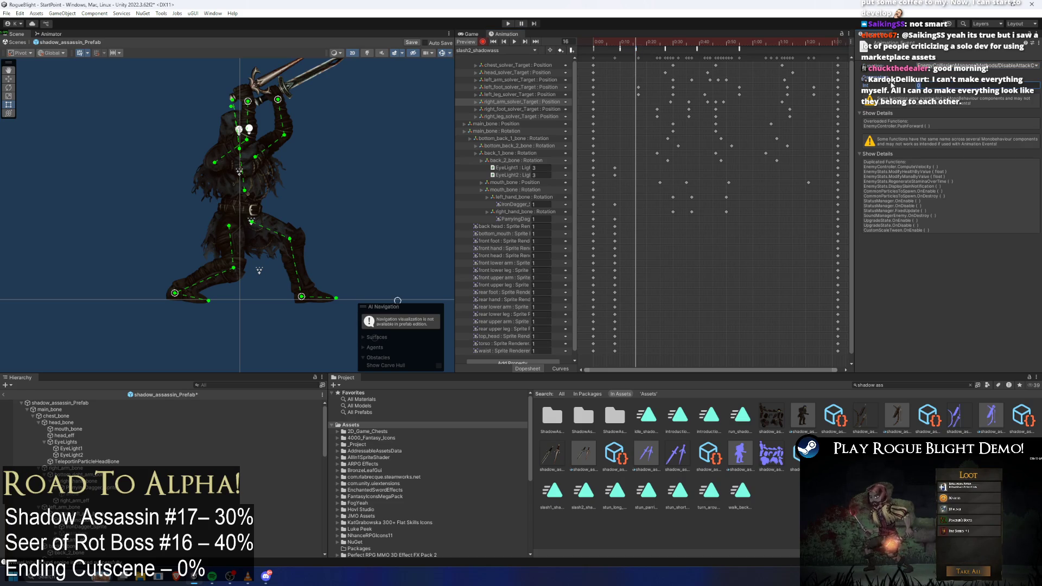
pyautogui.moveTo(651, 42)
pyautogui.mouseDown()
pyautogui.moveTo(682, 43)
pyautogui.moveTo(654, 53)
pyautogui.moveTo(685, 53)
pyautogui.moveTo(675, 53)
pyautogui.moveTo(684, 43)
pyautogui.moveTo(721, 44)
pyautogui.mouseUp()
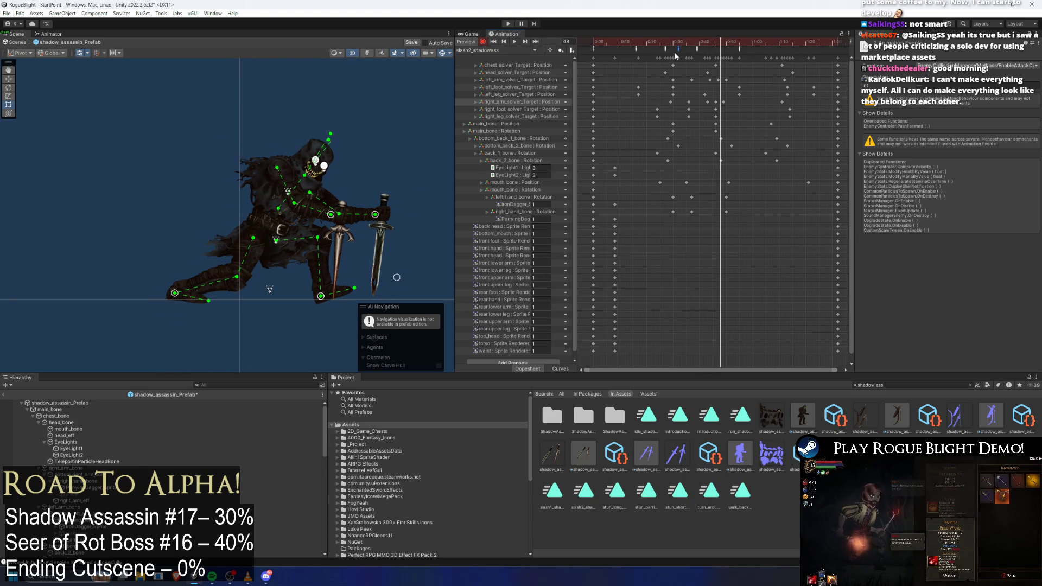
# - Set the early swing event's function to EnabledAttackTrail
pyautogui.click(636, 50)
pyautogui.click(638, 53)
pyautogui.moveTo(719, 43)
pyautogui.mouseDown()
pyautogui.moveTo(736, 46)
pyautogui.moveTo(630, 46)
pyautogui.mouseUp()
pyautogui.click(628, 49)
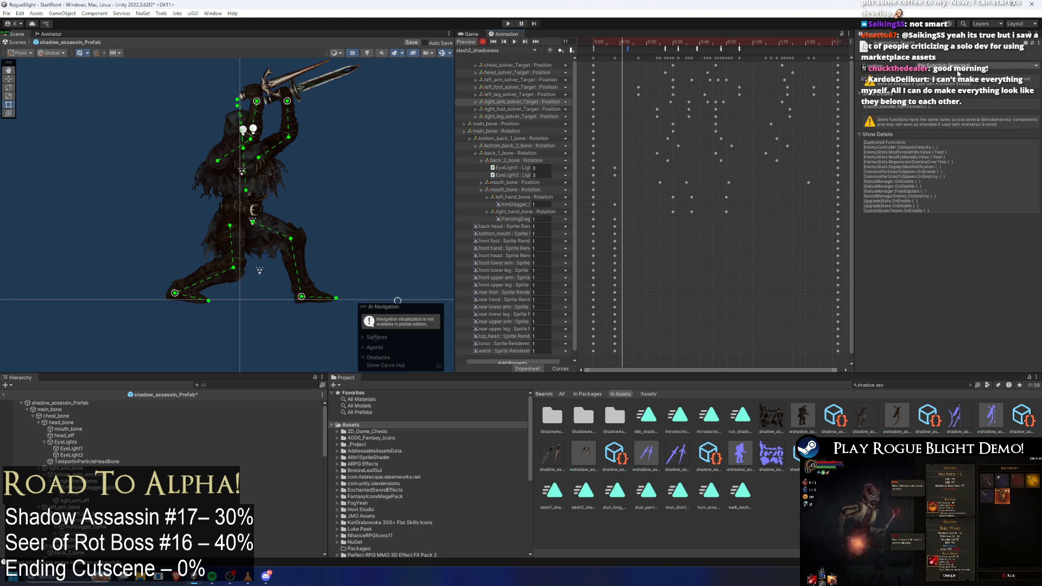
pyautogui.click(972, 66)
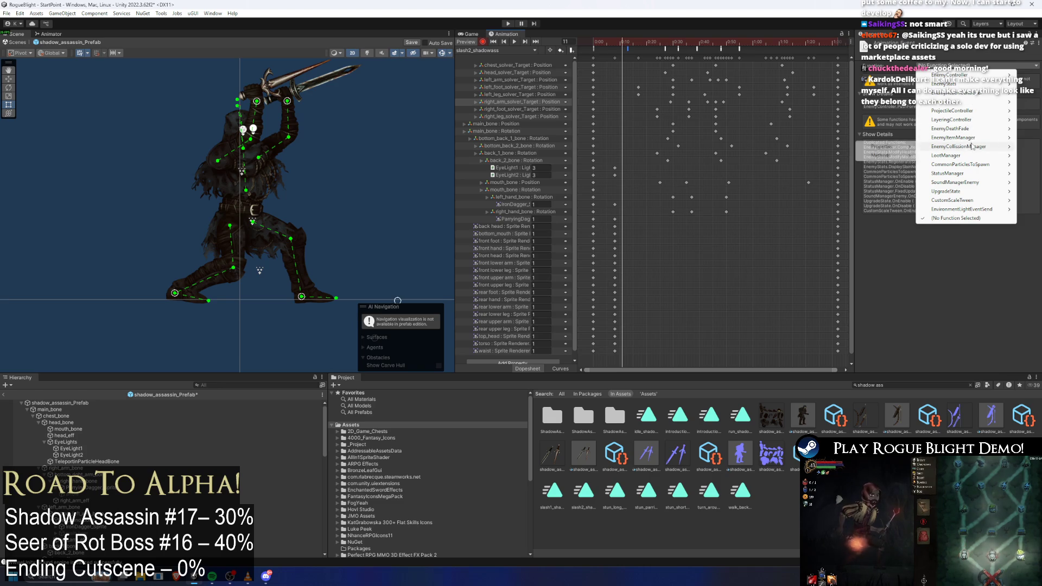
pyautogui.moveTo(882, 155)
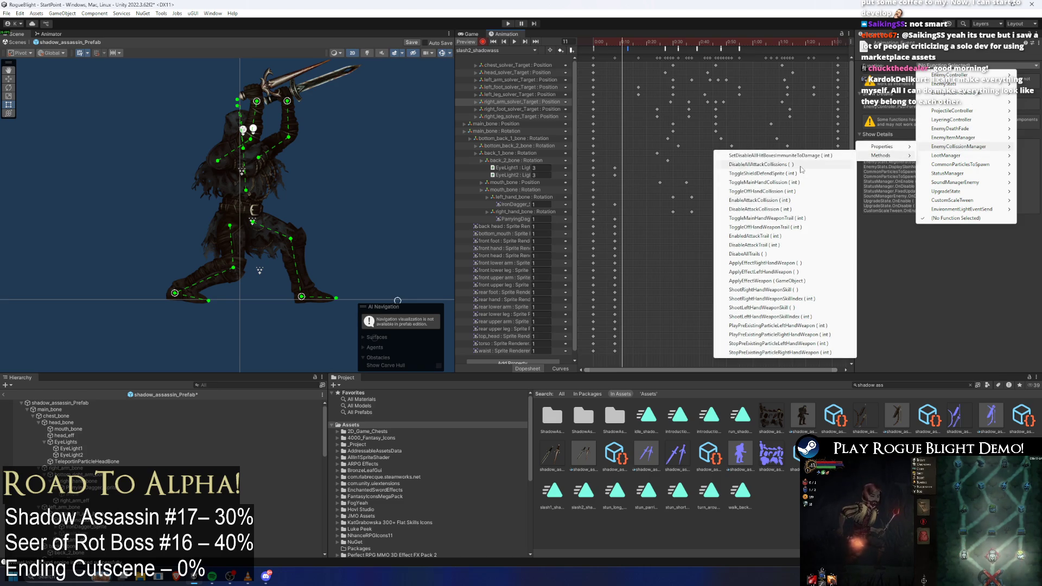
pyautogui.press('Return')
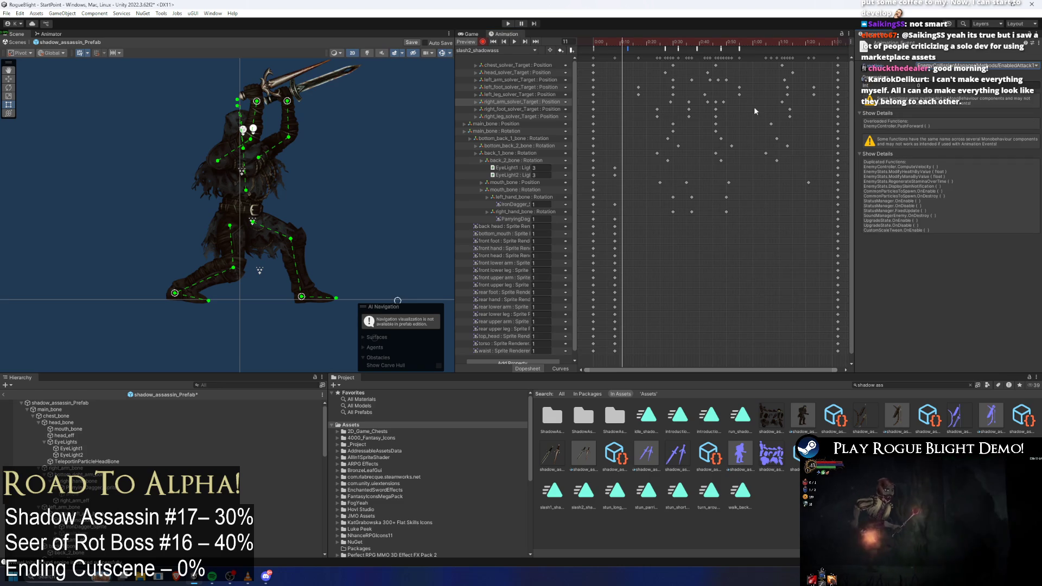
# - Set the frame 18 event's function to DisableAttackTrail and check the later trail event
pyautogui.moveTo(641, 51); pyautogui.dragTo(630, 43)
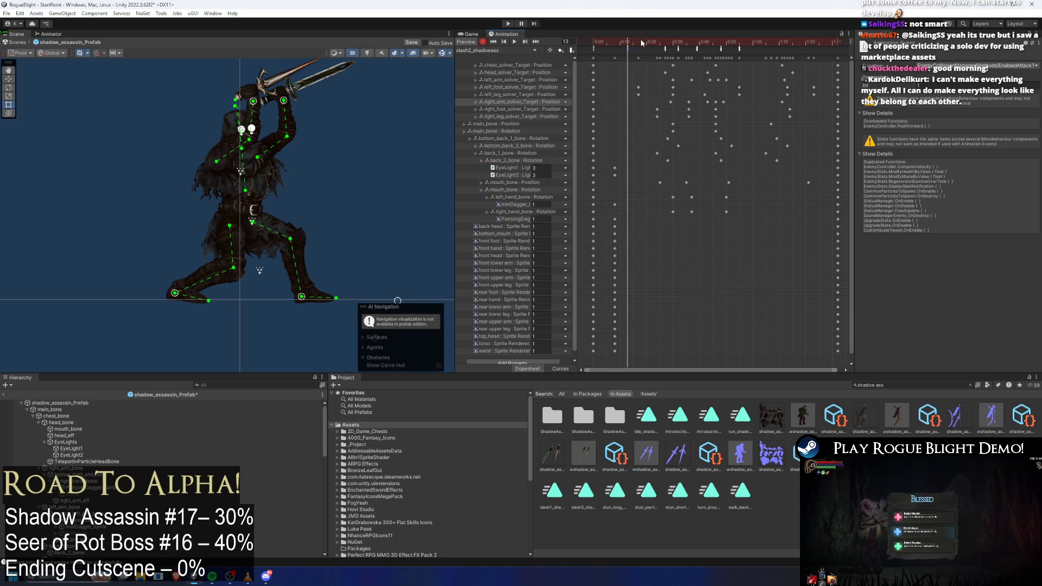
pyautogui.click(642, 43)
pyautogui.click(974, 65)
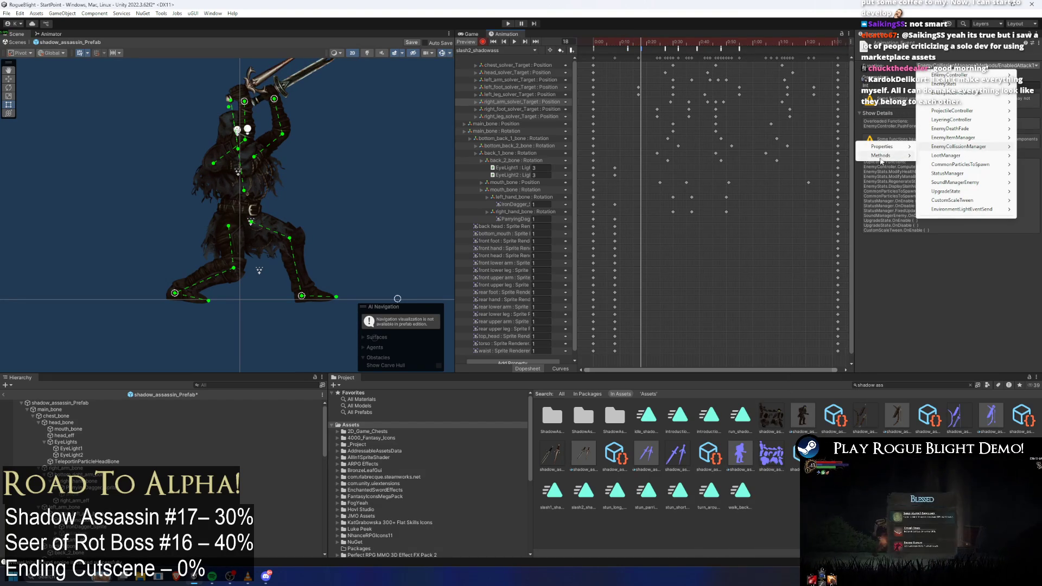
pyautogui.moveTo(880, 158)
pyautogui.press('Up')
pyautogui.press('Return')
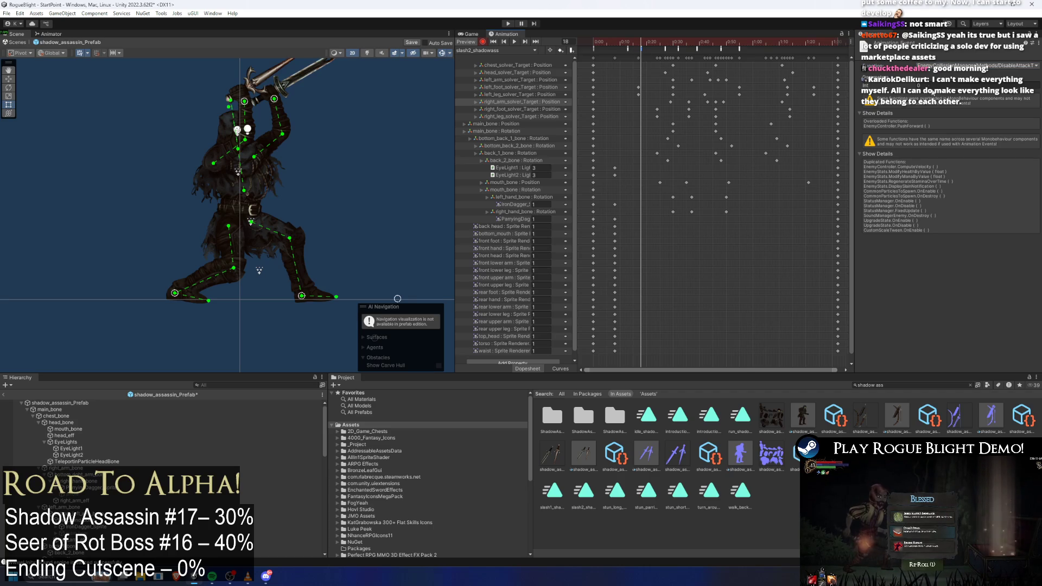
pyautogui.moveTo(665, 44); pyautogui.dragTo(713, 48)
pyautogui.click(628, 49)
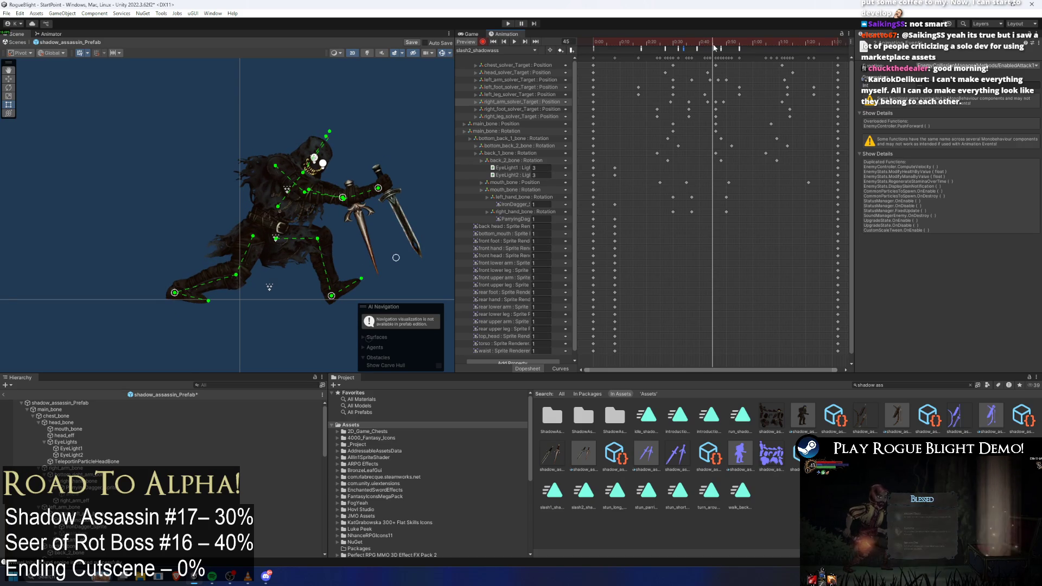
# - Add a frame 16 animation event calling SoundManagerEnemy's PlayEnemyAttackSoundEvent
pyautogui.moveTo(711, 45); pyautogui.dragTo(636, 41)
pyautogui.rightClick(637, 50)
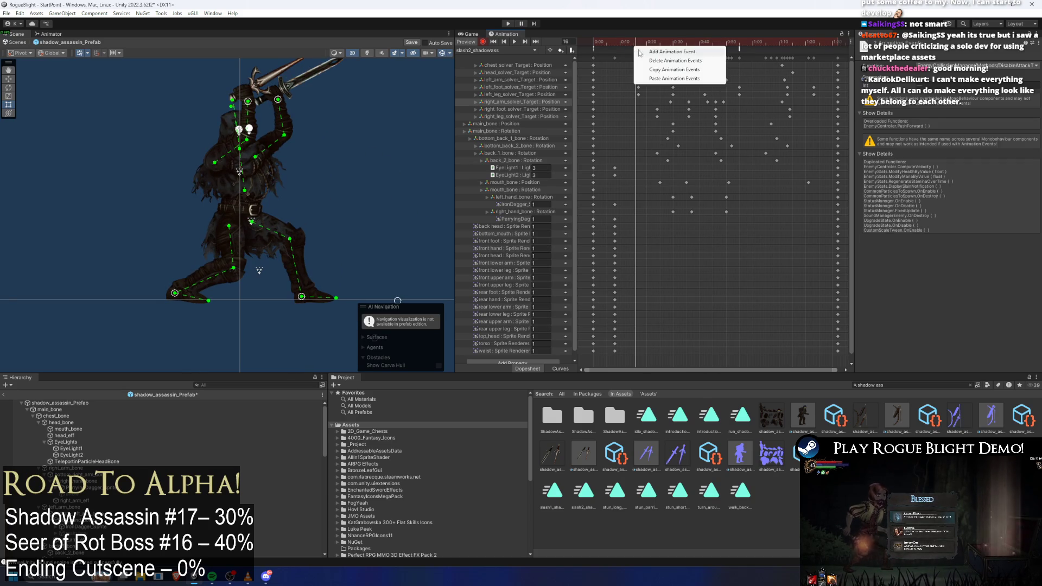
pyautogui.click(638, 53)
pyautogui.click(930, 66)
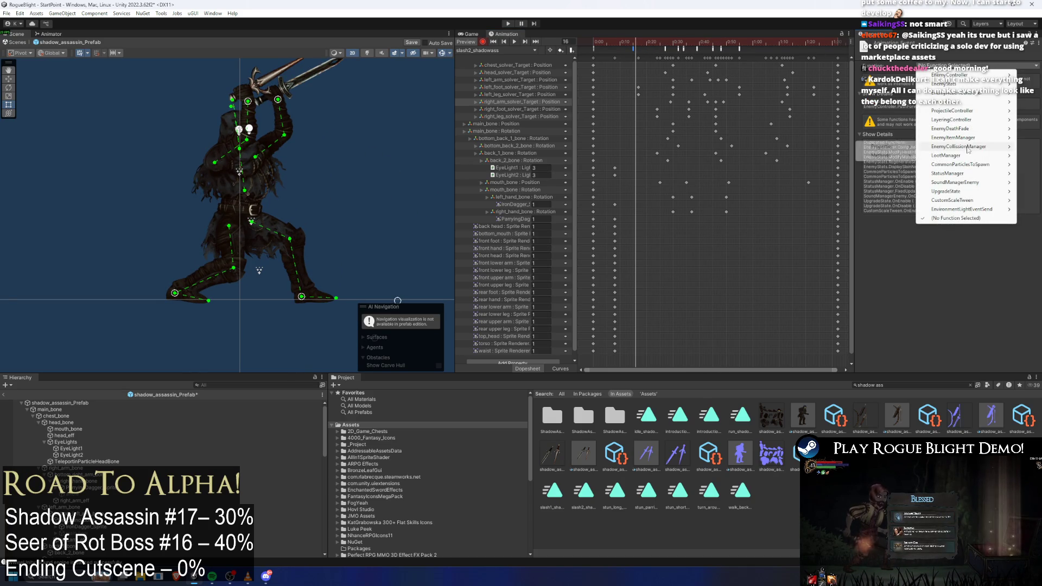
pyautogui.moveTo(972, 183)
pyautogui.moveTo(878, 185)
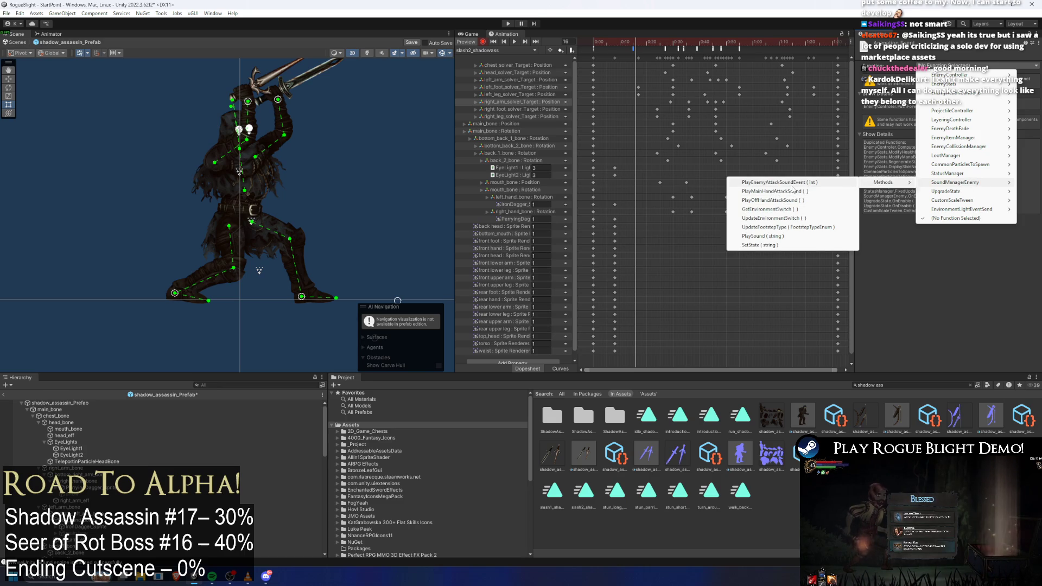
pyautogui.click(793, 185)
pyautogui.click(646, 42)
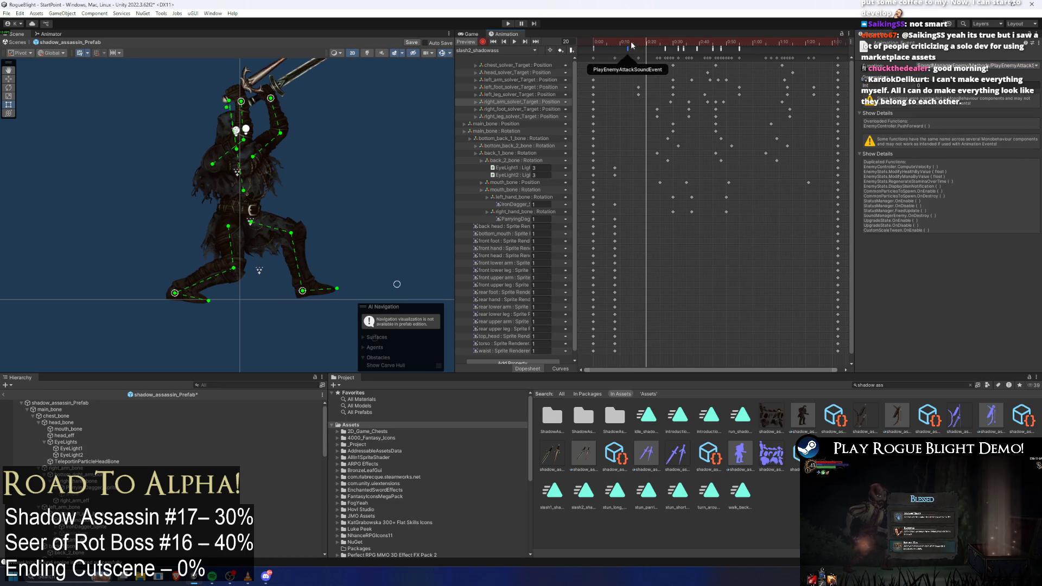
# - Scrub the swing from frame 13 through frames 34 and 37 to review it
pyautogui.moveTo(634, 43); pyautogui.dragTo(638, 44)
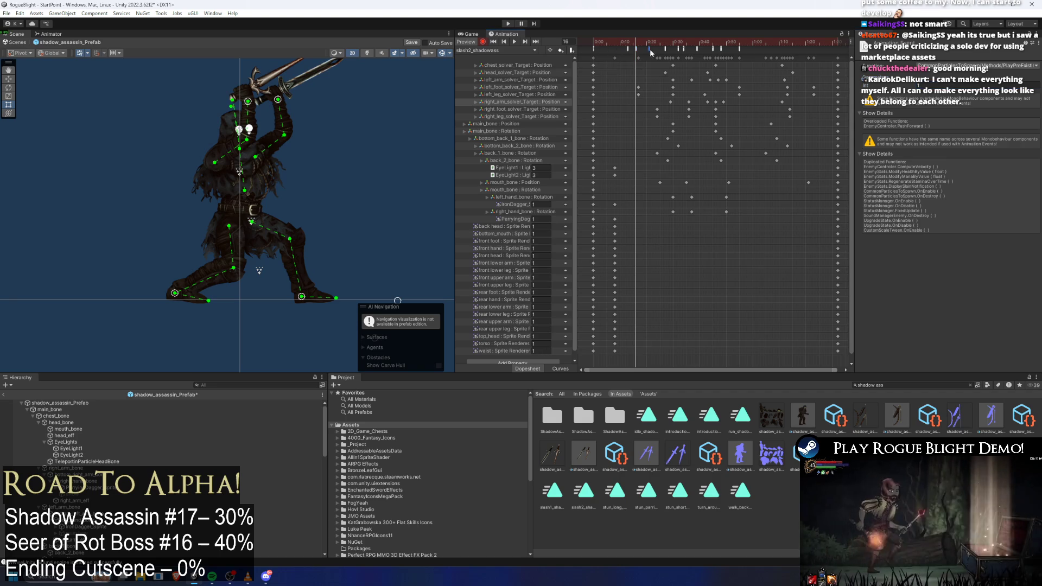
pyautogui.click(628, 48)
pyautogui.moveTo(648, 47); pyautogui.dragTo(685, 43)
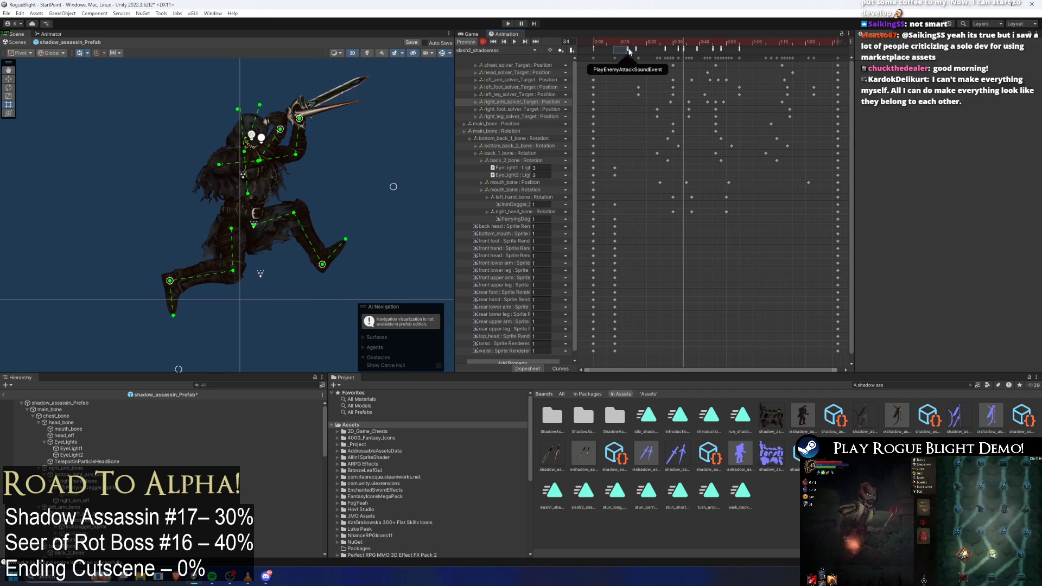
pyautogui.moveTo(684, 44); pyautogui.dragTo(697, 43)
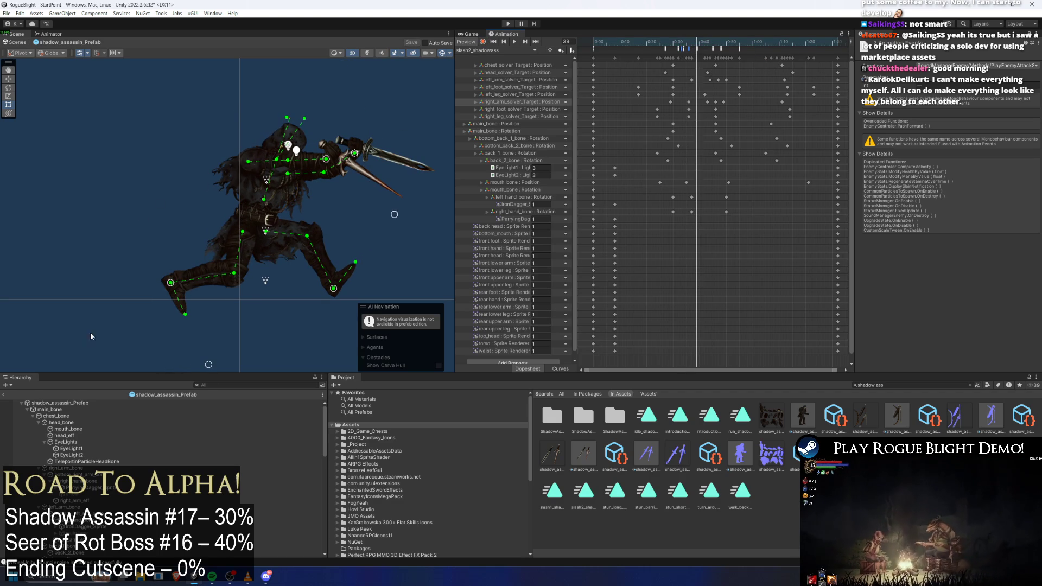
# - In the Animator's EnemyAI > Actions, assign slash2_shadowass as the Slash 2 state's Motion
pyautogui.click(62, 403)
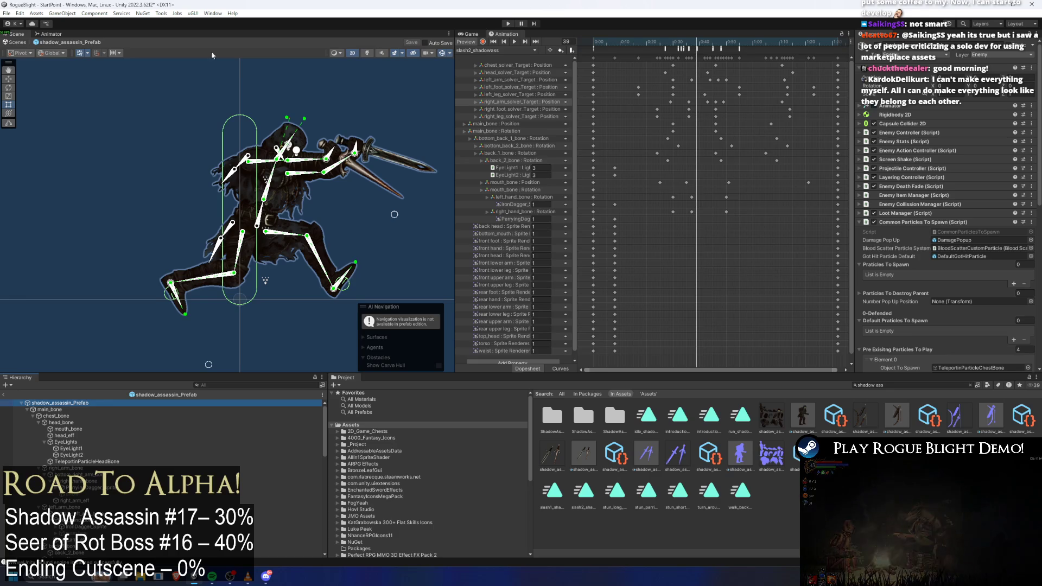
pyautogui.click(50, 33)
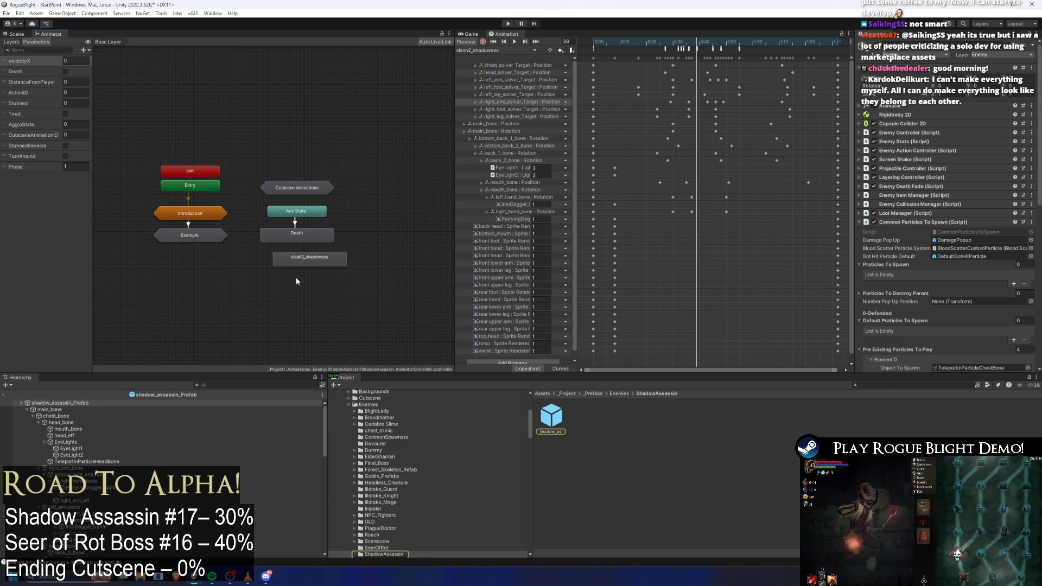
pyautogui.click(301, 260)
pyautogui.doubleClick(939, 76)
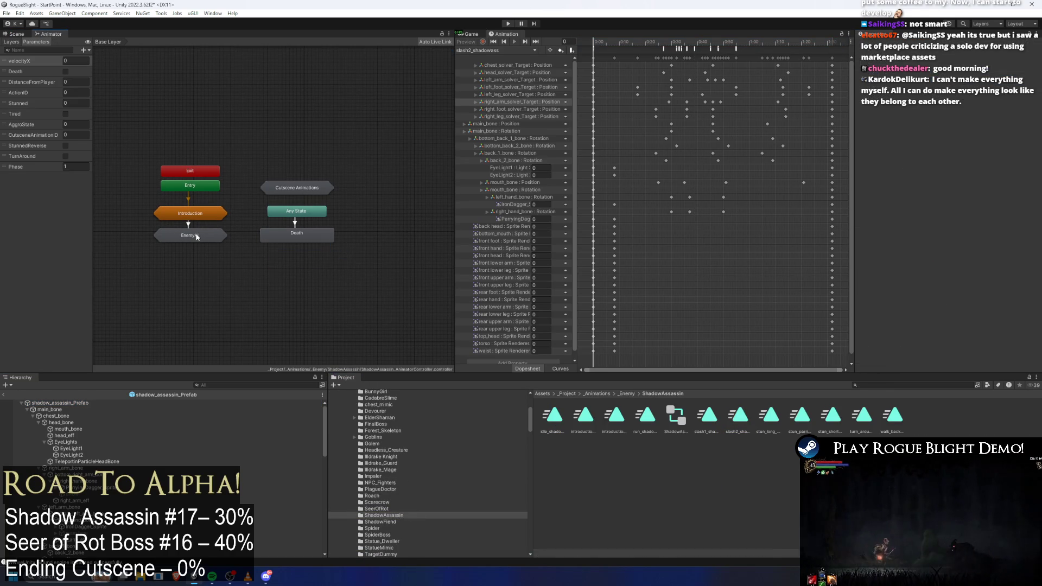
pyautogui.doubleClick(217, 235)
pyautogui.doubleClick(220, 217)
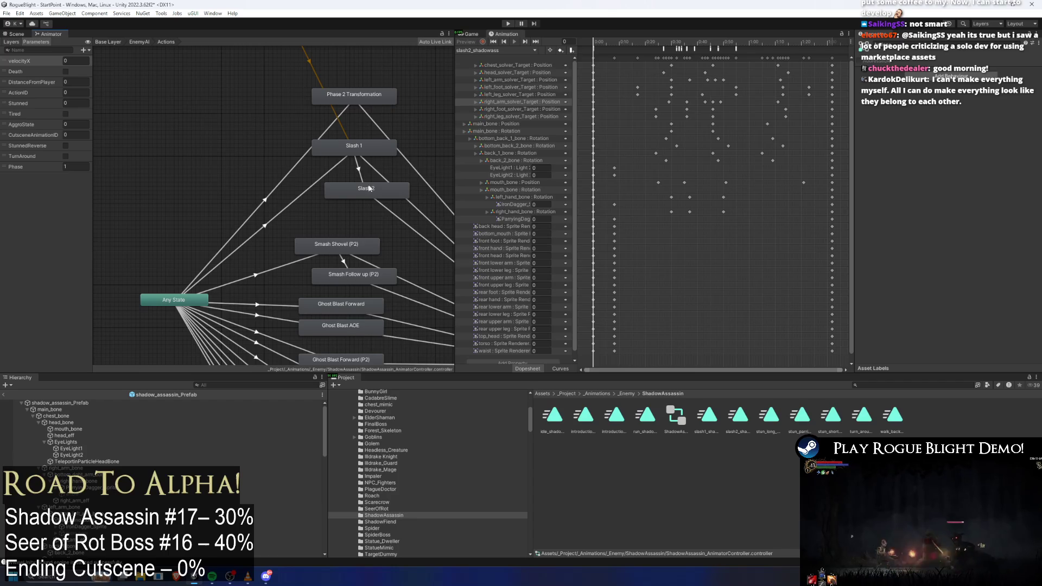
pyautogui.click(367, 188)
pyautogui.click(1035, 72)
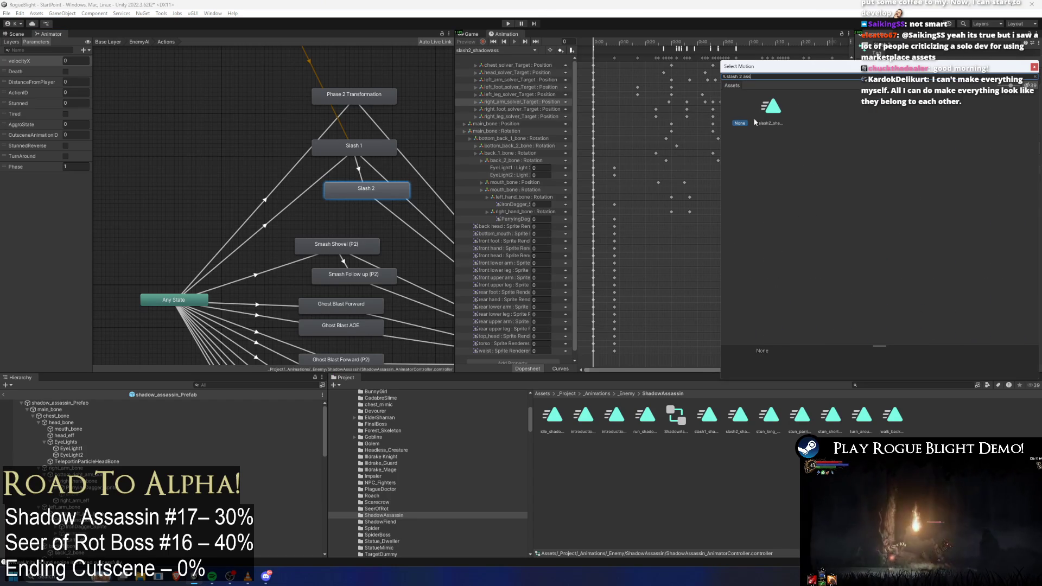
pyautogui.doubleClick(796, 105)
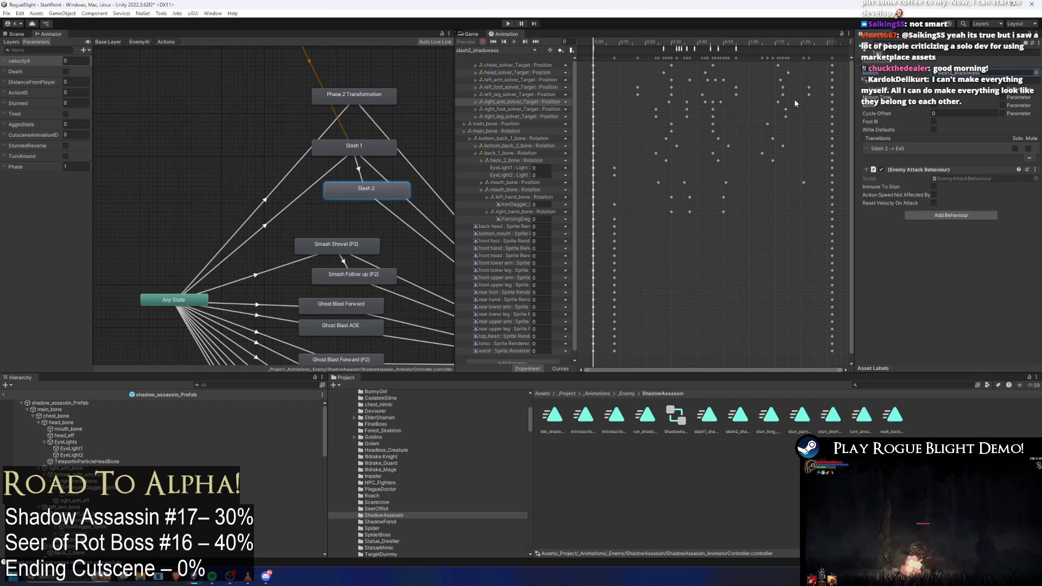
pyautogui.click(358, 171)
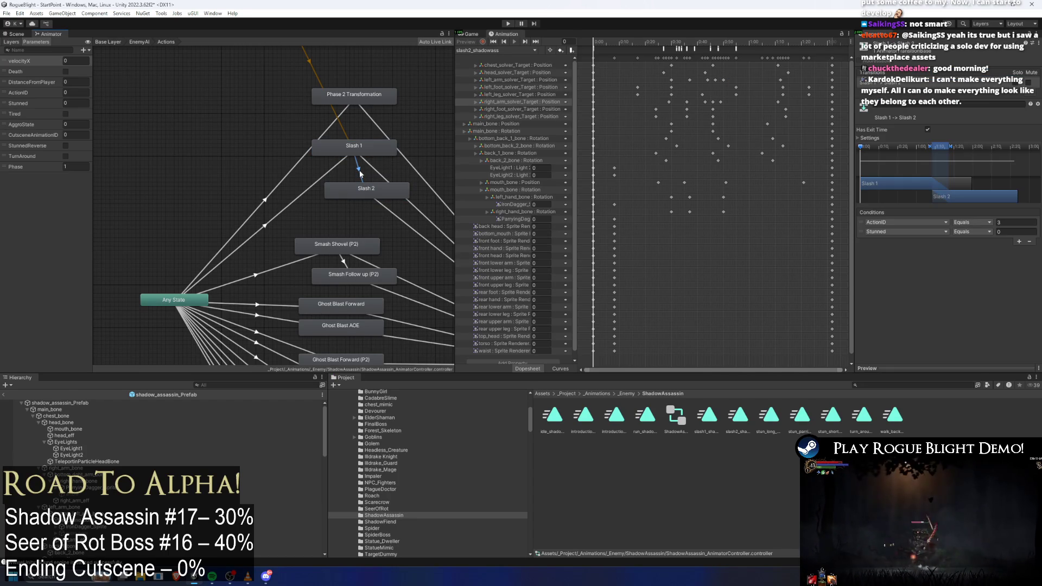
pyautogui.click(16, 34)
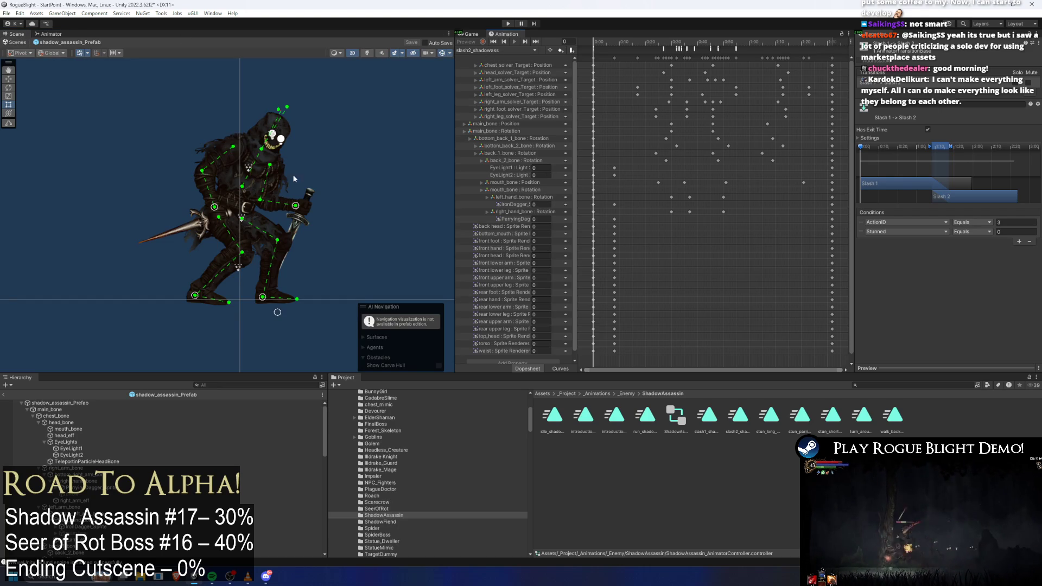
# - Switch the Animation window to slash1_shadowass and scrub to frame 88 to inspect the ActionFinishing event
pyautogui.click(69, 403)
pyautogui.click(506, 49)
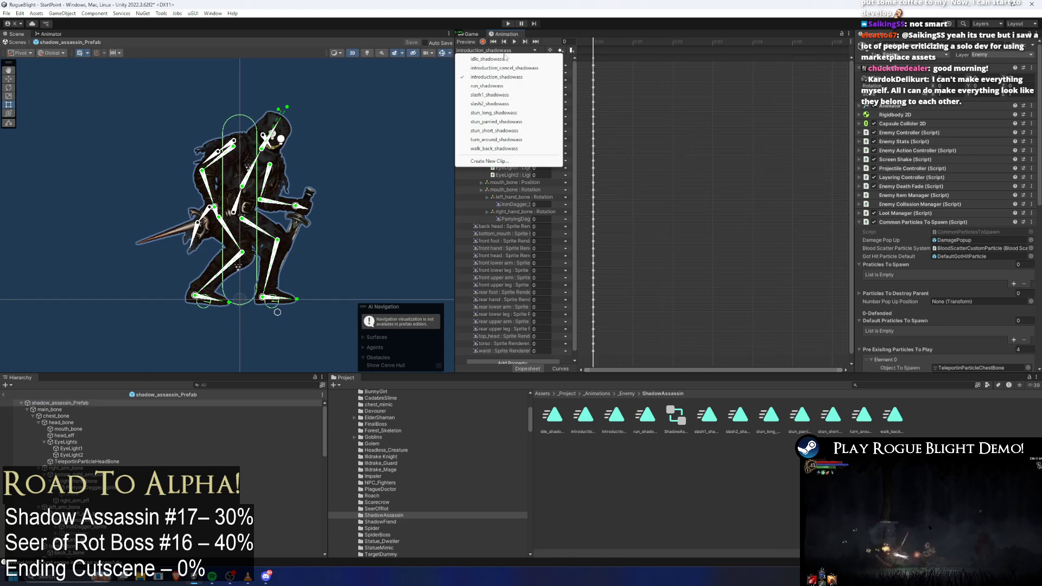
pyautogui.click(502, 95)
pyautogui.click(726, 43)
pyautogui.moveTo(728, 45); pyautogui.dragTo(767, 42)
pyautogui.click(763, 47)
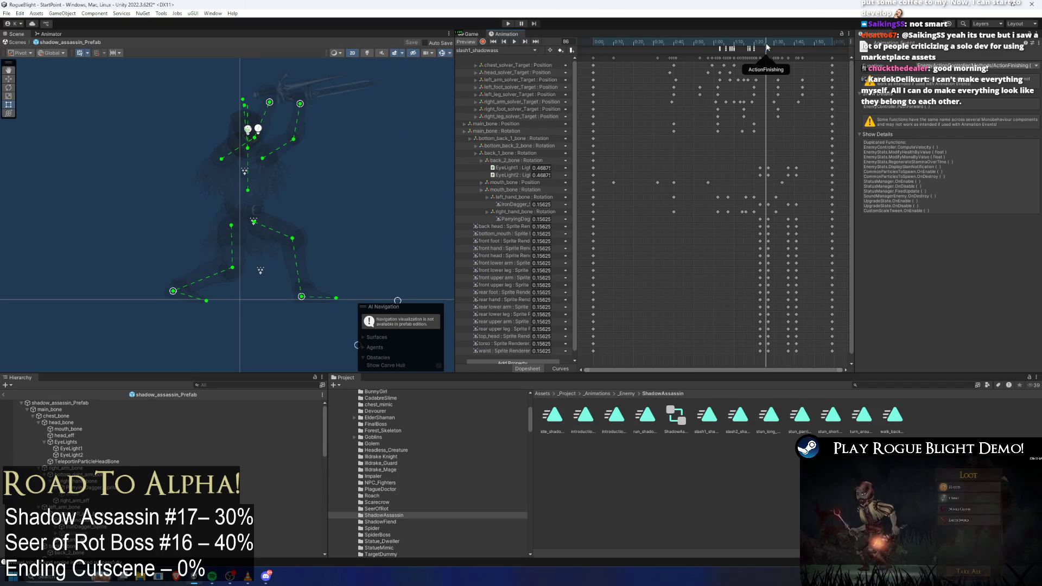
pyautogui.press('.')
pyautogui.scroll(4, 782, 63)
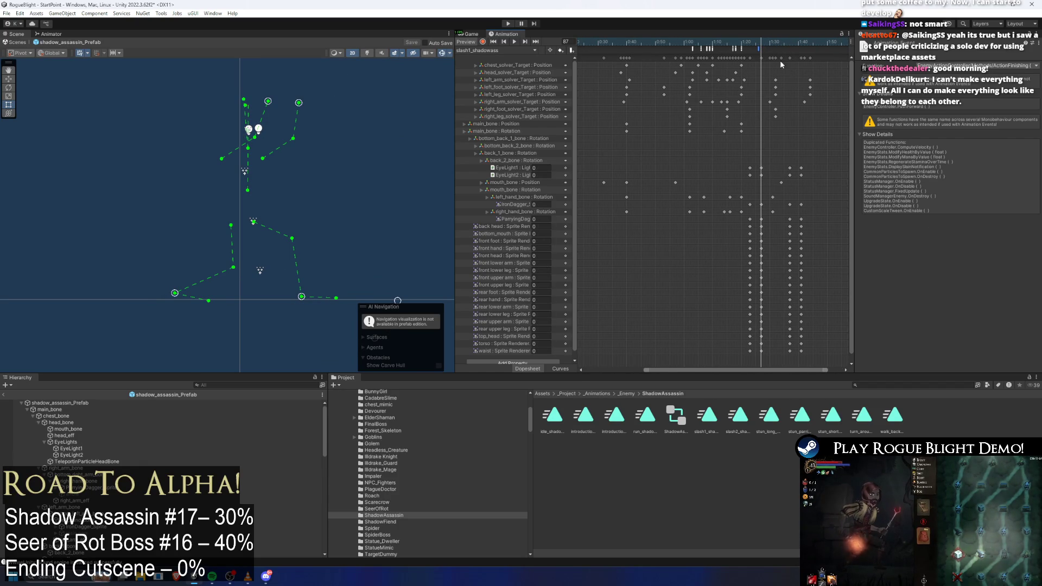
pyautogui.press('super')
# - Launch two Calculator windows with the 'cal' Start search and place them side by side
pyautogui.write('cal')
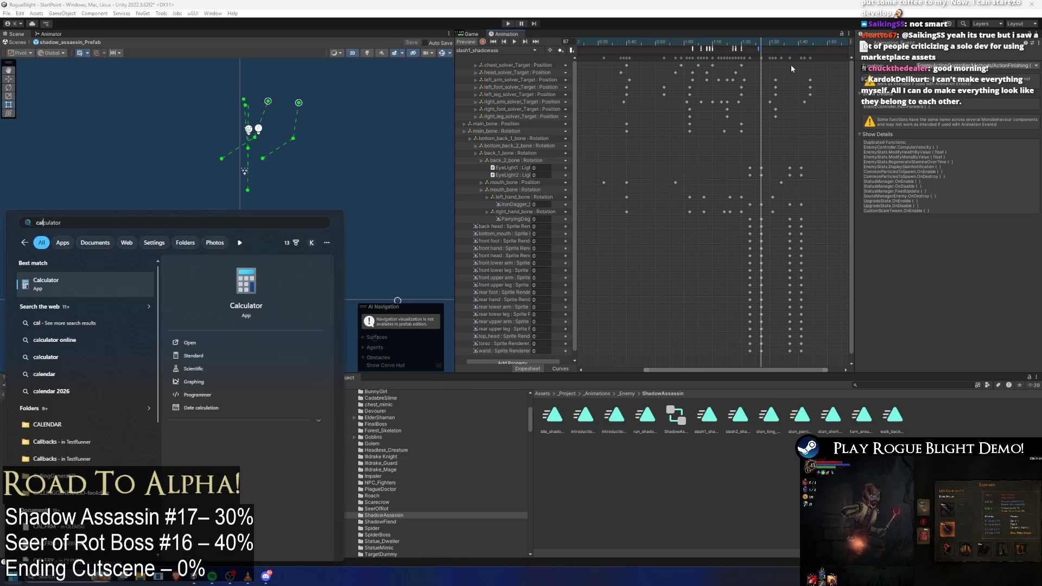
pyautogui.press('Return')
pyautogui.write('87')
pyautogui.moveTo(722, 292); pyautogui.dragTo(252, 204)
pyautogui.press('super')
pyautogui.write('cal')
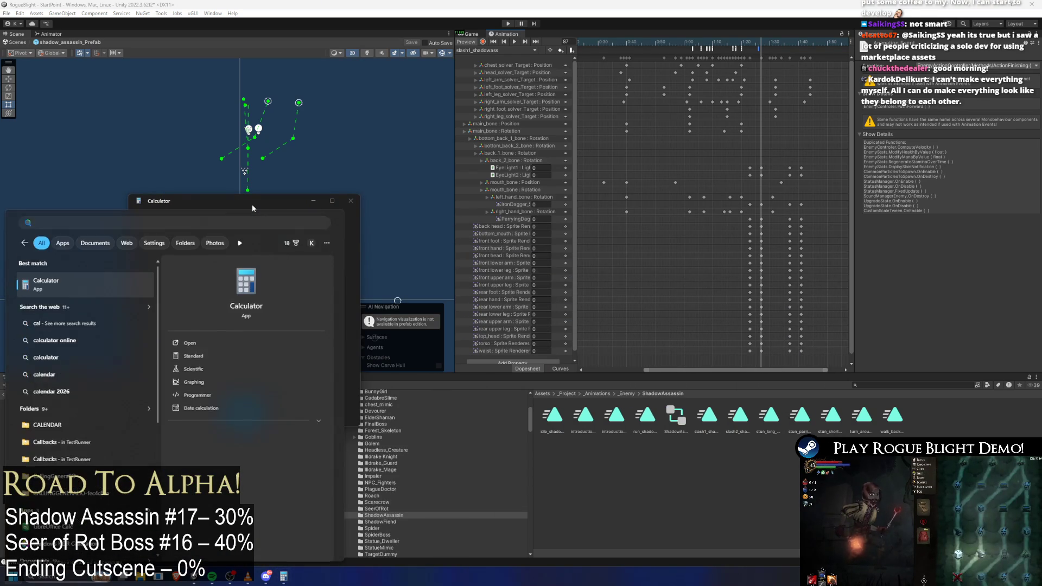
pyautogui.press('Return')
pyautogui.moveTo(714, 226); pyautogui.dragTo(478, 215)
# - Check the clip's frame 97 and 119-frame length, then compute 97 ÷ 119 (≈0.815)
pyautogui.moveTo(769, 40); pyautogui.dragTo(789, 42)
pyautogui.hotkey('alt', 'Tab')
pyautogui.moveTo(517, 217); pyautogui.dragTo(248, 224)
pyautogui.write('97')
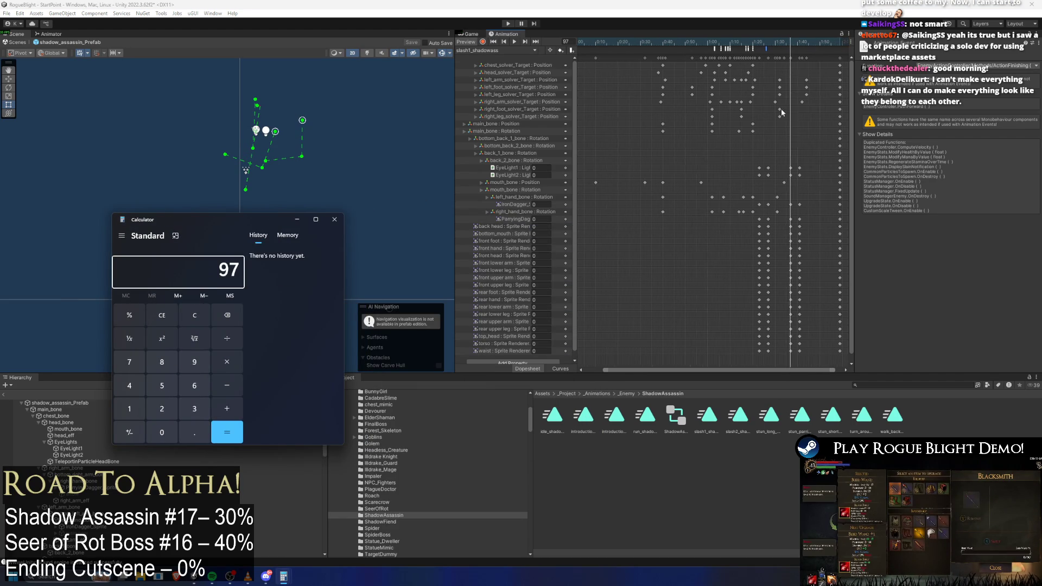
pyautogui.click(783, 108)
pyautogui.scroll(-2, 783, 109)
pyautogui.click(807, 41)
pyautogui.hotkey('alt', 'Tab')
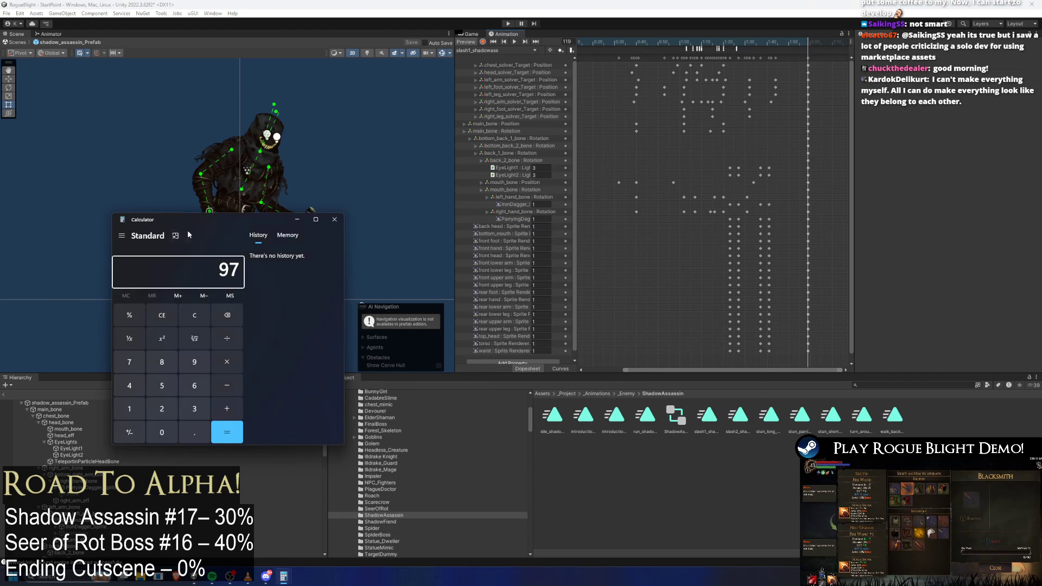
pyautogui.write('/119')
pyautogui.press('Return')
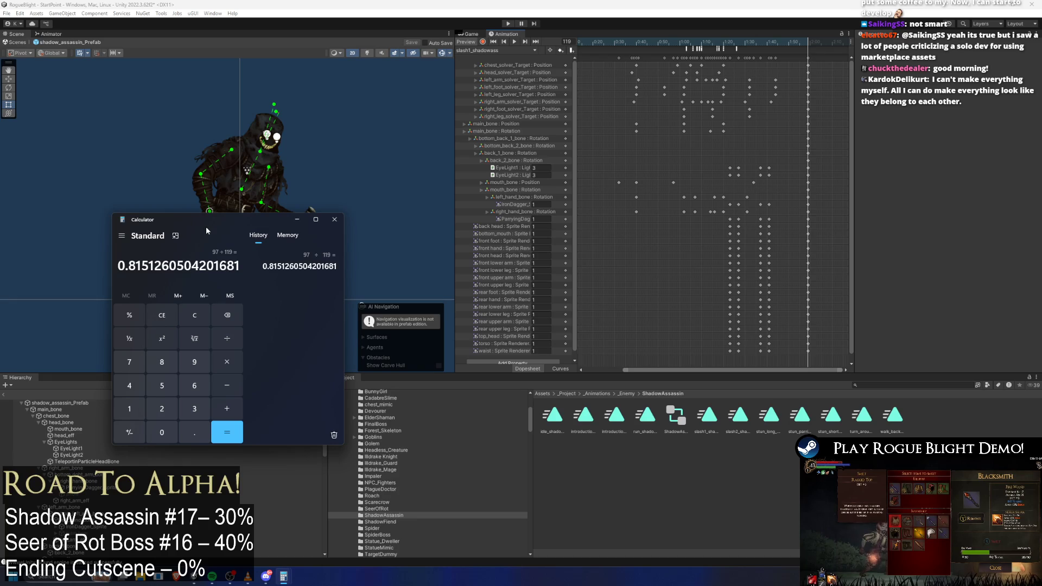
# - Compute 87 ÷ 119 (≈0.731) and stack it under the 0.815 result for comparison
pyautogui.write('87')
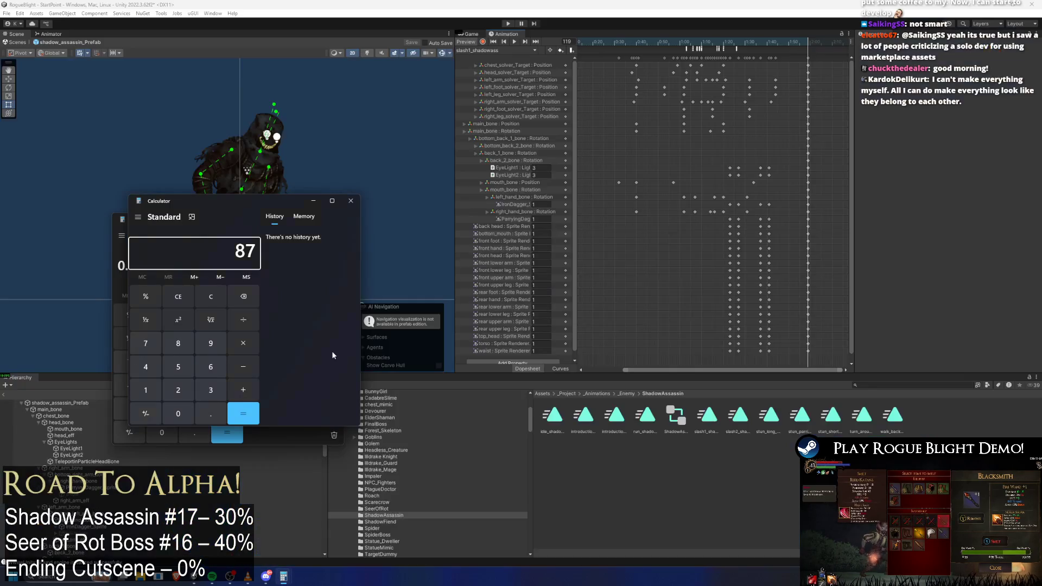
pyautogui.doubleClick(258, 216)
pyautogui.moveTo(409, 27)
pyautogui.mouseDown()
pyautogui.moveTo(375, 26)
pyautogui.moveTo(302, 203)
pyautogui.moveTo(435, 227)
pyautogui.mouseUp()
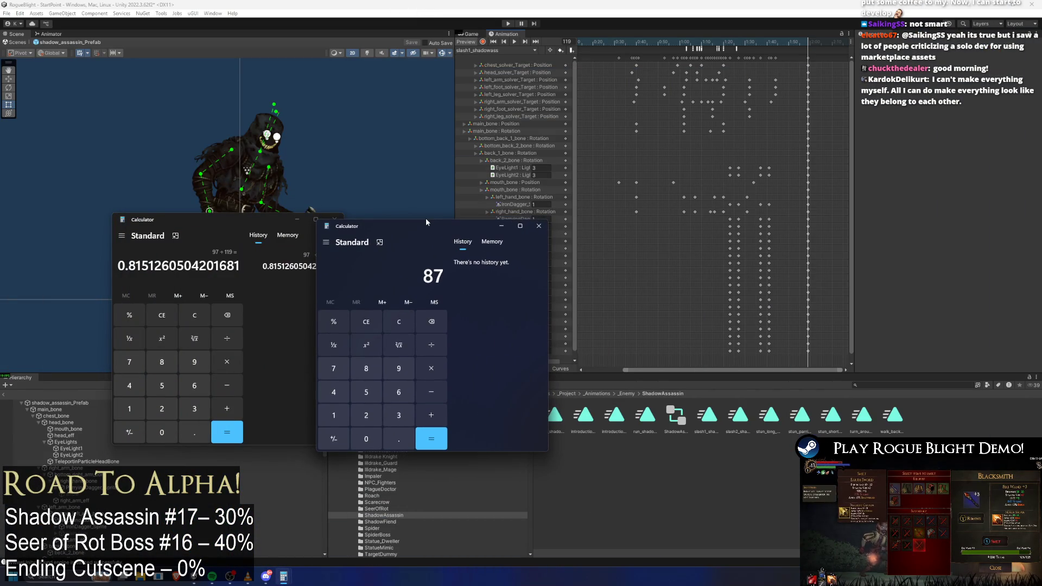
pyautogui.write('/119')
pyautogui.press('Return')
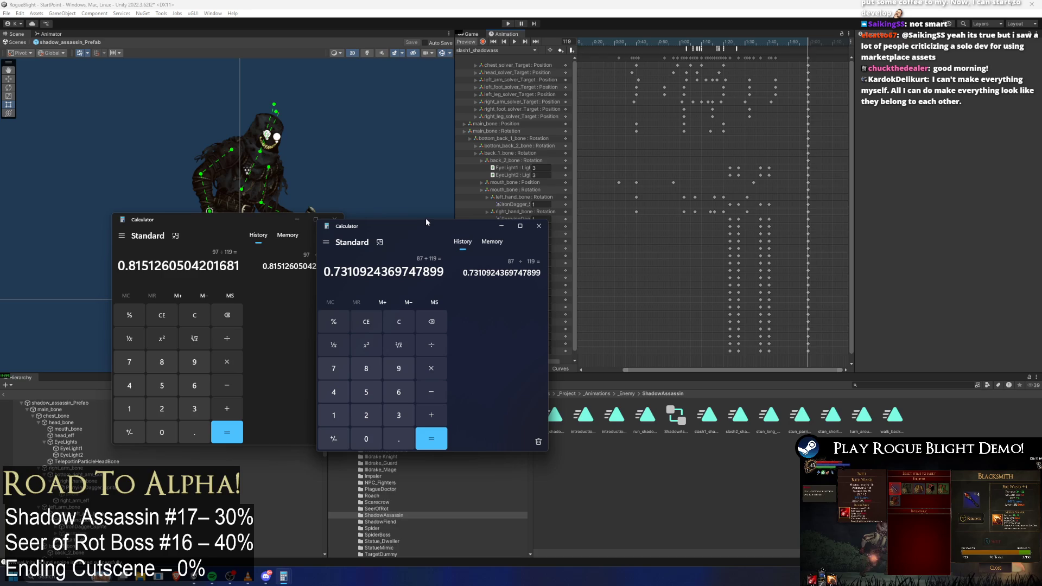
pyautogui.moveTo(331, 272); pyautogui.dragTo(352, 271)
pyautogui.moveTo(128, 266); pyautogui.dragTo(141, 266)
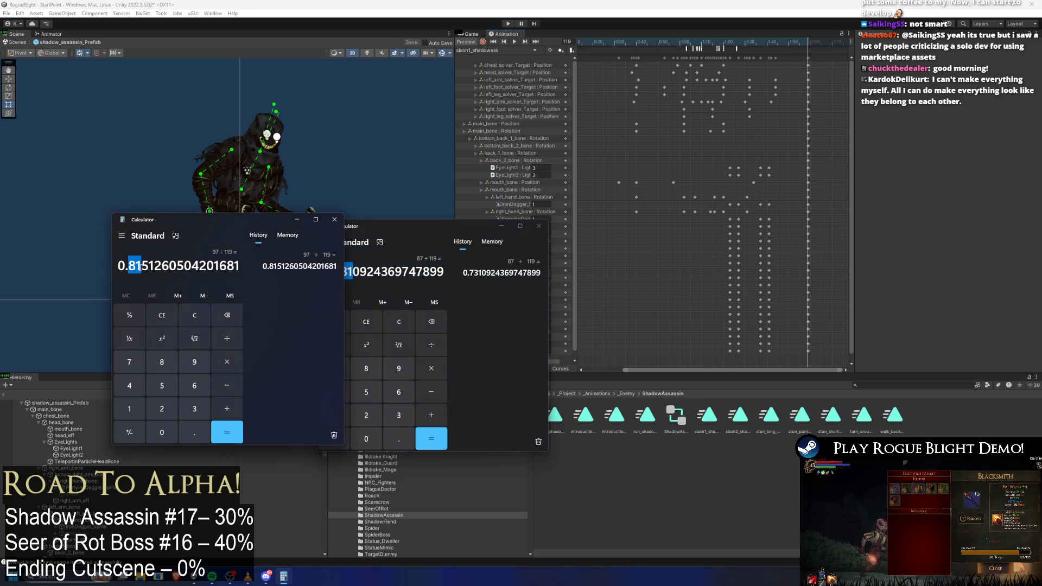
pyautogui.moveTo(472, 234)
pyautogui.mouseDown()
pyautogui.moveTo(471, 262)
pyautogui.moveTo(261, 294)
pyautogui.mouseUp()
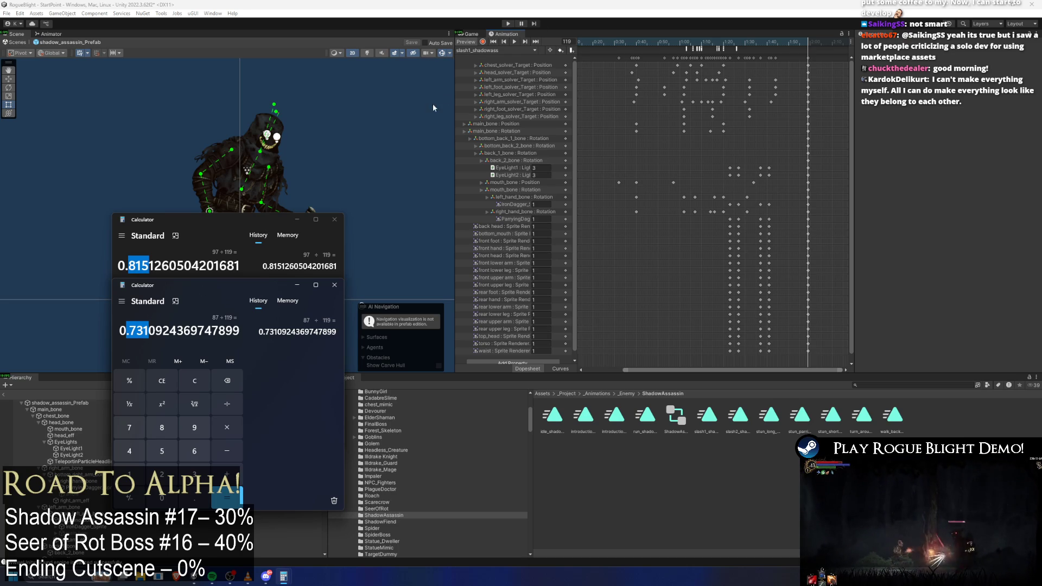
pyautogui.click(54, 33)
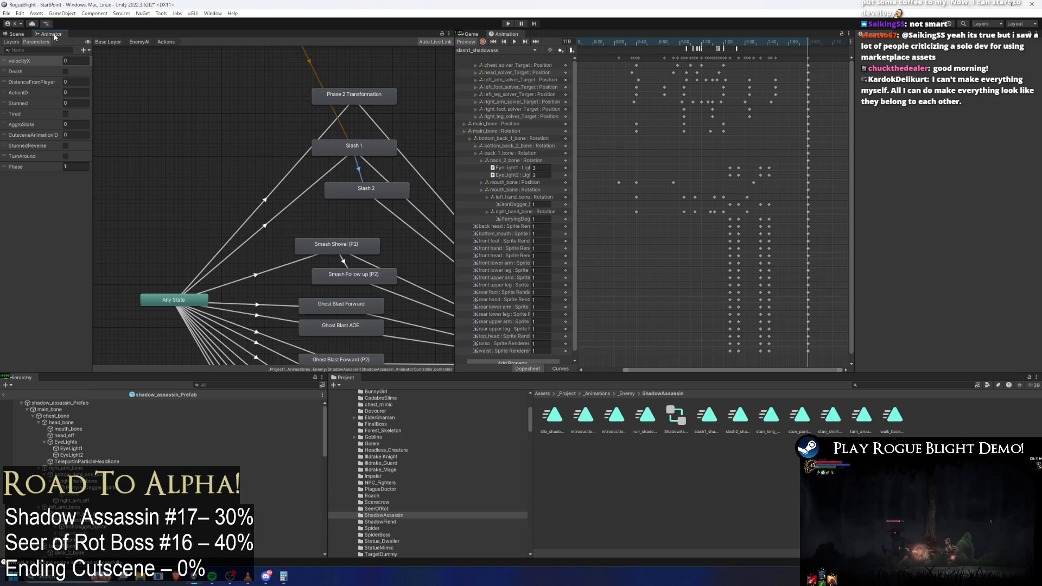
# - Move the Slash 1 → Slash 2 transition's exit to about 0.75 and shift Slash 2's blend start
pyautogui.click(358, 169)
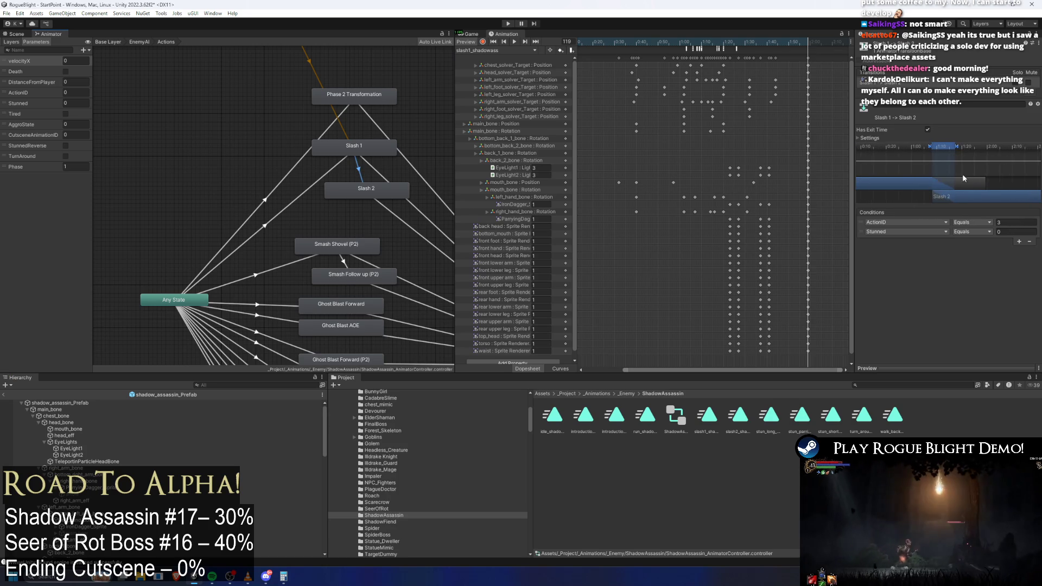
pyautogui.moveTo(901, 145); pyautogui.dragTo(932, 149)
pyautogui.moveTo(936, 196)
pyautogui.mouseDown()
pyautogui.moveTo(956, 152)
pyautogui.moveTo(919, 146)
pyautogui.moveTo(935, 148)
pyautogui.mouseUp()
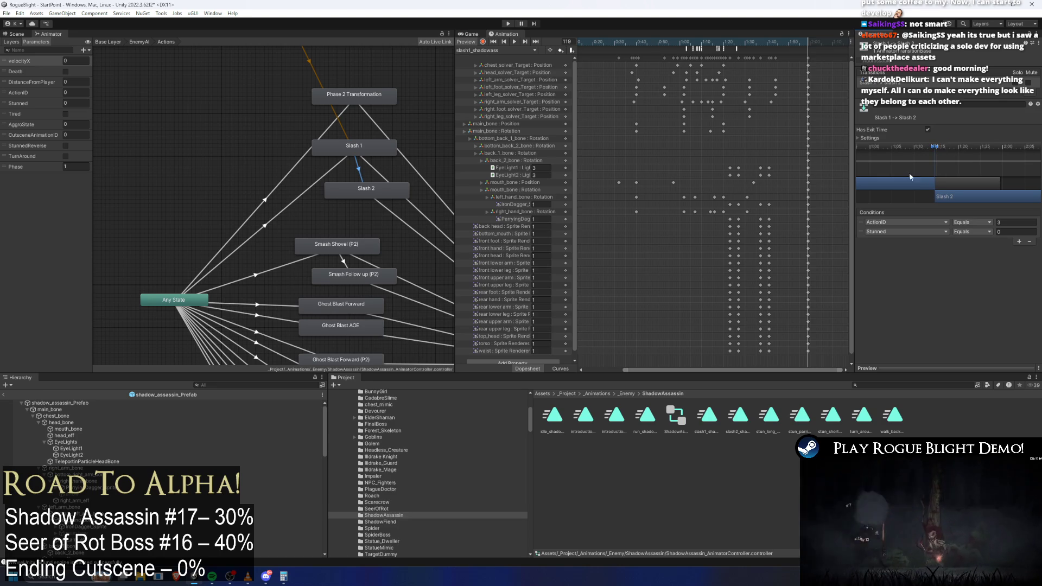
pyautogui.click(874, 140)
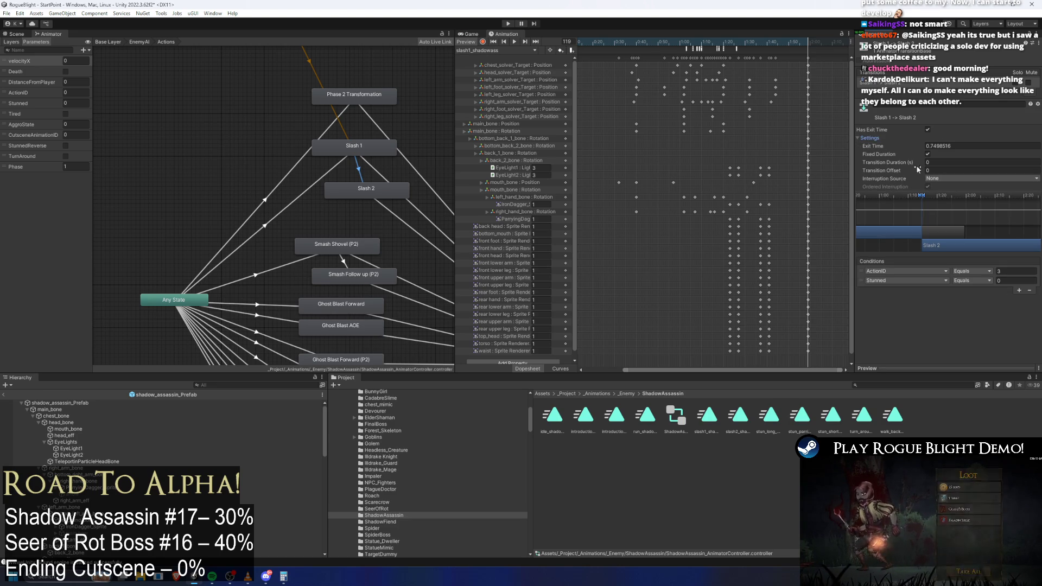
pyautogui.click(64, 402)
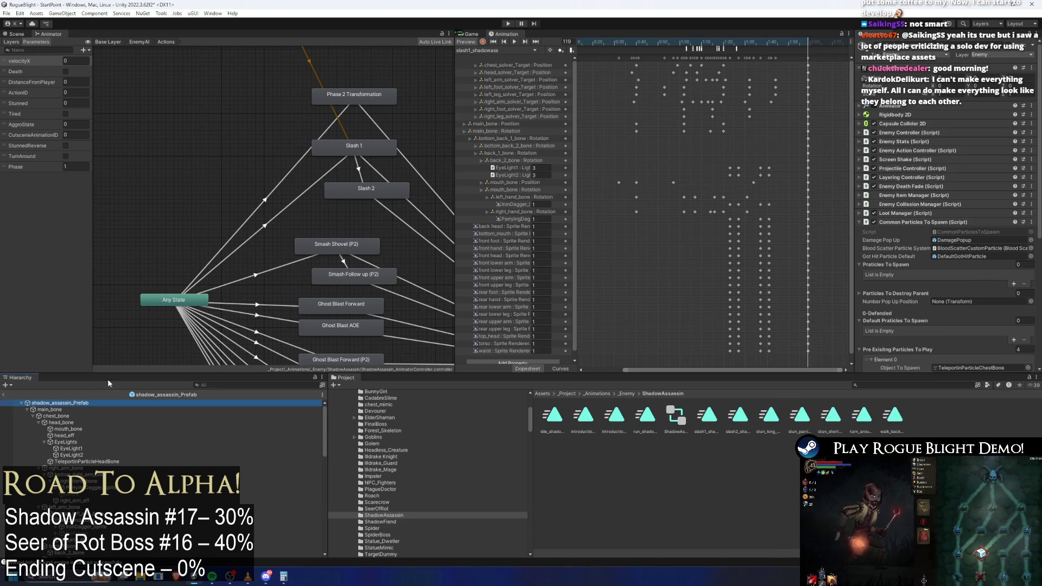
# - Add a sub-action to Slash with Action ID 3, percentage 100 and speed 1, labelled 'sh 2'
pyautogui.click(927, 151)
pyautogui.scroll(-4, 956, 190)
pyautogui.click(1009, 282)
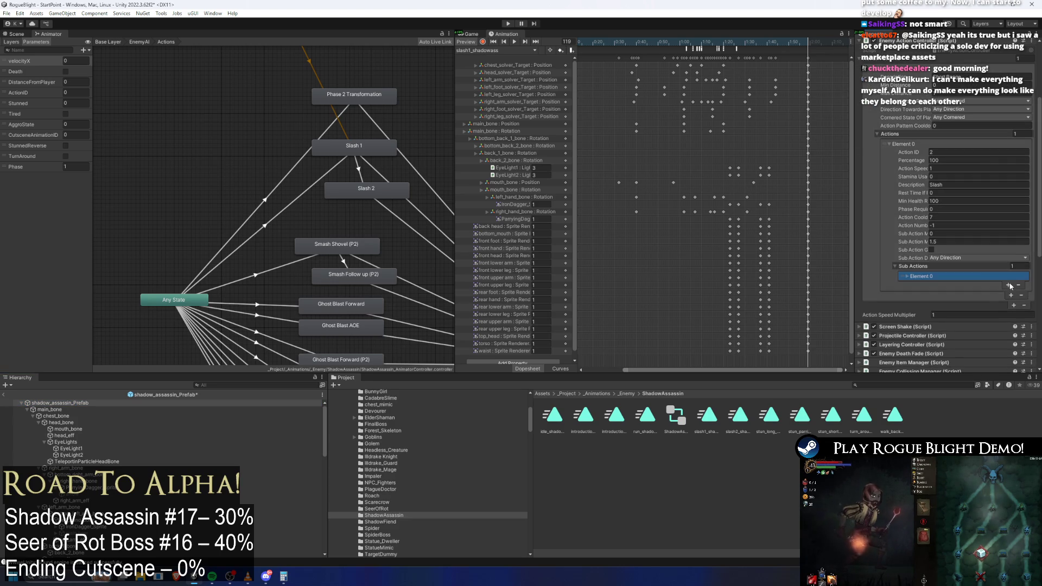
pyautogui.click(974, 284)
pyautogui.write('3')
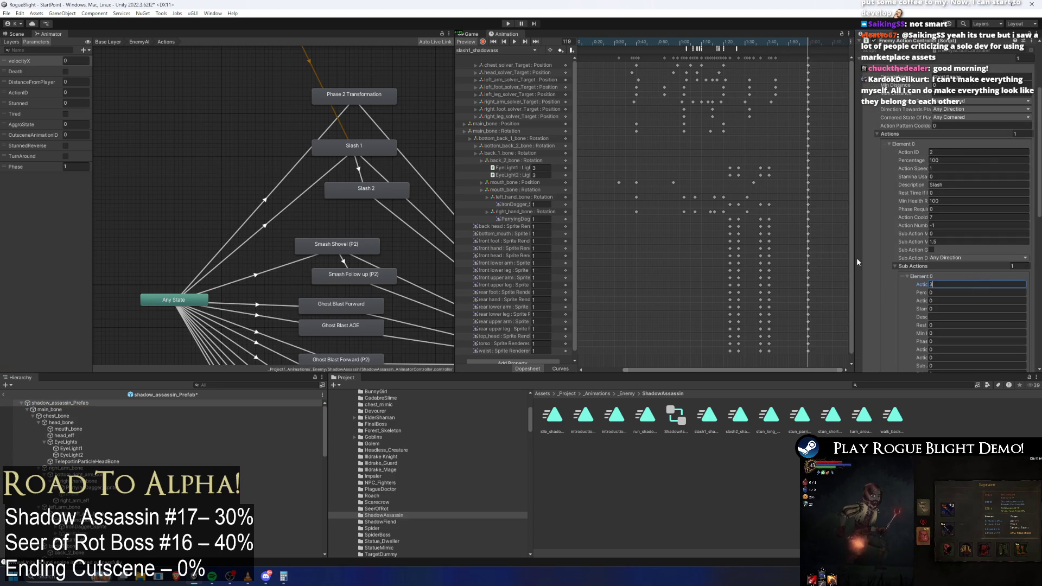
pyautogui.moveTo(854, 279); pyautogui.dragTo(670, 279)
pyautogui.press('Tab')
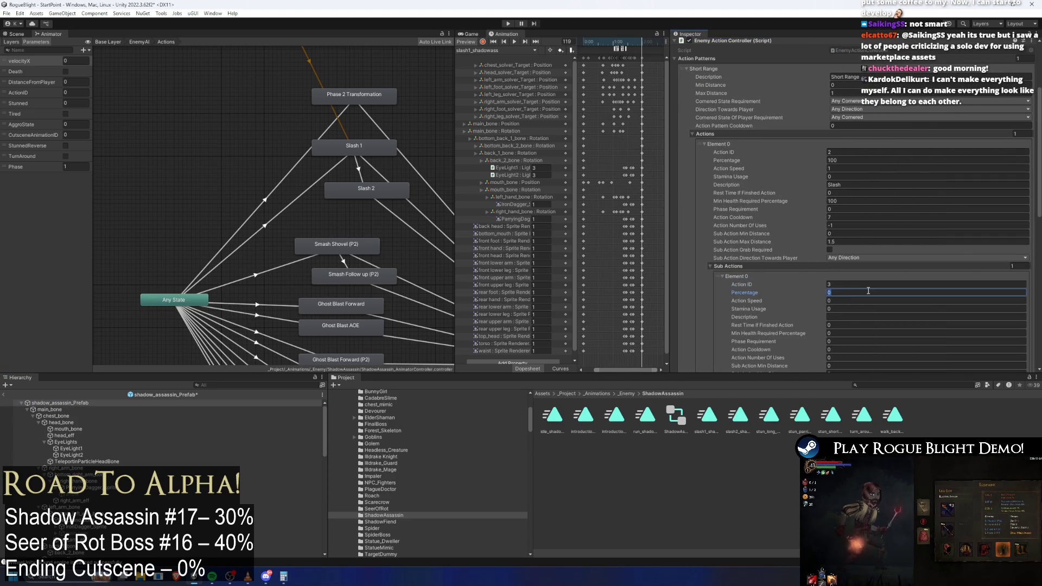
pyautogui.write('100')
pyautogui.press('Tab')
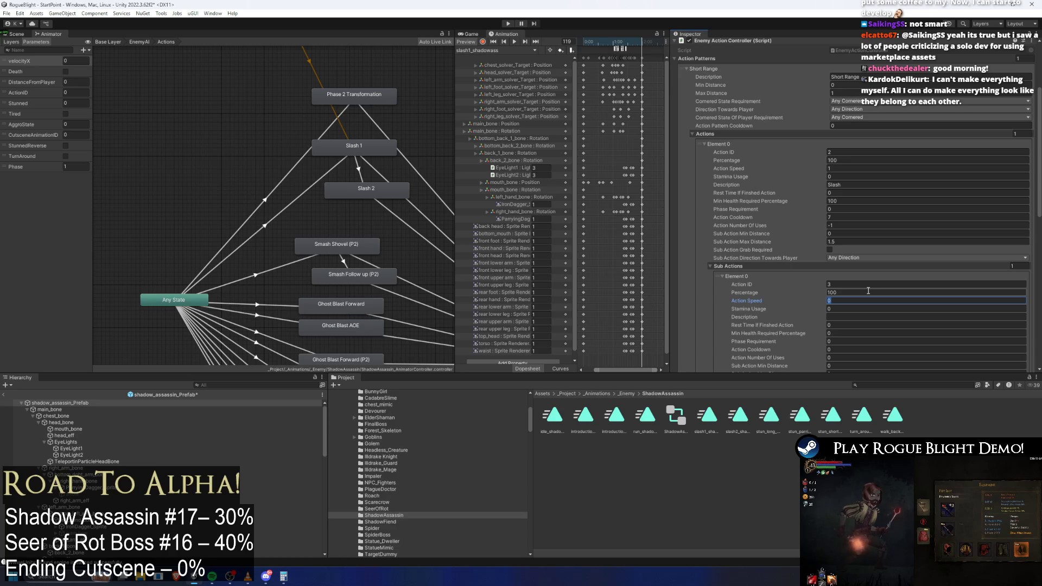
pyautogui.write('1')
pyautogui.press('Tab')
pyautogui.press('Tab')
pyautogui.write('sh 2')
pyautogui.click(845, 184)
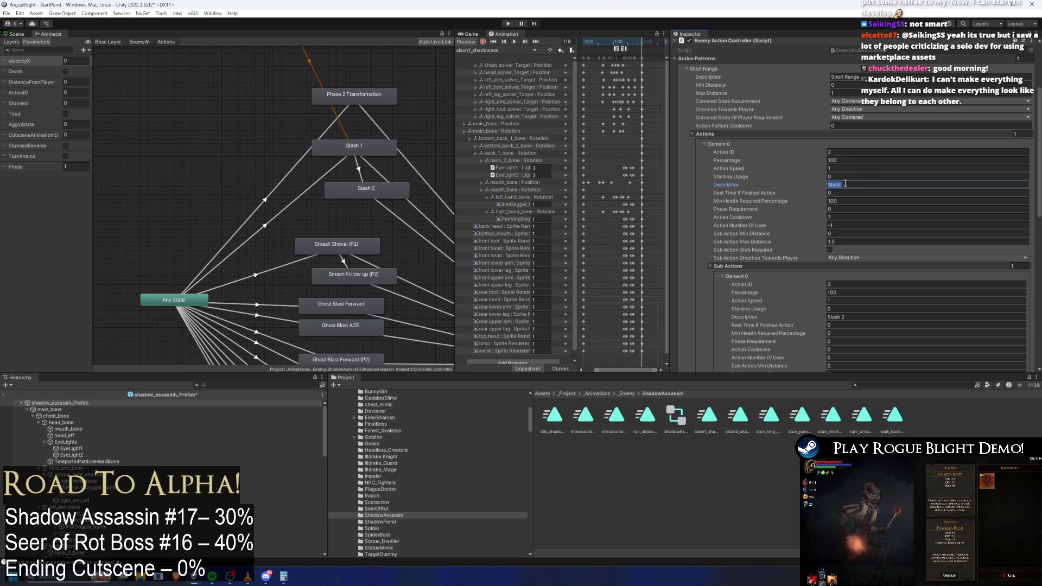
pyautogui.write('1')
# - Set the sub-action's minimum health to 100 percent and uses to -1, then enter play mode
pyautogui.click(878, 329)
pyautogui.write('1')
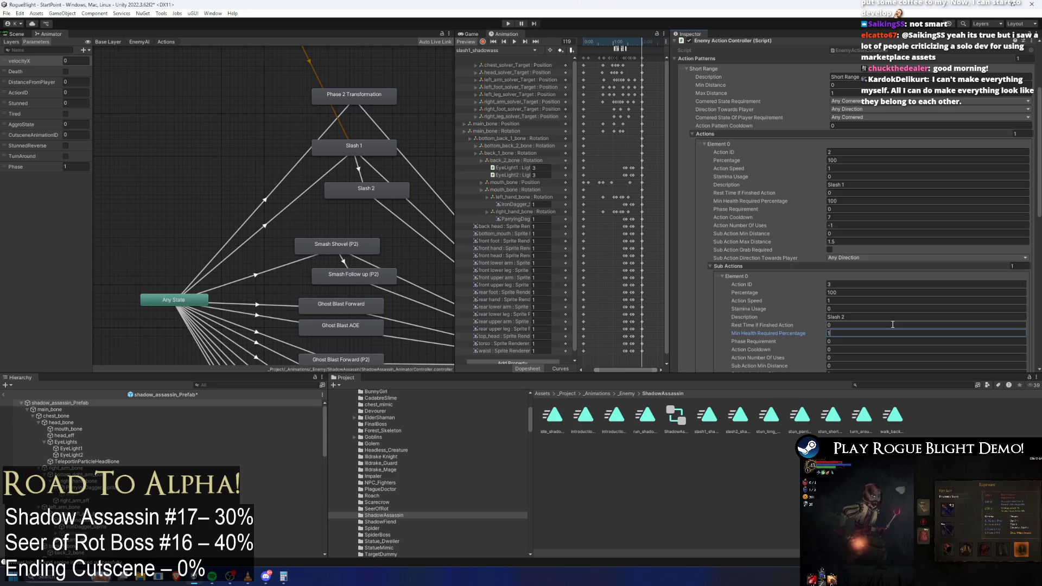
pyautogui.press('Tab')
pyautogui.press('Tab')
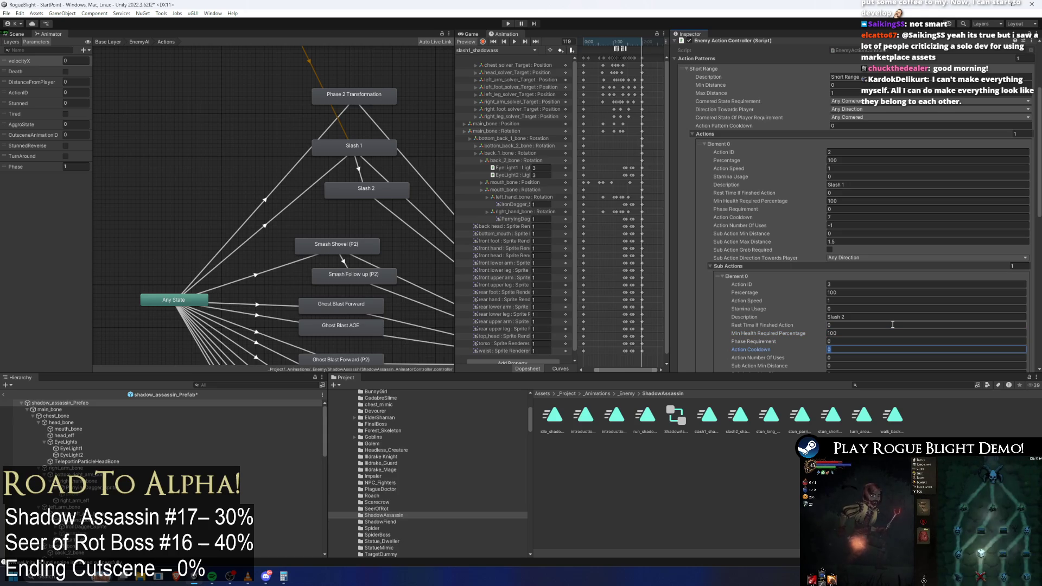
pyautogui.press('Tab')
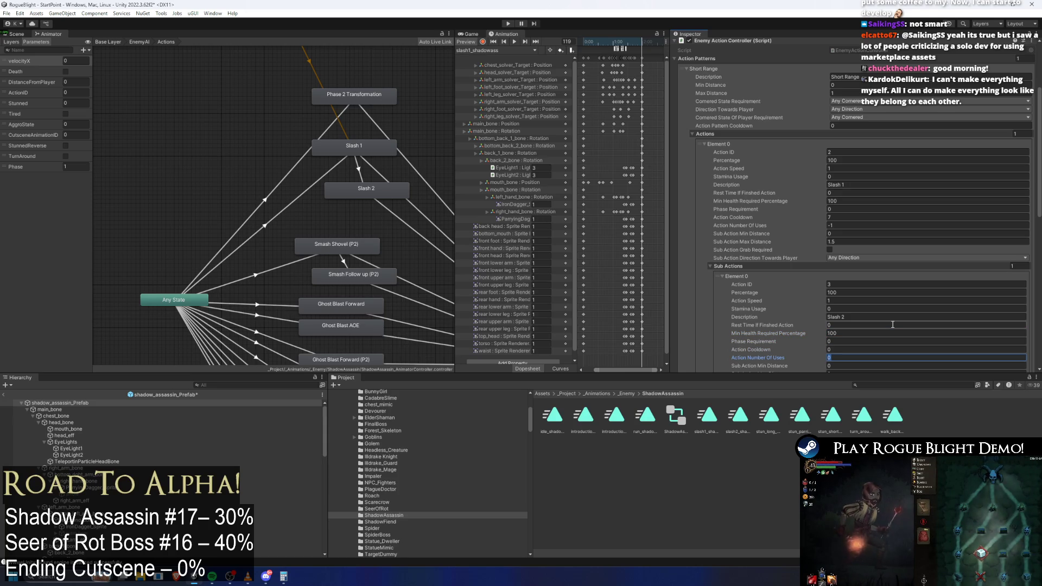
pyautogui.write('-1')
pyautogui.press('Tab')
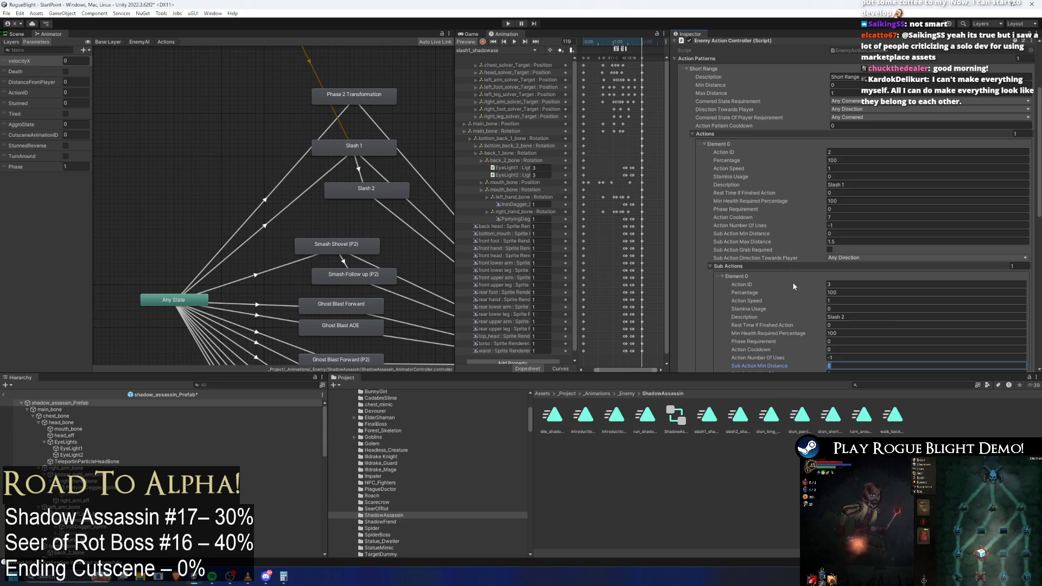
pyautogui.scroll(-3, 757, 303)
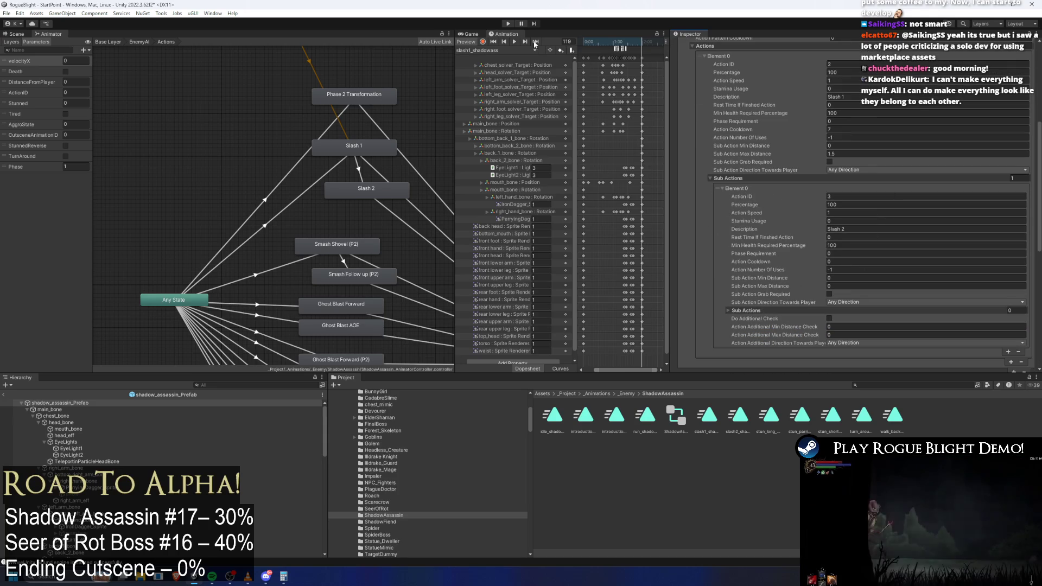
pyautogui.click(511, 24)
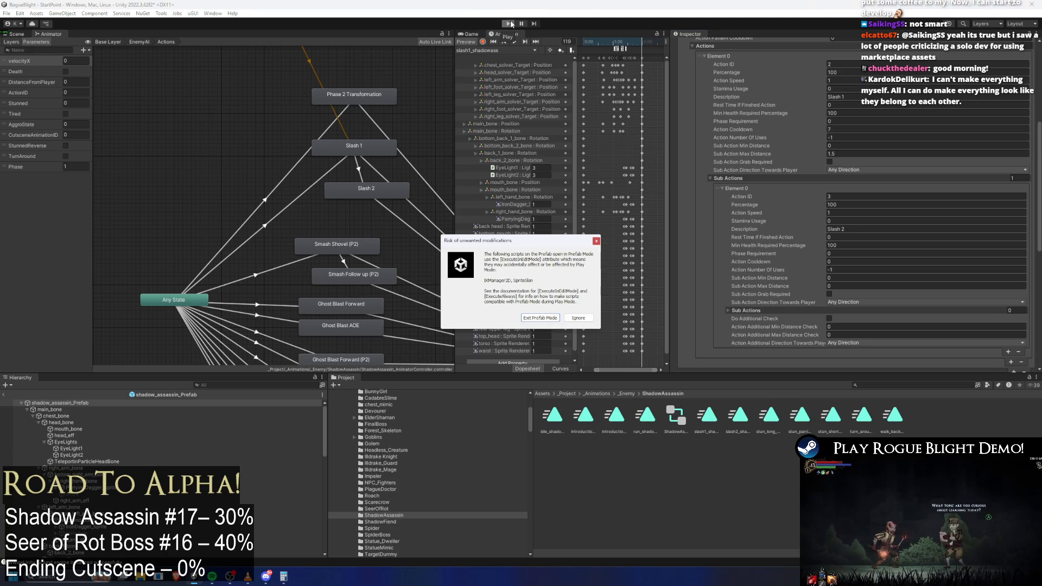
# - Dismiss the prefab warning, load the first save slot from the main menu, then stop play mode
pyautogui.press('Escape')
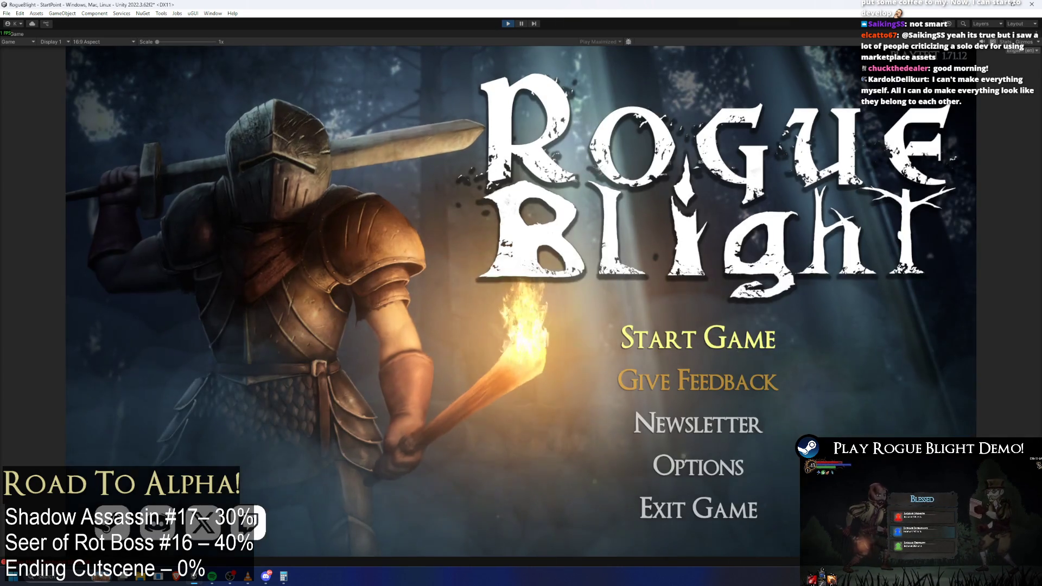
pyautogui.click(628, 356)
pyautogui.click(698, 430)
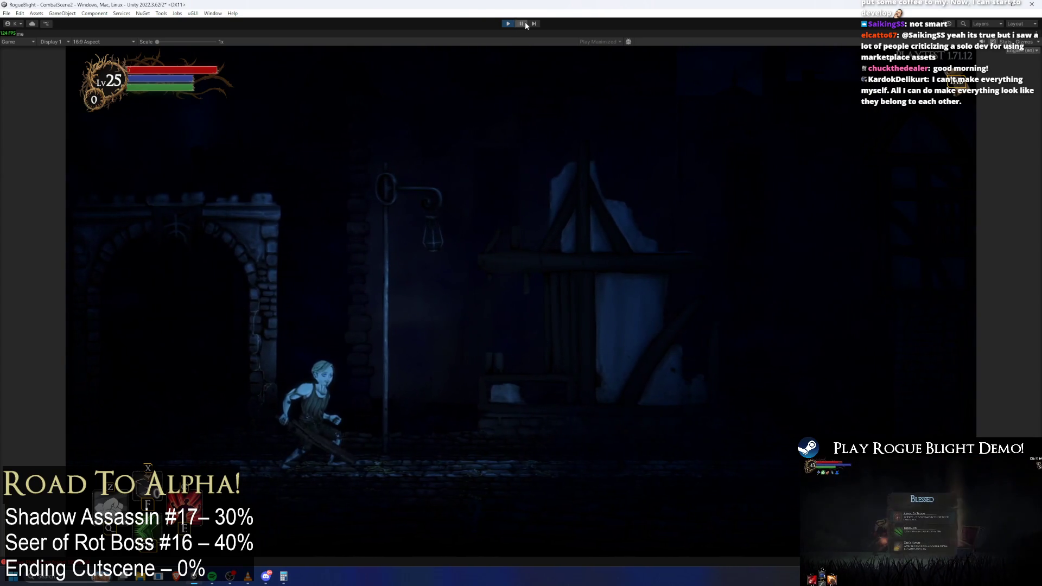
pyautogui.hotkey('ctrl', 'shift', 'p')
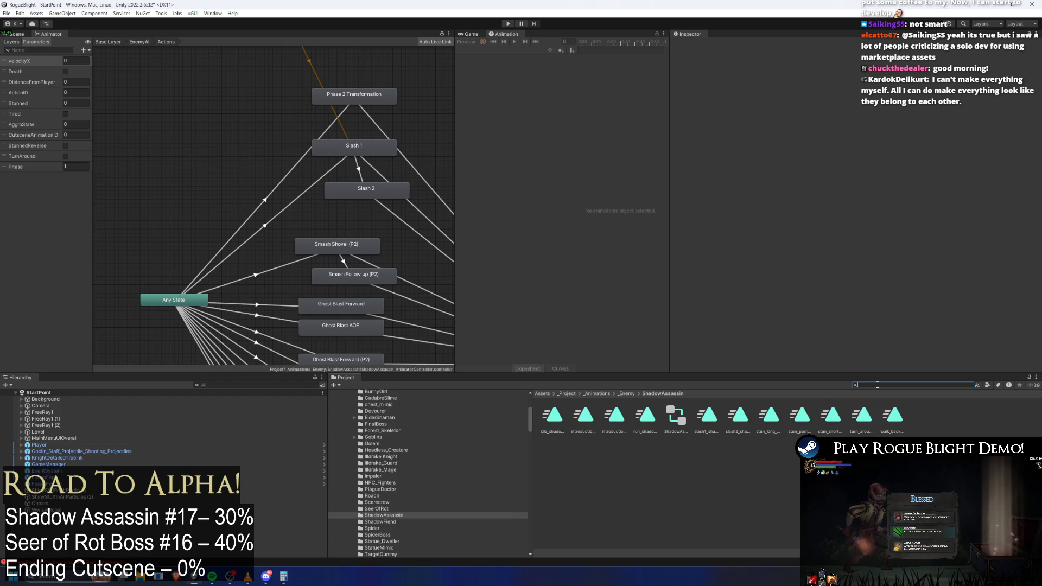
# - Open the shadow_assassin prefab and set player light intensity to 1 and 1.1
pyautogui.write('shadow ass prefa')
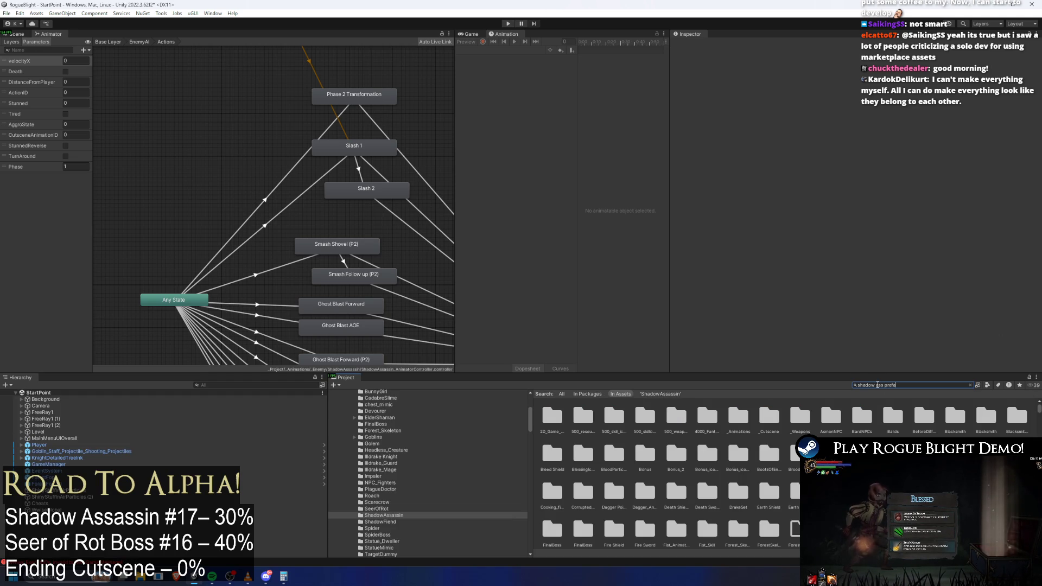
pyautogui.doubleClick(566, 410)
pyautogui.scroll(-10, 928, 163)
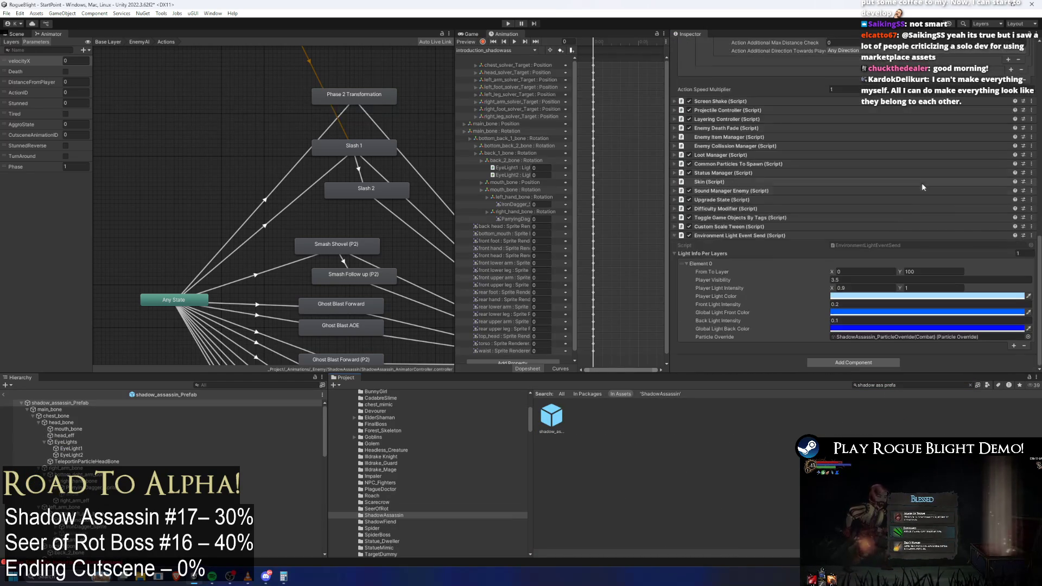
pyautogui.click(856, 288)
pyautogui.write('1')
pyautogui.click(934, 288)
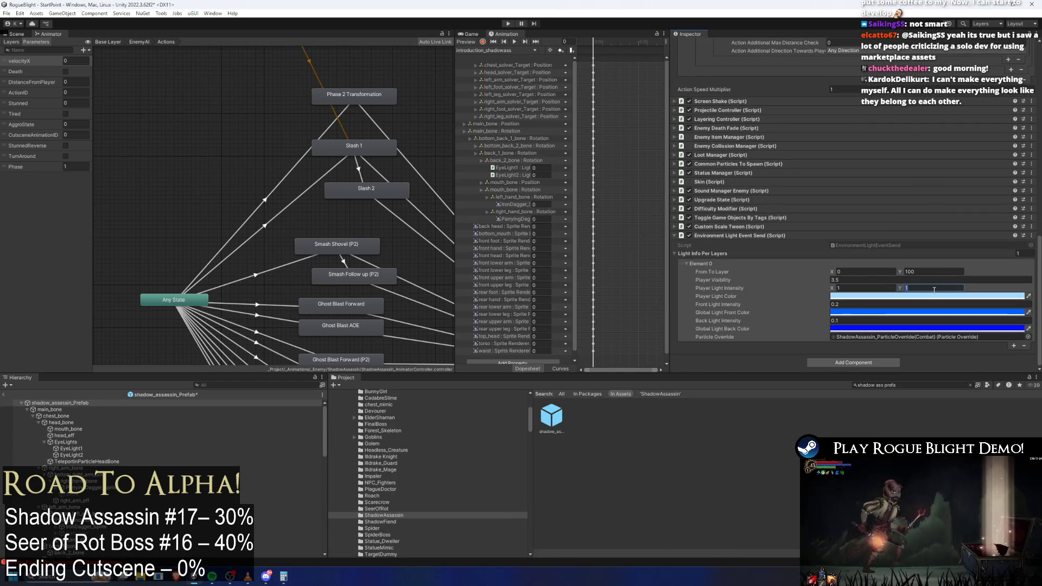
pyautogui.write('1.1')
# - Set front light intensity to 0.3 and back light to 0.15, then start play mode
pyautogui.click(915, 297)
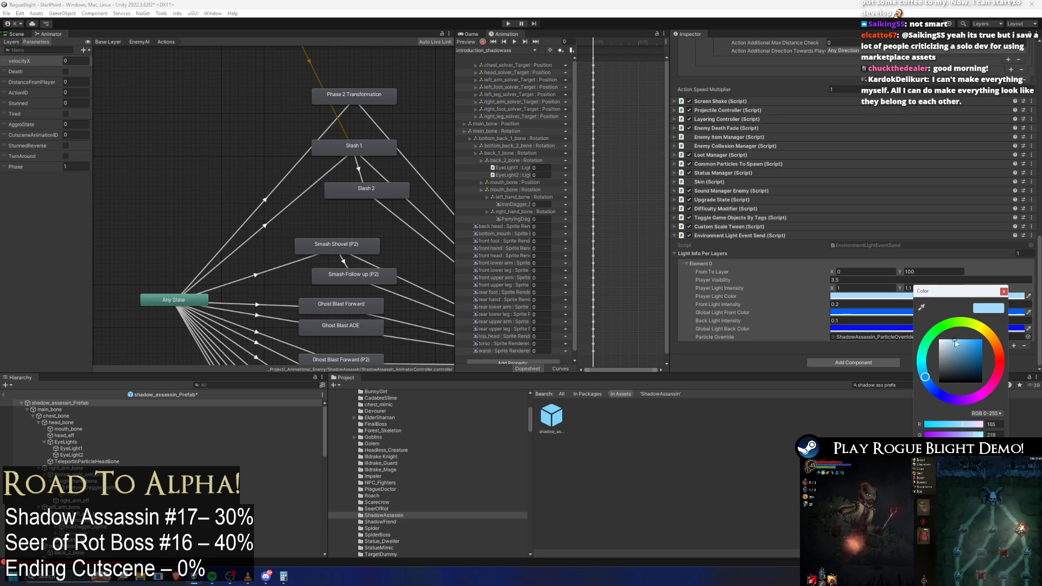
pyautogui.click(1004, 292)
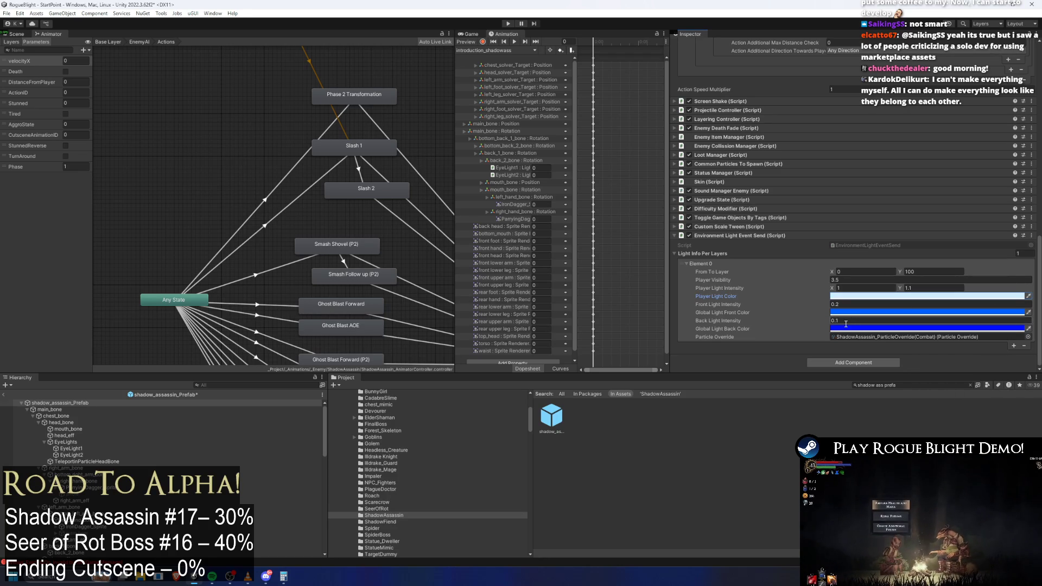
pyautogui.click(839, 306)
pyautogui.write('0.3')
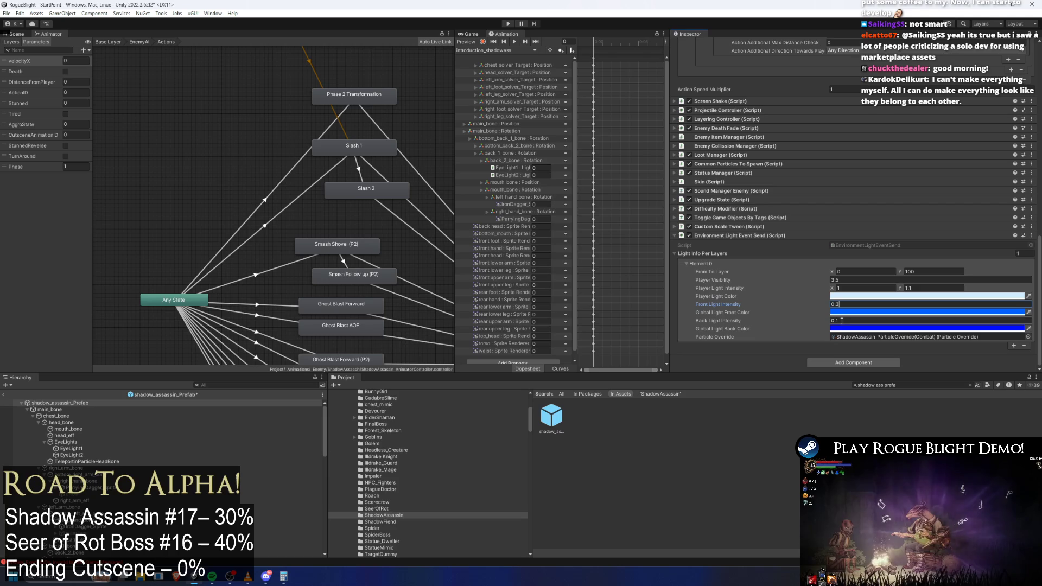
pyautogui.click(837, 321)
pyautogui.write('5')
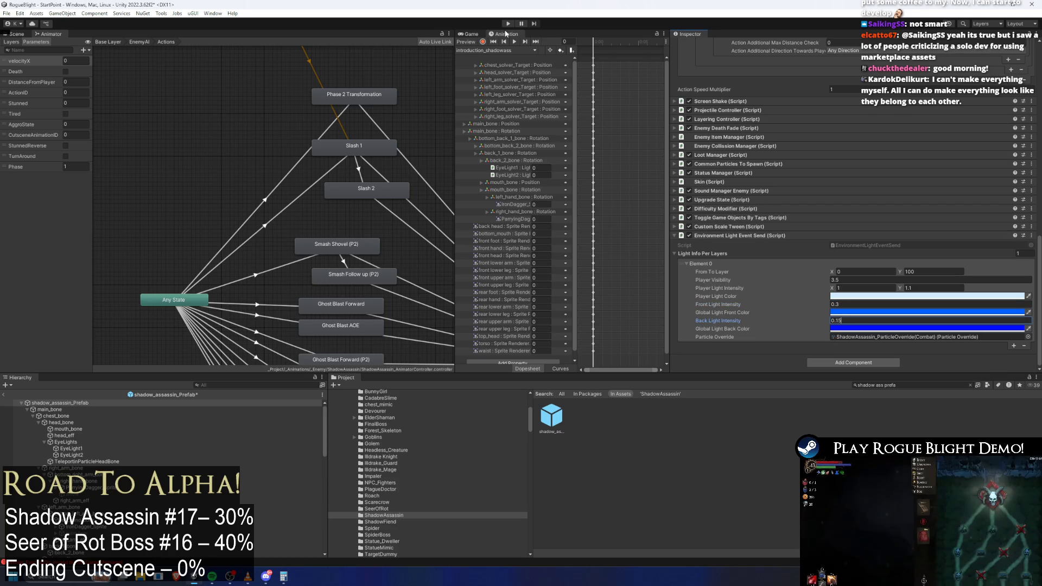
pyautogui.click(507, 23)
# - Dismiss the prefab-mode warning and load the first save slot from the main menu
pyautogui.press('Return')
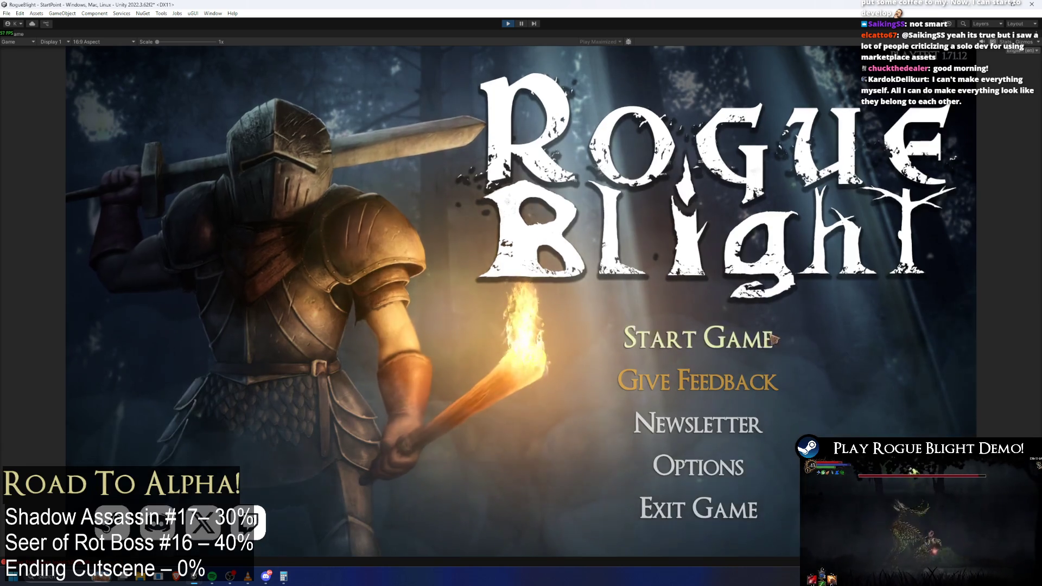
pyautogui.click(700, 400)
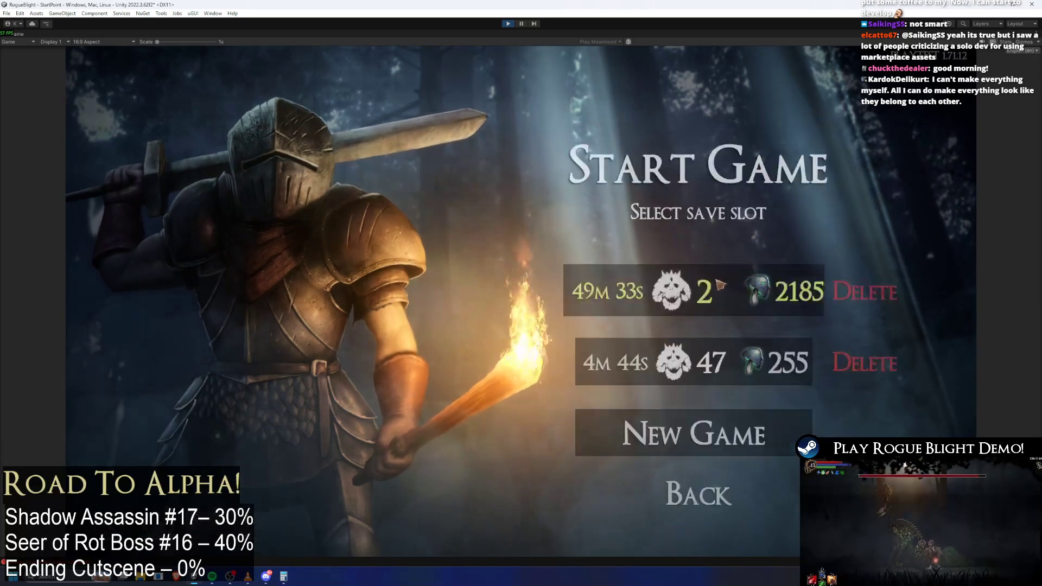
pyautogui.click(720, 285)
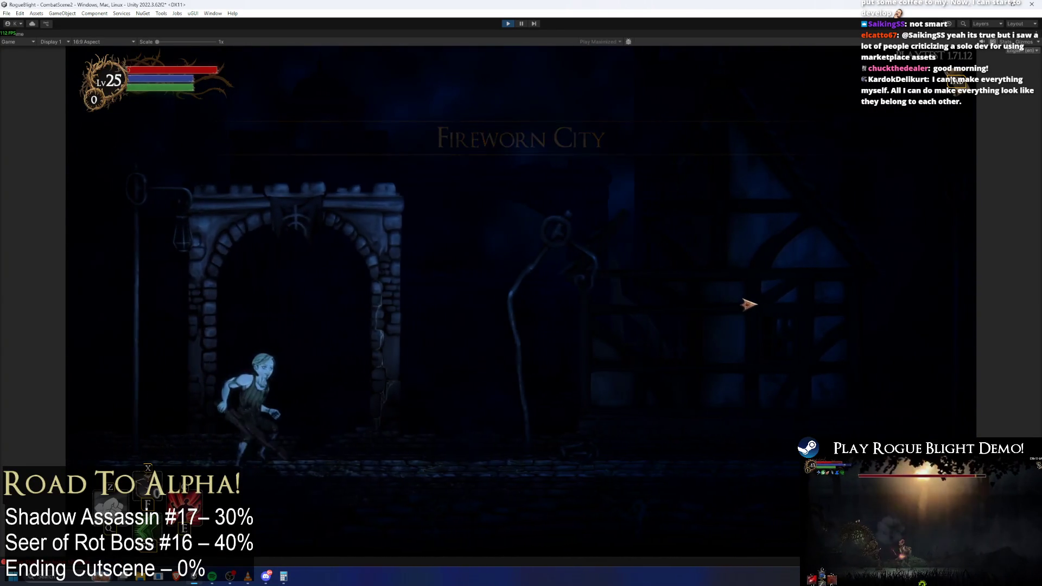
# - Fight the Shadow Assassin boss, running back and forth past it and slashing
pyautogui.press('d')
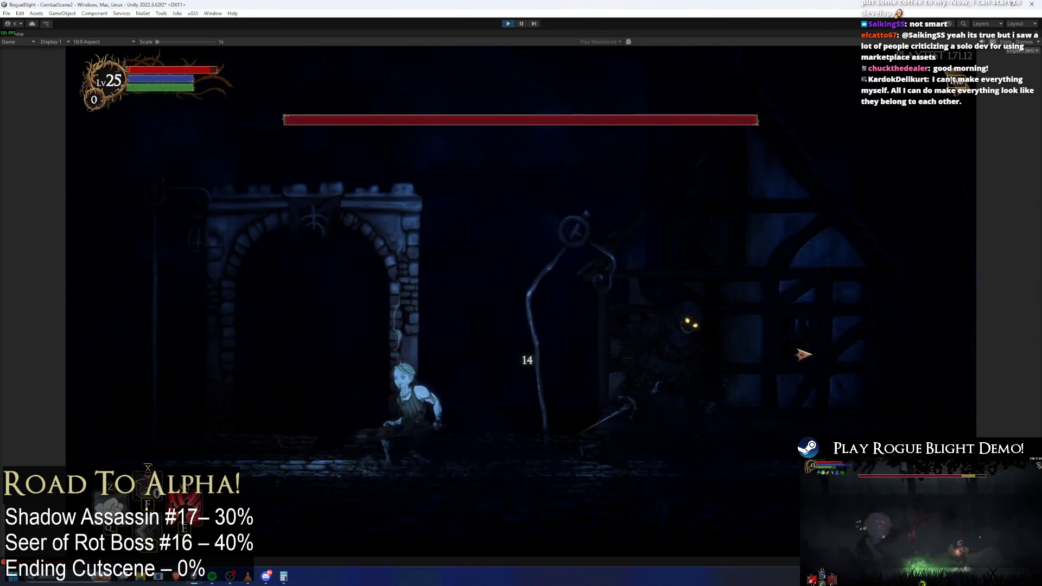
pyautogui.click(806, 375)
pyautogui.press('d')
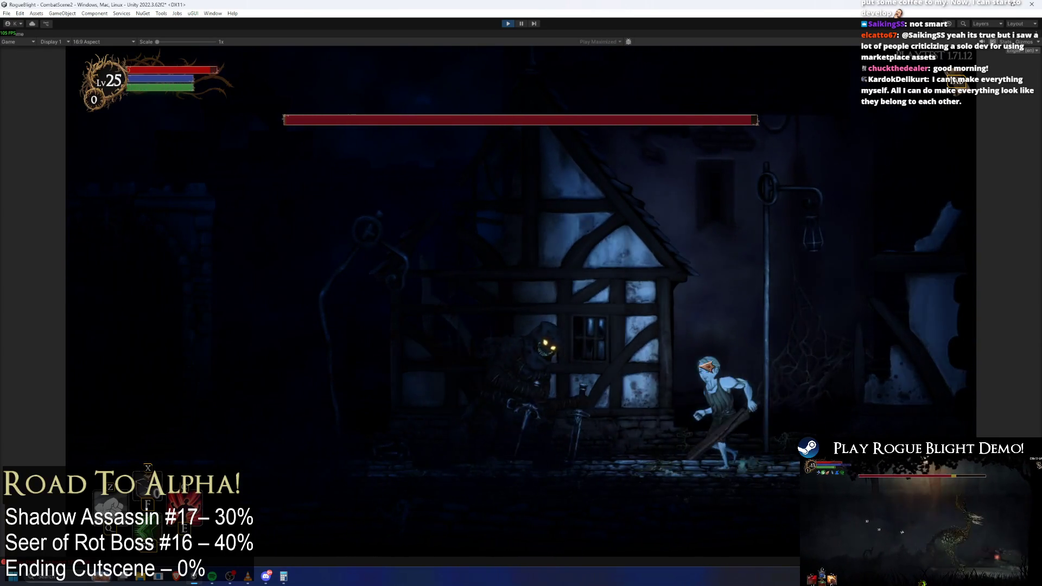
pyautogui.press('a')
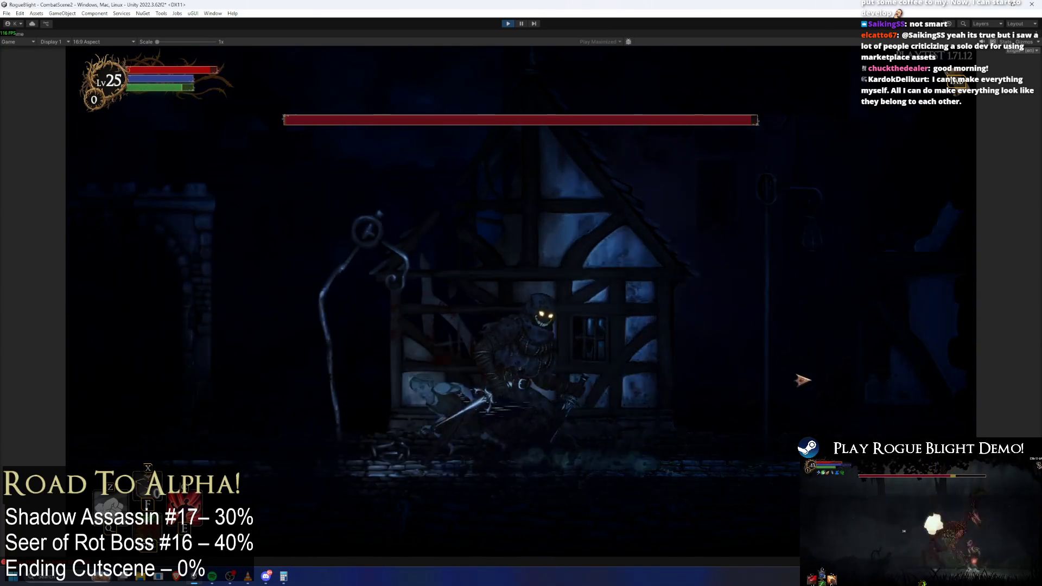
pyautogui.click(797, 379)
pyautogui.press('a')
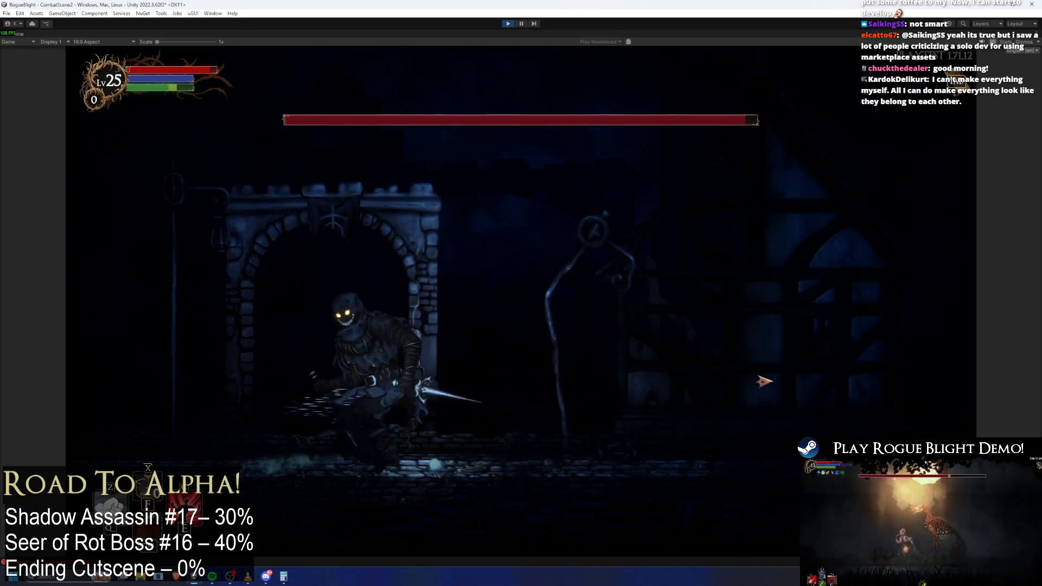
pyautogui.press('d')
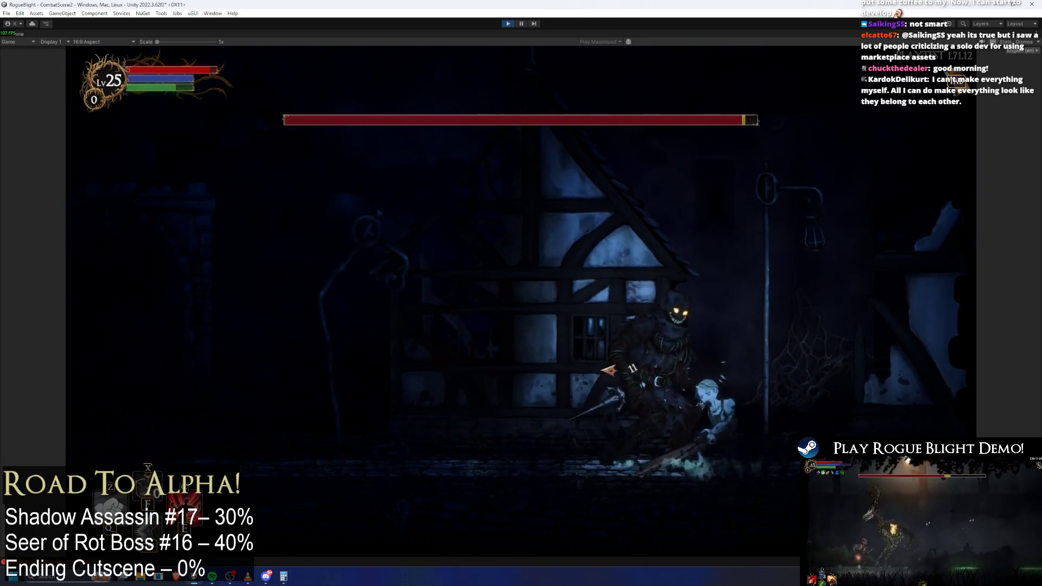
pyautogui.click(658, 370)
pyautogui.press('d')
pyautogui.click(727, 377)
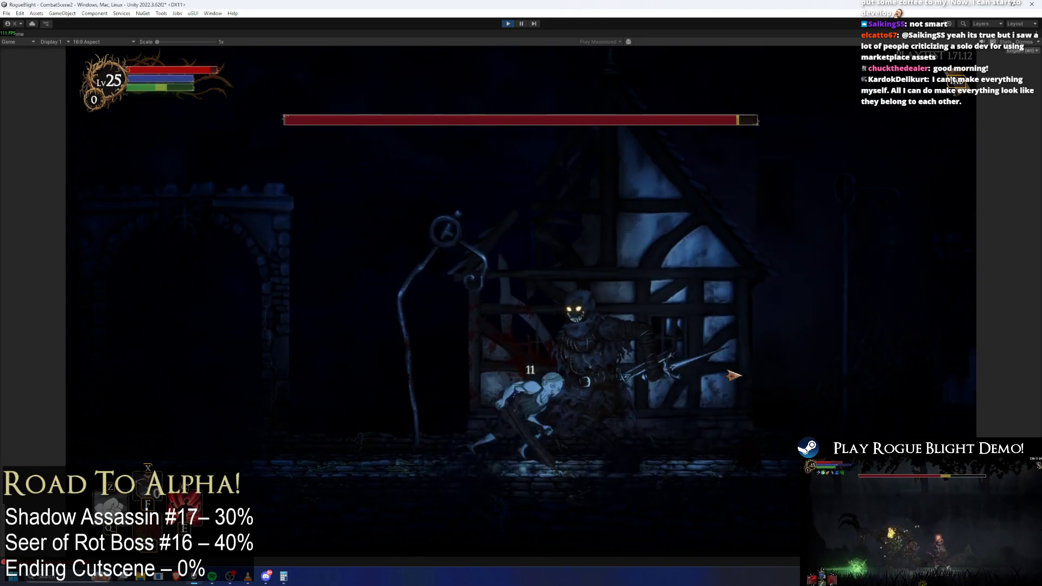
pyautogui.press('a')
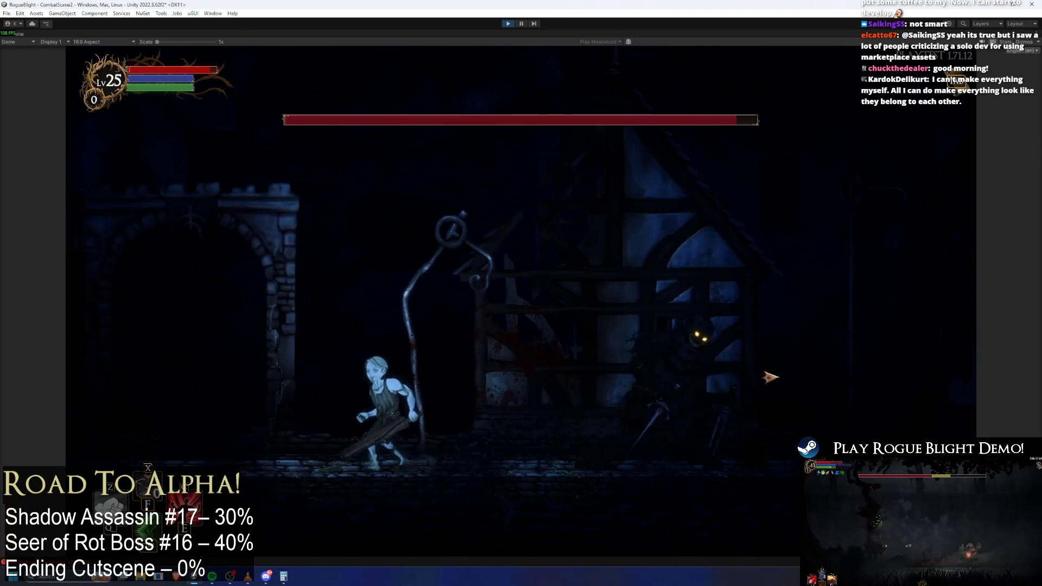
pyautogui.click(760, 372)
pyautogui.press('a')
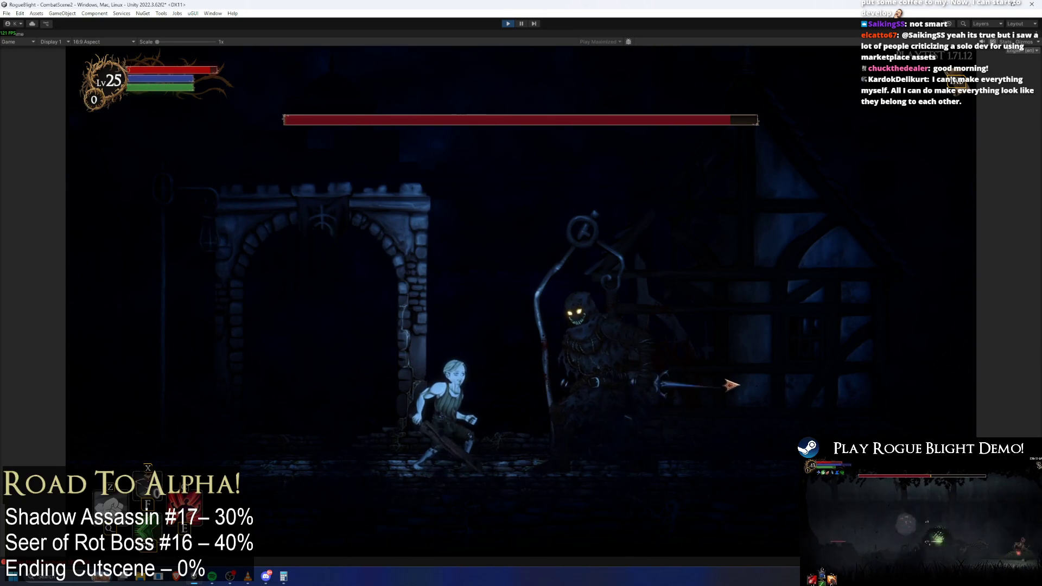
pyautogui.press('d')
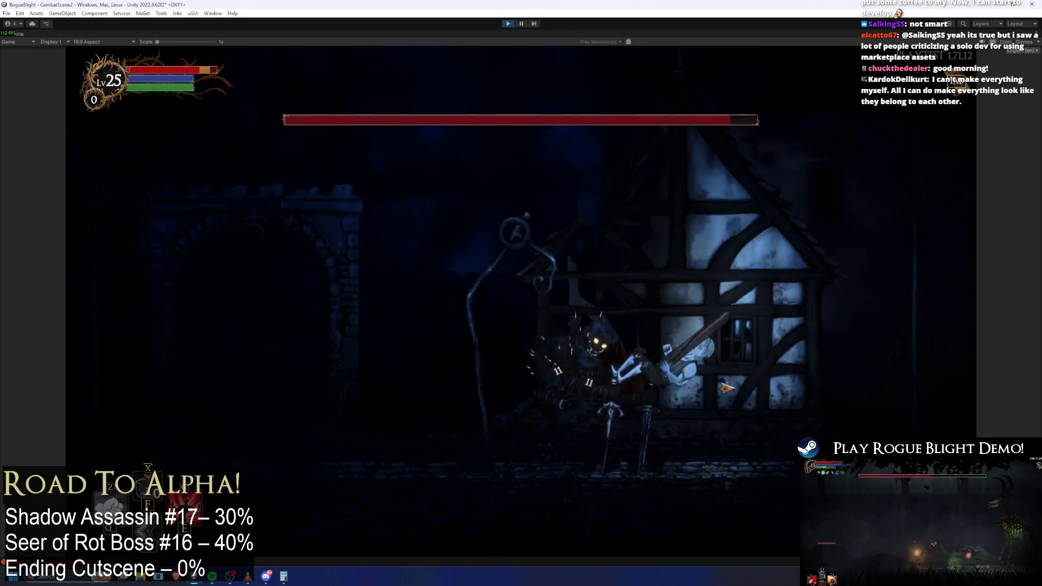
pyautogui.press('d')
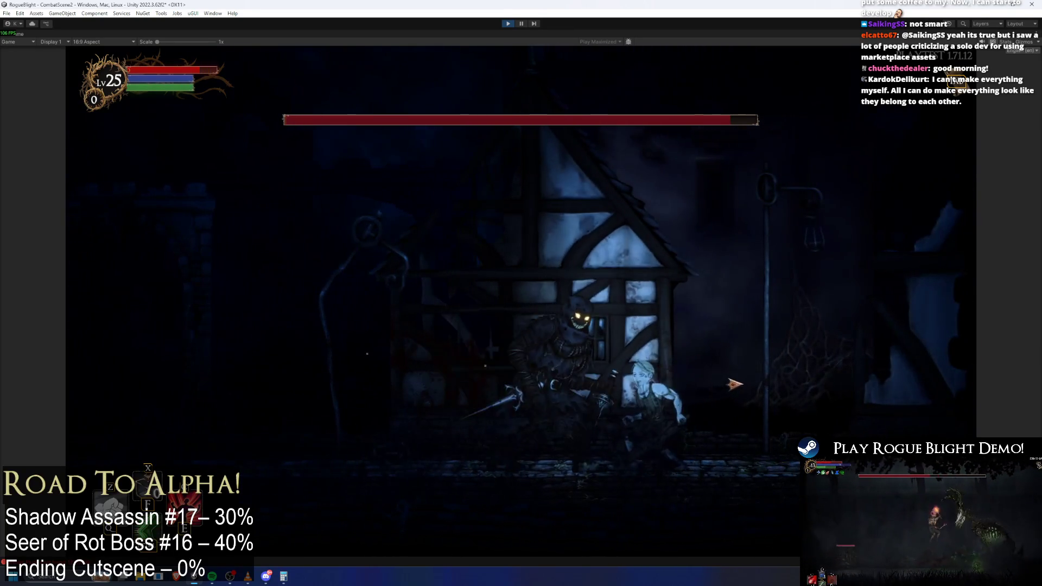
pyautogui.press('a')
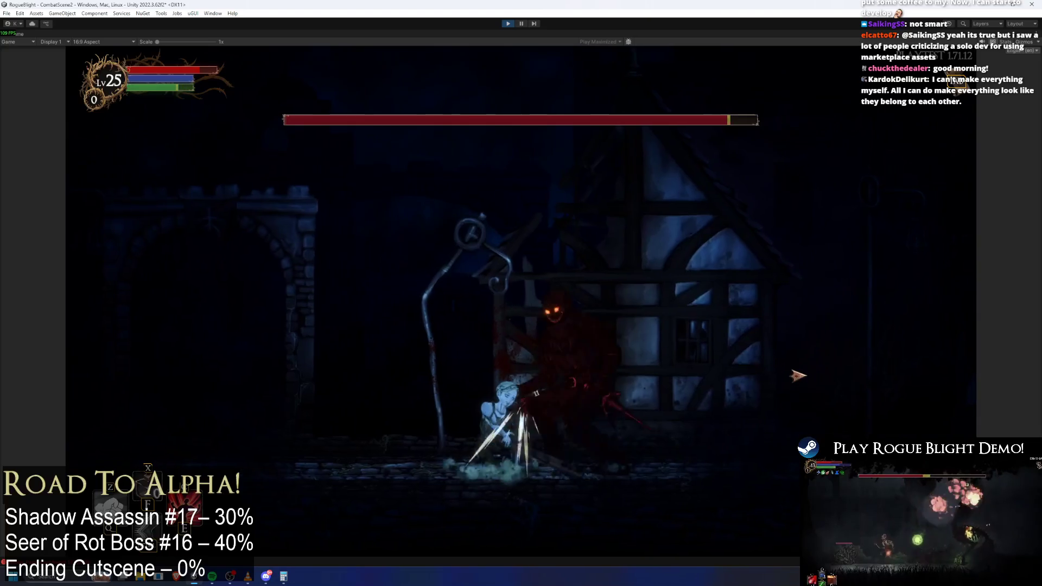
pyautogui.click(796, 372)
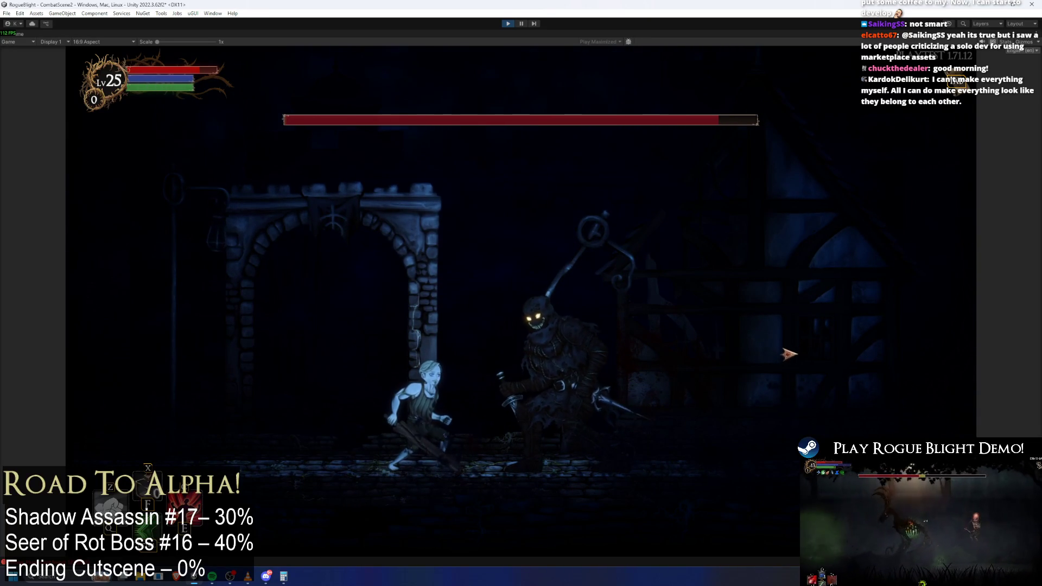
pyautogui.press('d')
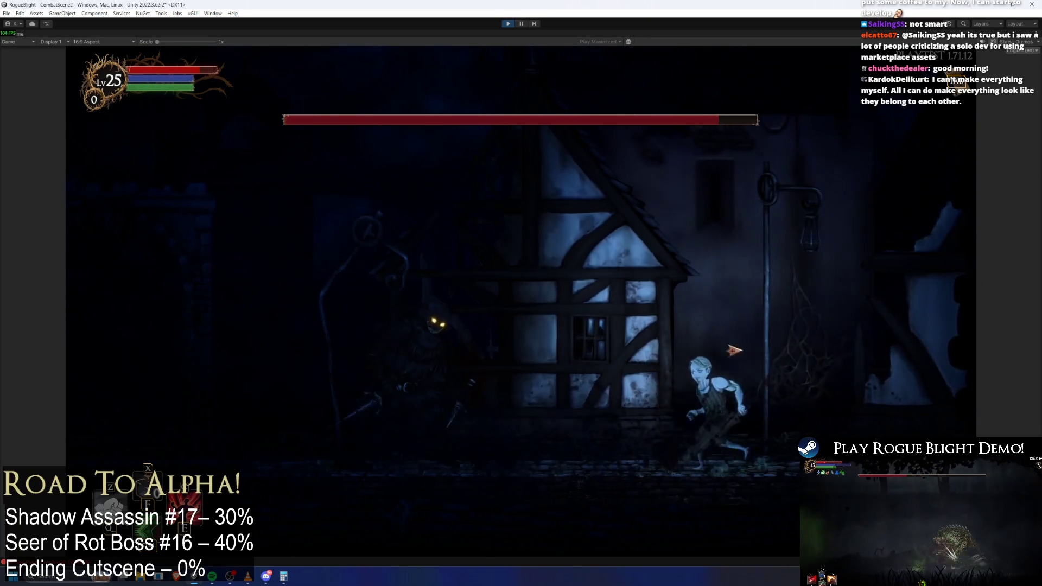
pyautogui.press('a')
pyautogui.click(525, 341)
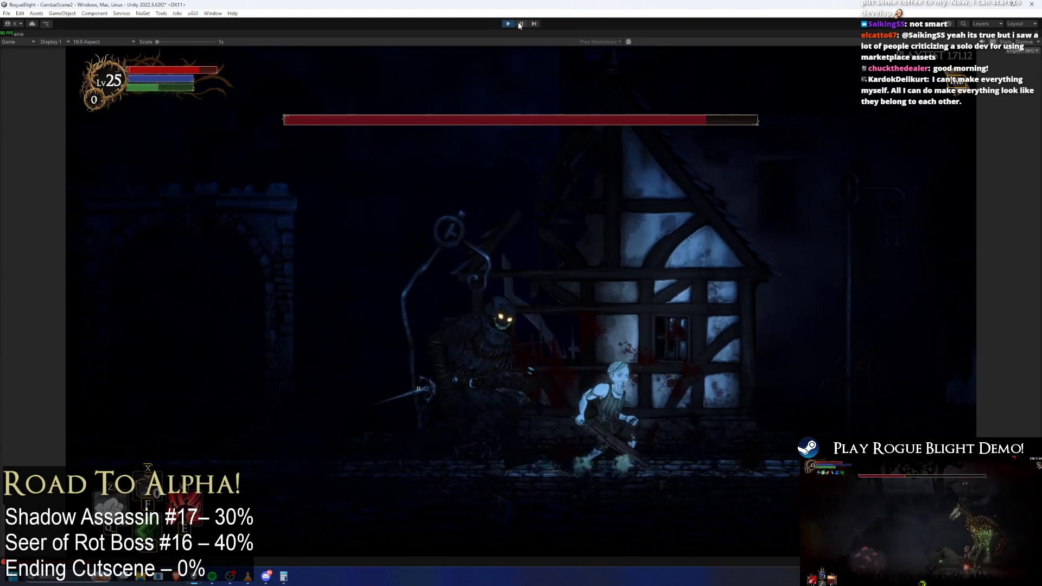
pyautogui.press('d')
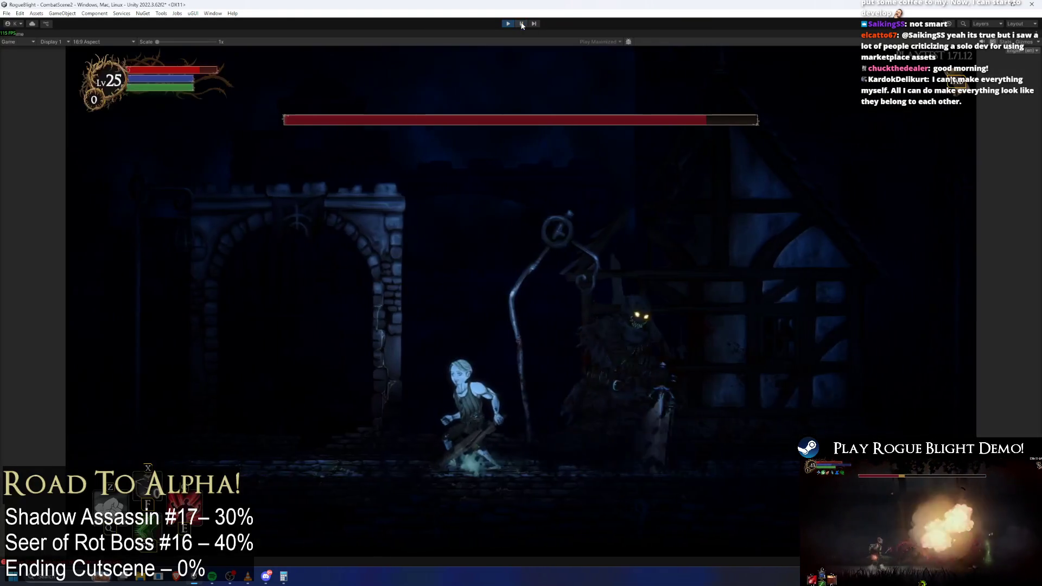
# - Pause the game, view the level in the Scene tab, and end the play test
pyautogui.click(521, 24)
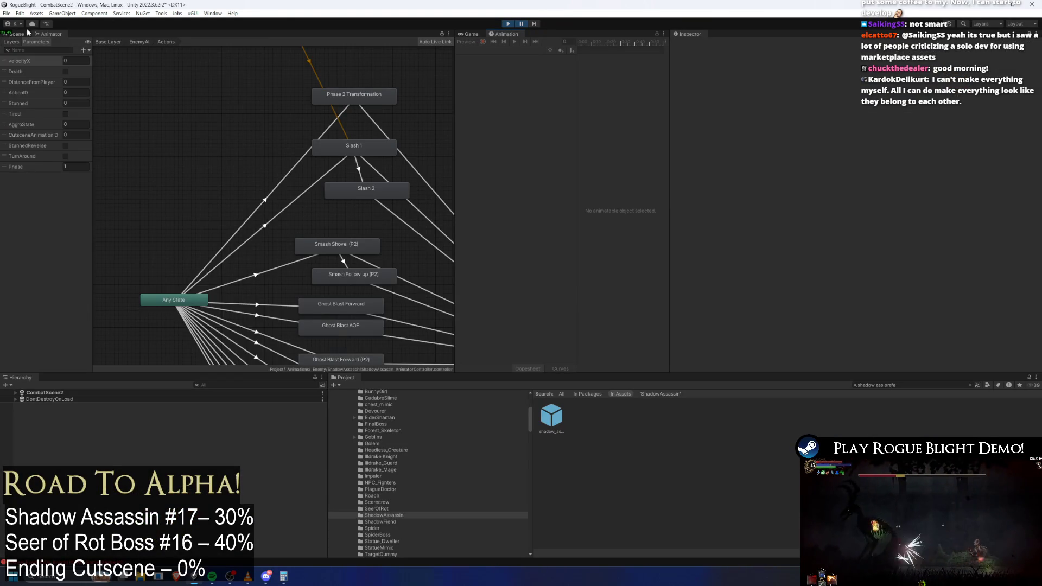
pyautogui.click(29, 33)
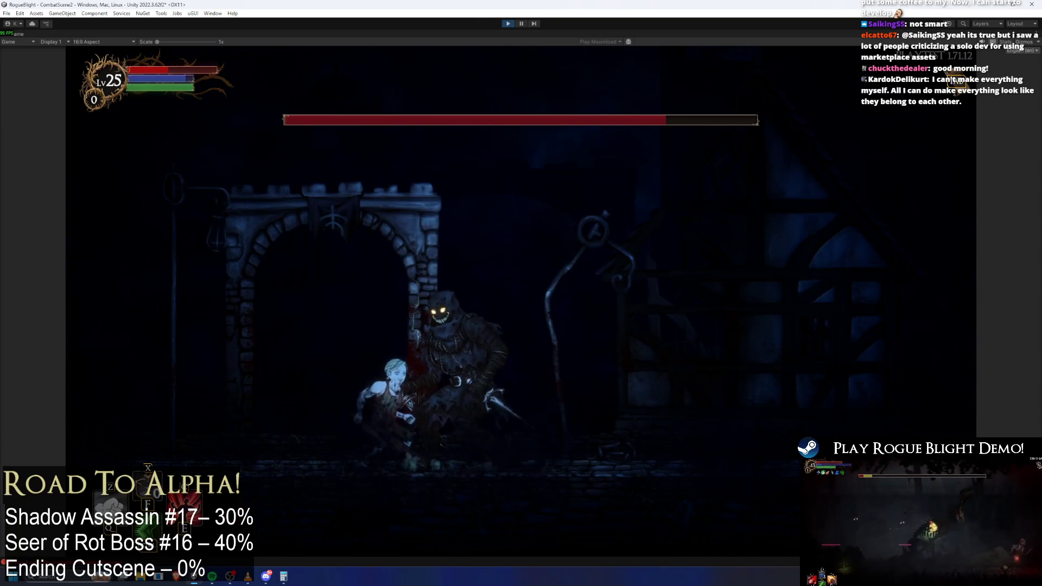
pyautogui.click(506, 23)
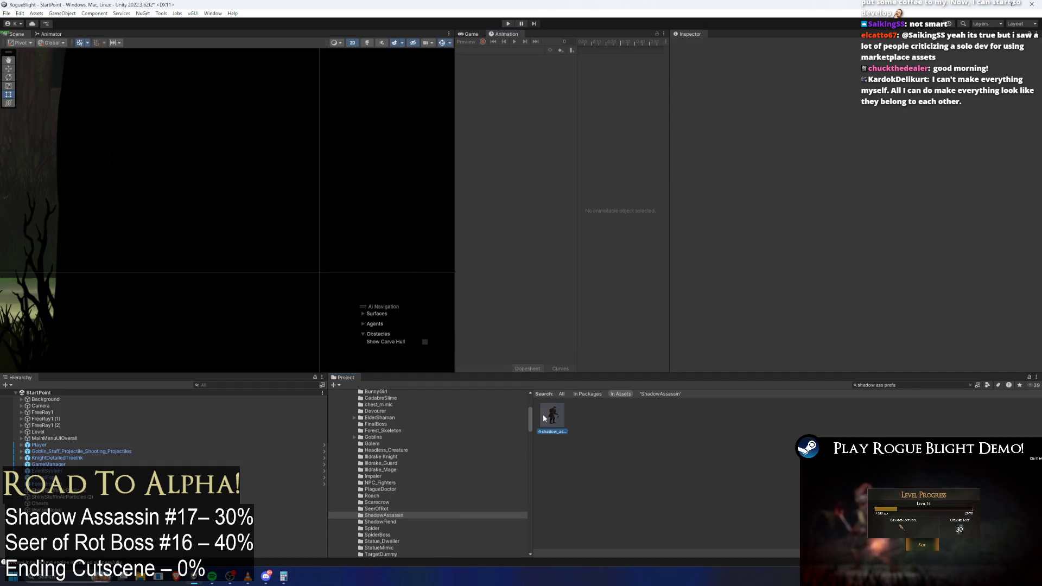
# - Open the shadow_assassin prefab's slash2_shadowass clip and inspect the PushForward event near frame 28
pyautogui.doubleClick(552, 416)
pyautogui.click(516, 50)
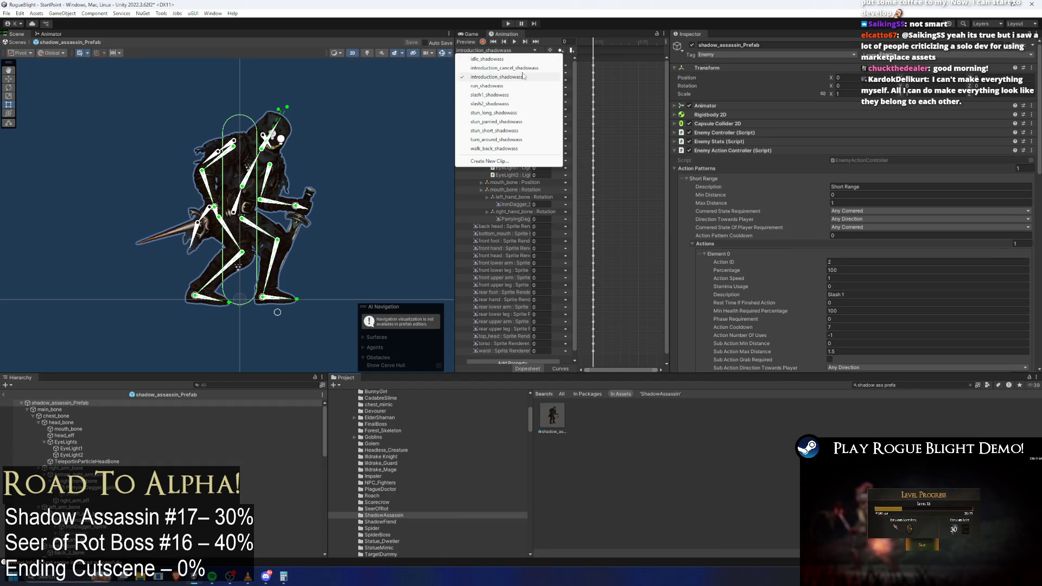
pyautogui.click(487, 104)
pyautogui.moveTo(633, 41); pyautogui.dragTo(605, 41)
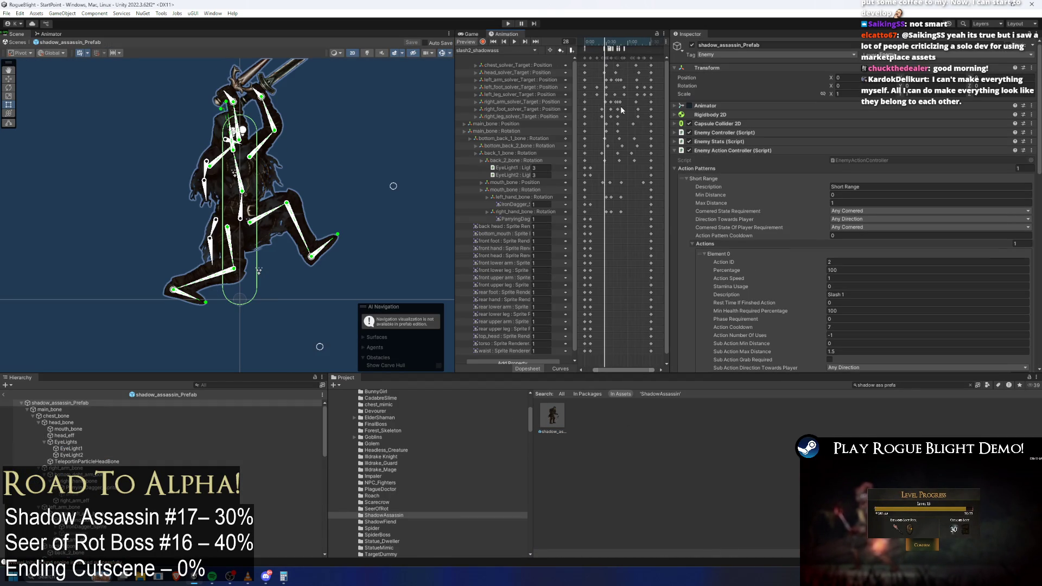
pyautogui.click(594, 50)
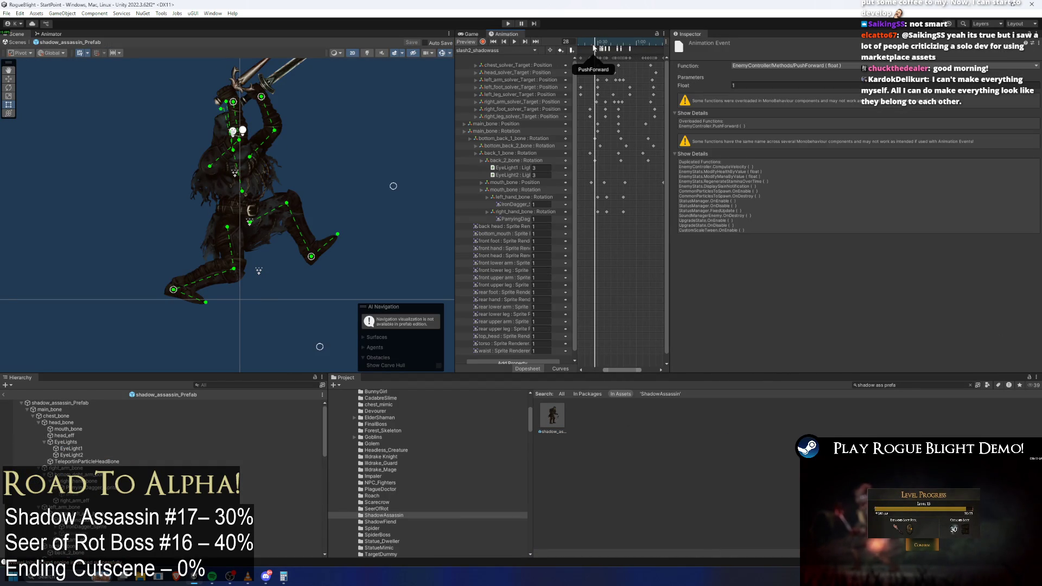
pyautogui.moveTo(593, 43); pyautogui.dragTo(602, 44)
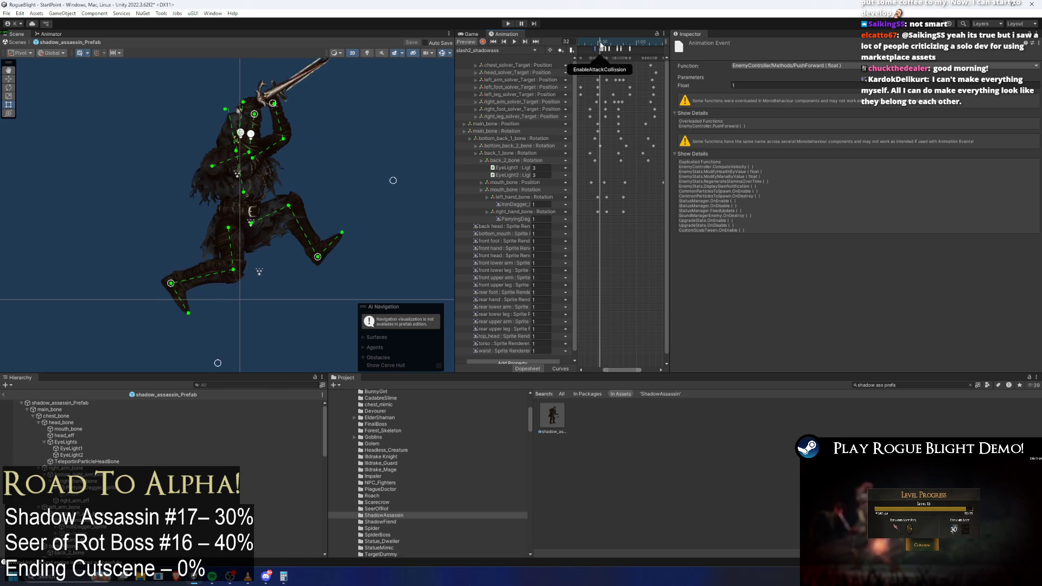
# - Scrub to frame 47 to check the StopForward event, then start a play test
pyautogui.scroll(1, 611, 76)
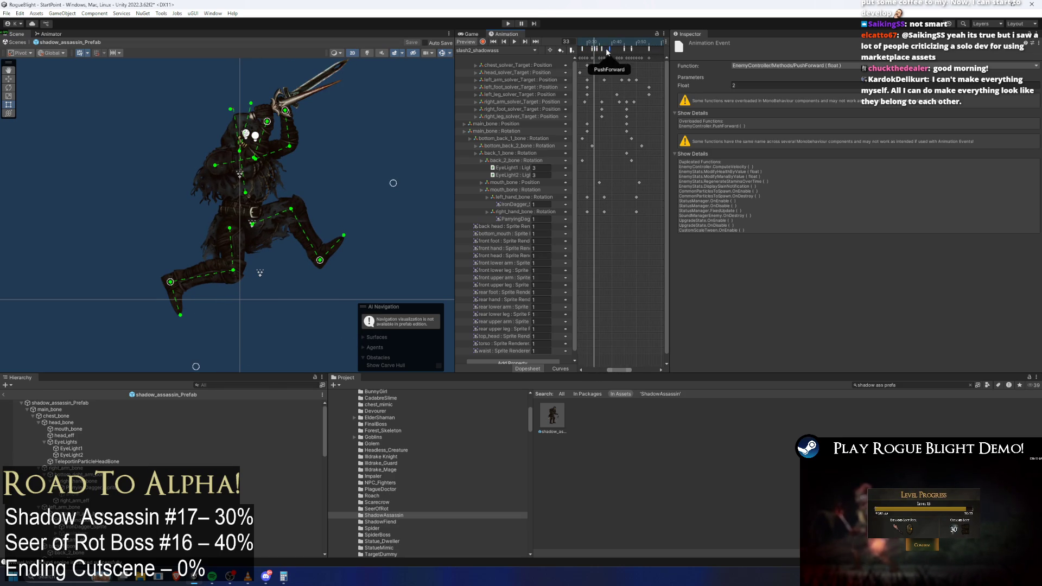
pyautogui.click(606, 43)
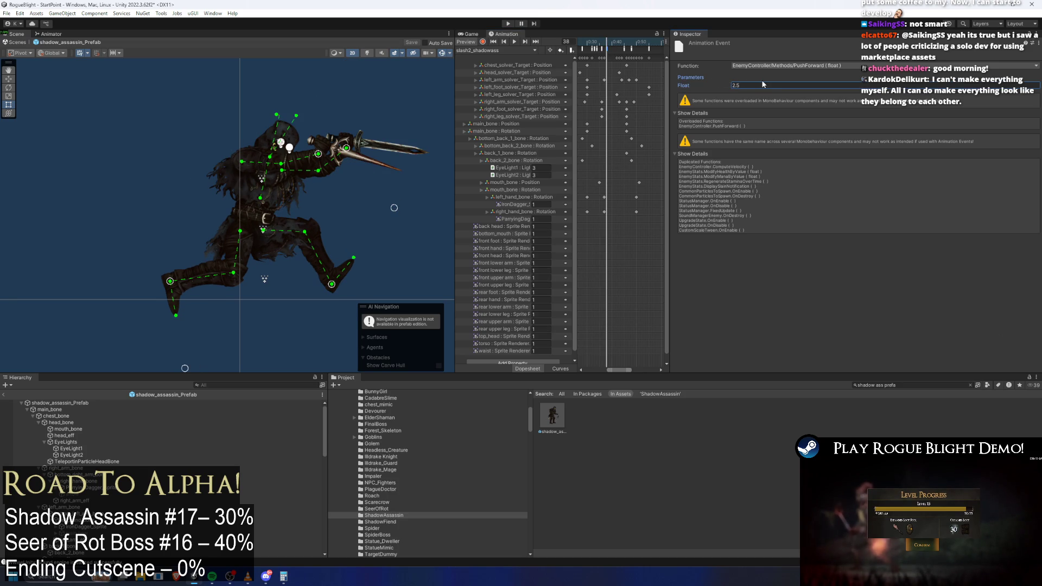
pyautogui.moveTo(605, 48)
pyautogui.mouseDown()
pyautogui.moveTo(643, 41)
pyautogui.moveTo(608, 45)
pyautogui.moveTo(630, 49)
pyautogui.mouseUp()
pyautogui.click(648, 49)
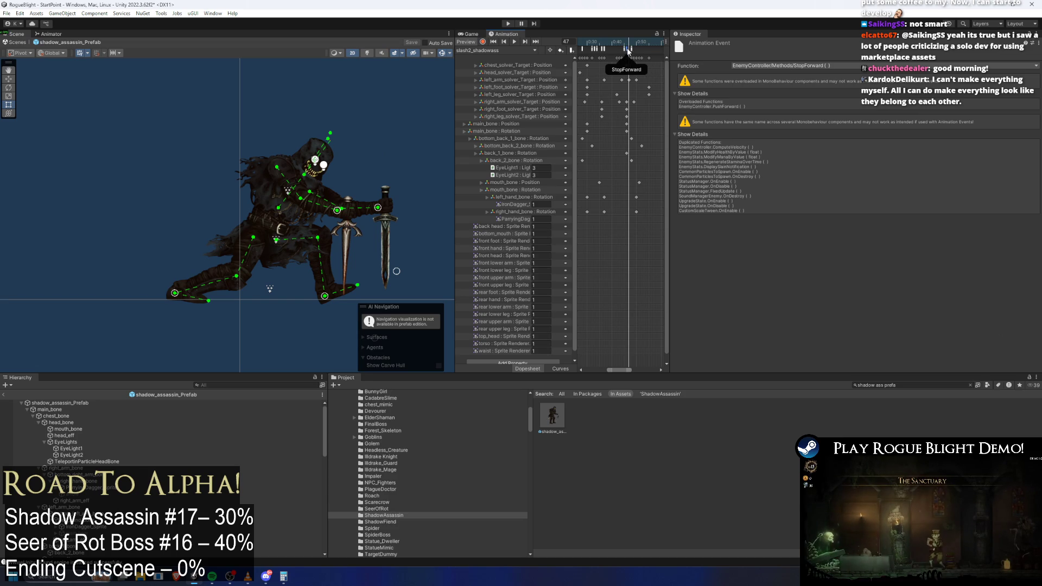
pyautogui.press(',')
pyautogui.hotkey('ctrl', 'p')
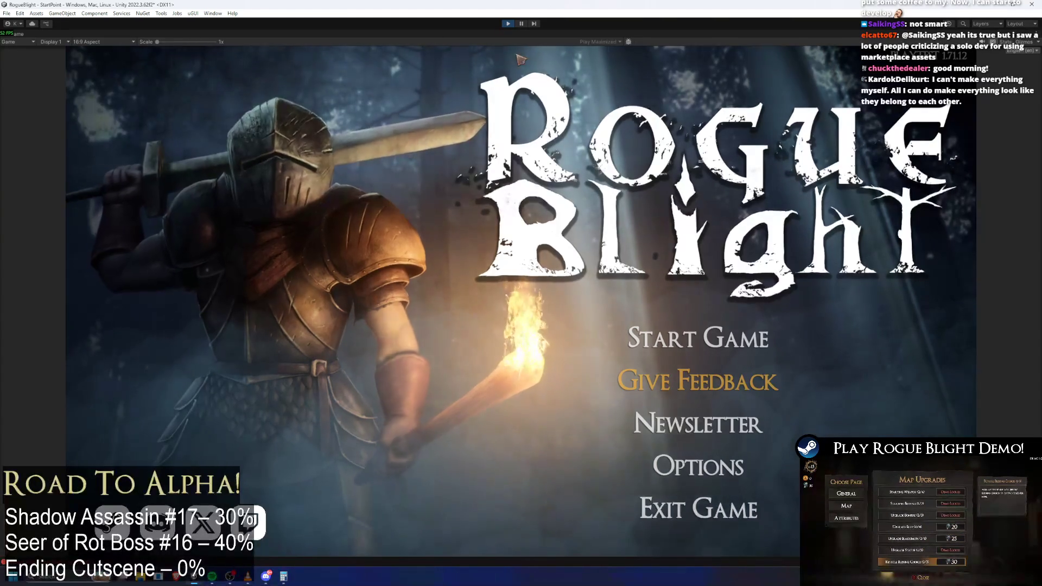
# - Start the game from the first save slot and slash the Shadow Assassin boss several times
pyautogui.click(698, 398)
pyautogui.click(755, 299)
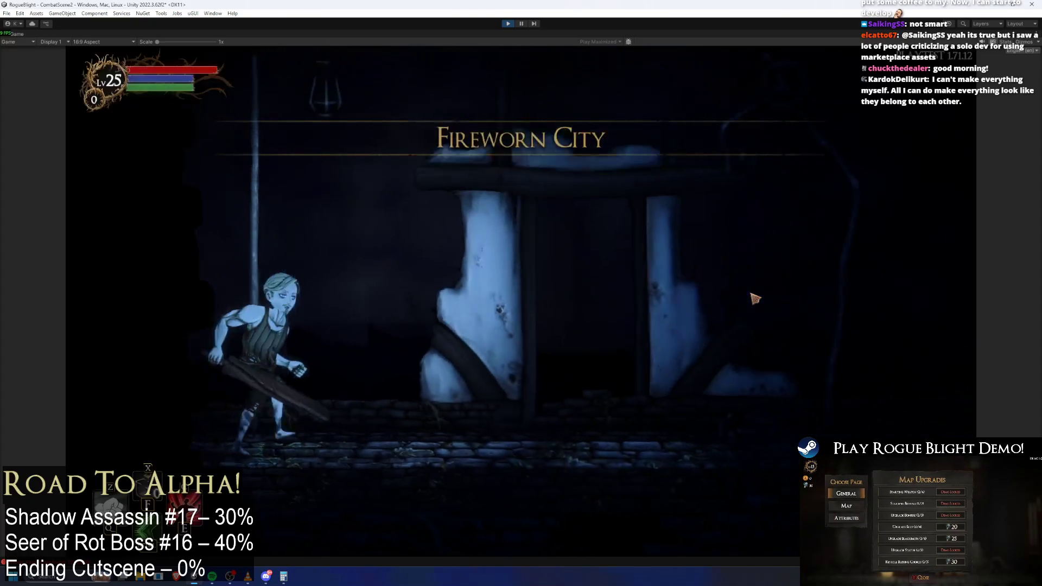
pyautogui.press('d')
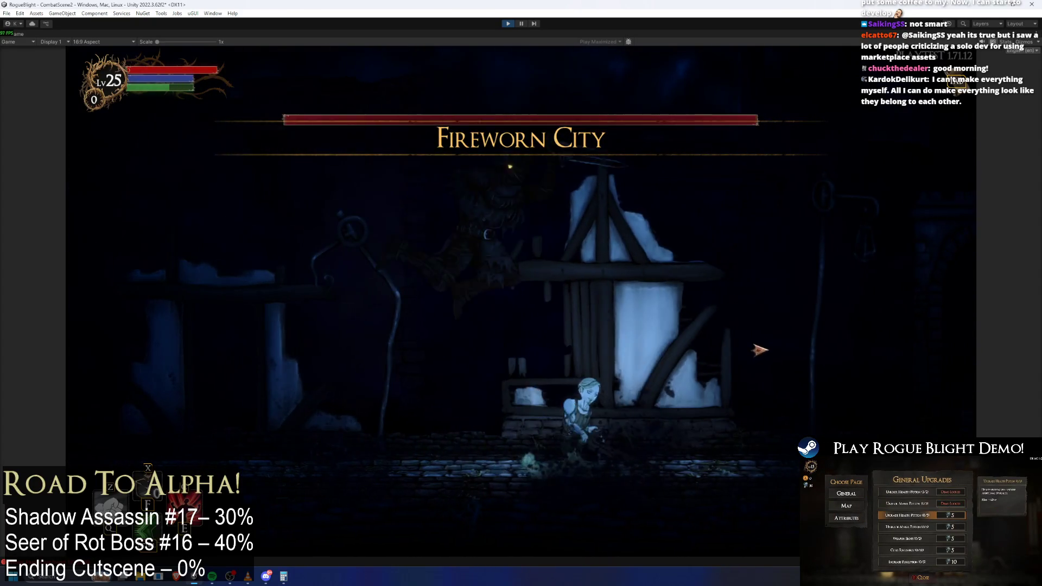
pyautogui.click(761, 304)
pyautogui.press('a')
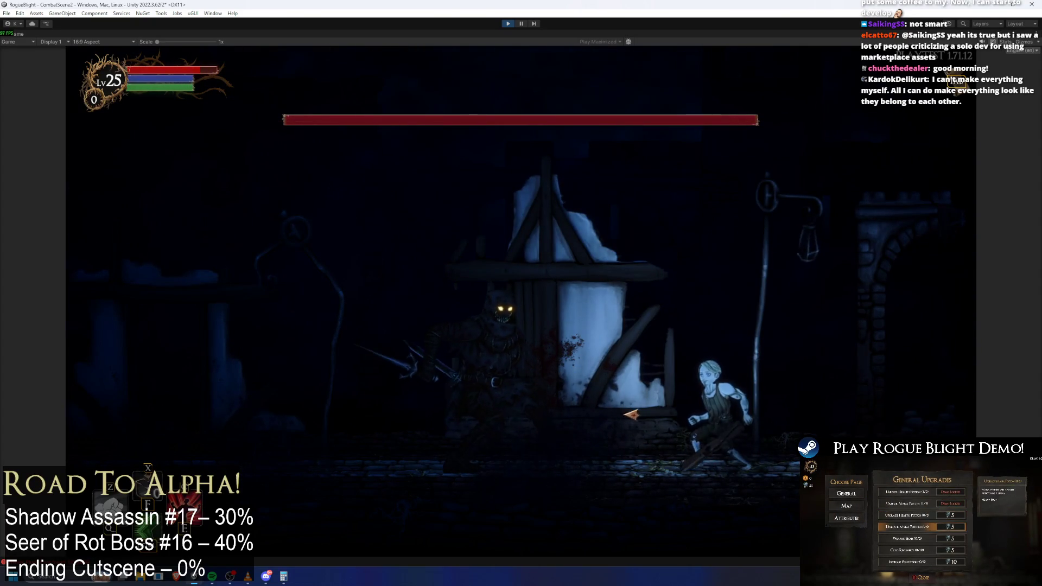
pyautogui.press('a')
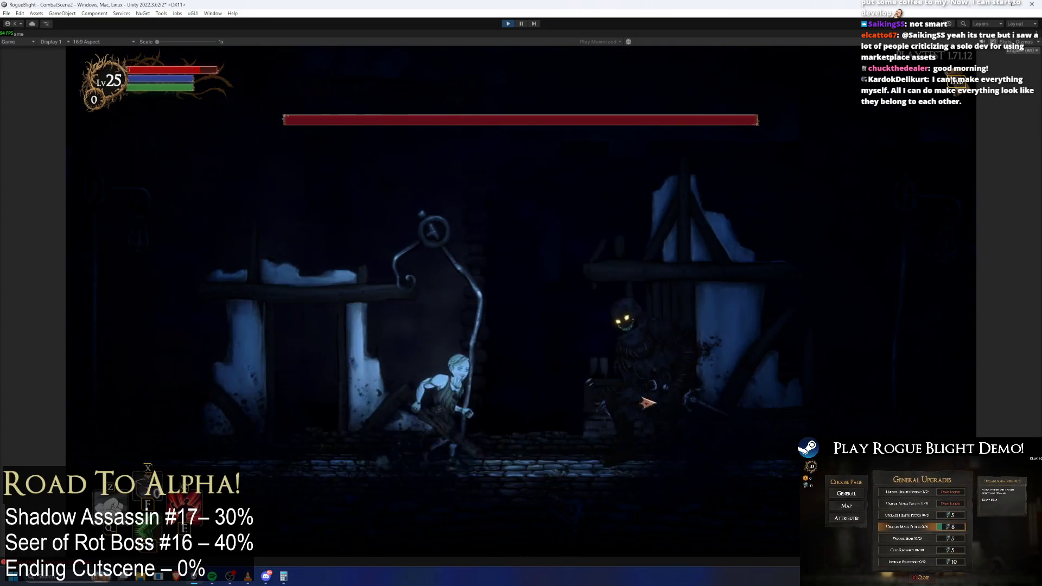
pyautogui.press('d')
pyautogui.click(486, 386)
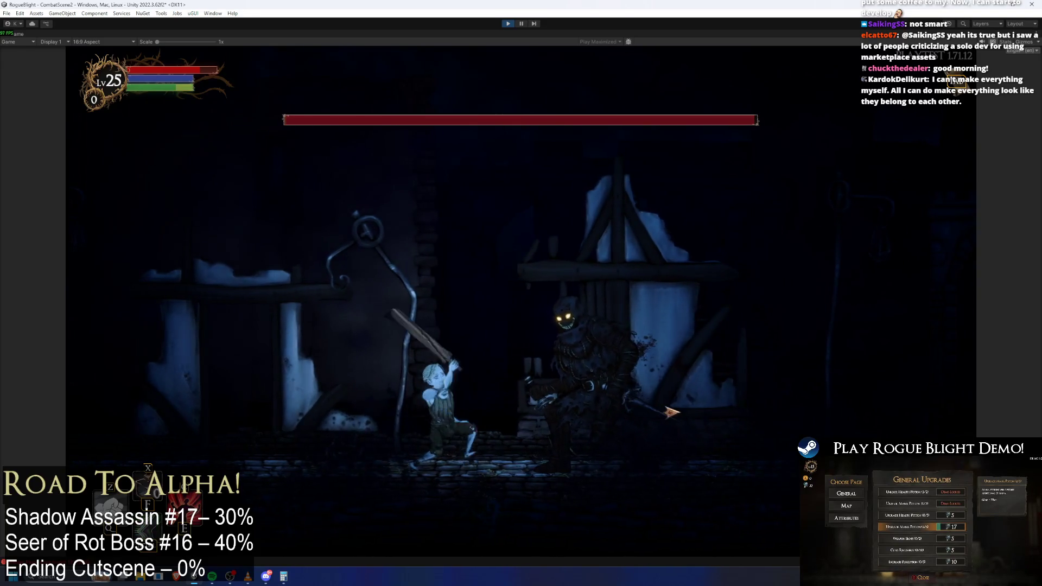
pyautogui.press('d')
pyautogui.click(670, 412)
# - Keep dodging the boss and landing a hit, then stop the play test
pyautogui.press('a')
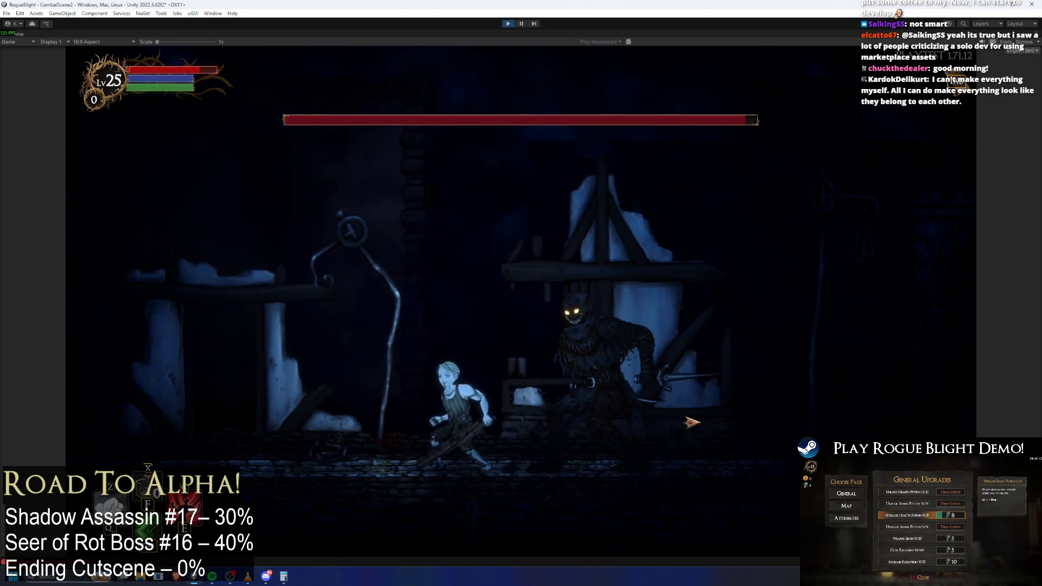
pyautogui.press('a')
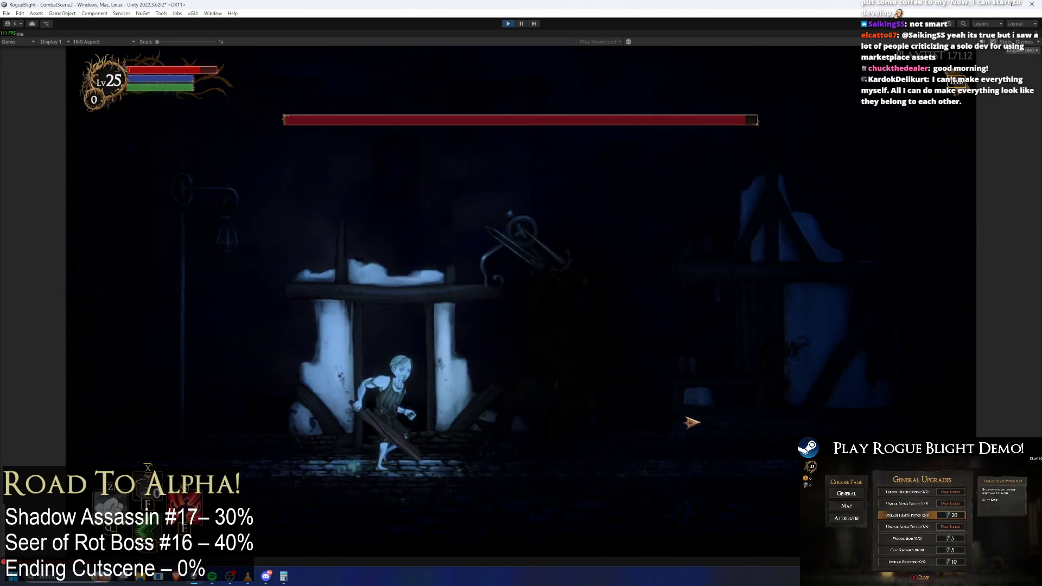
pyautogui.press('d')
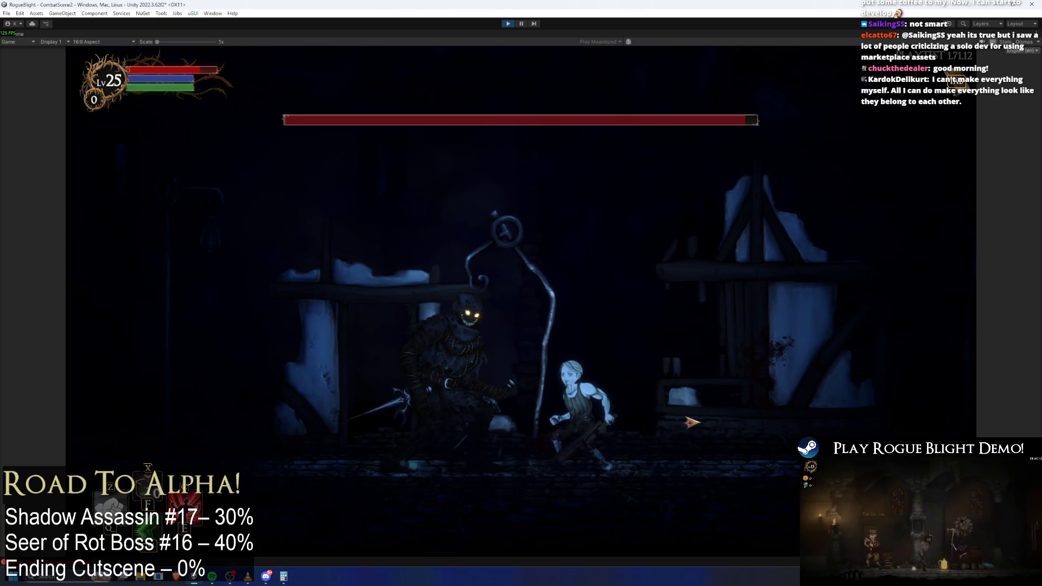
pyautogui.press('d')
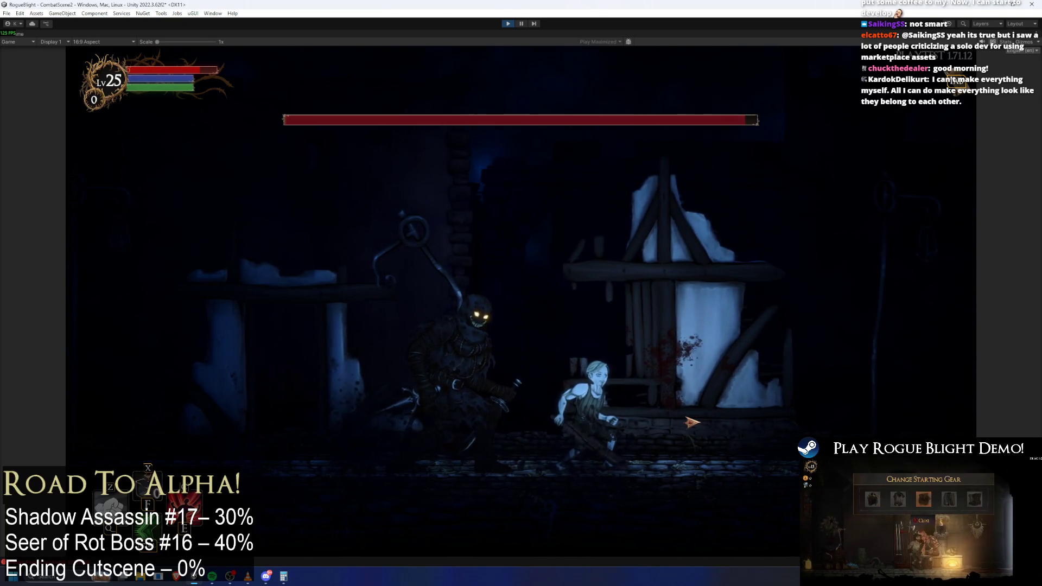
pyautogui.press('a')
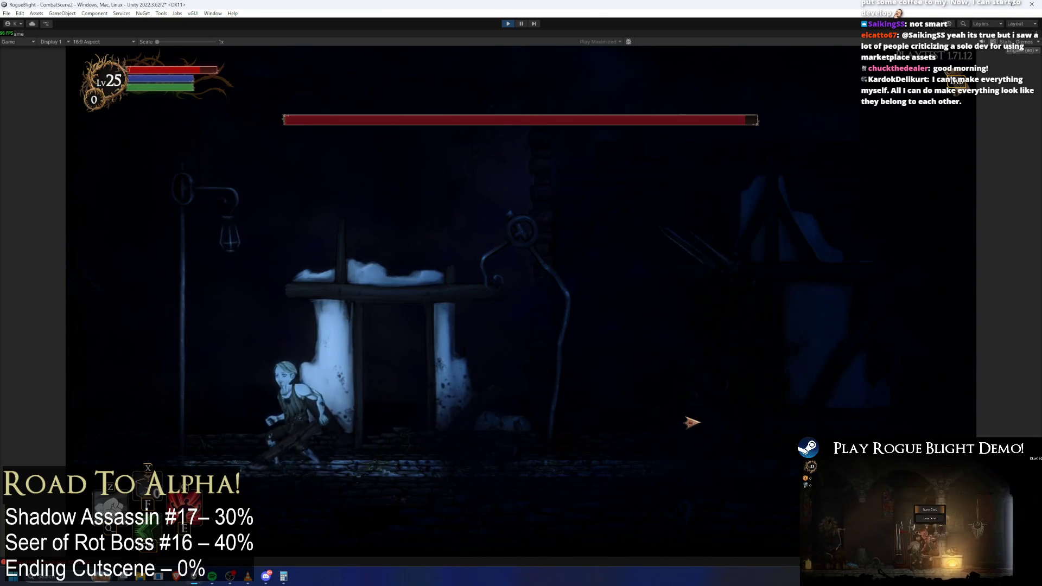
pyautogui.press('d')
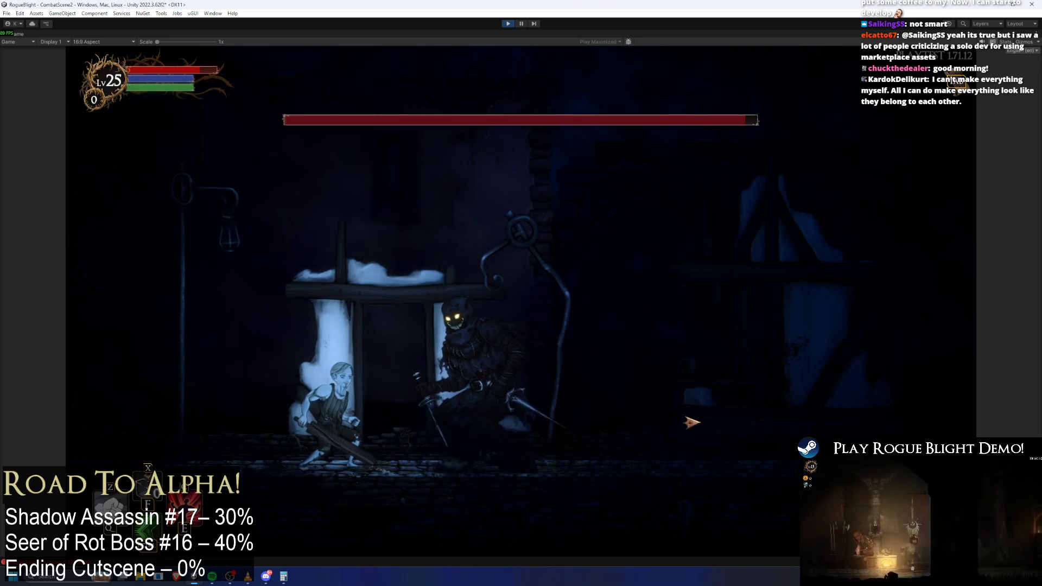
pyautogui.press('d')
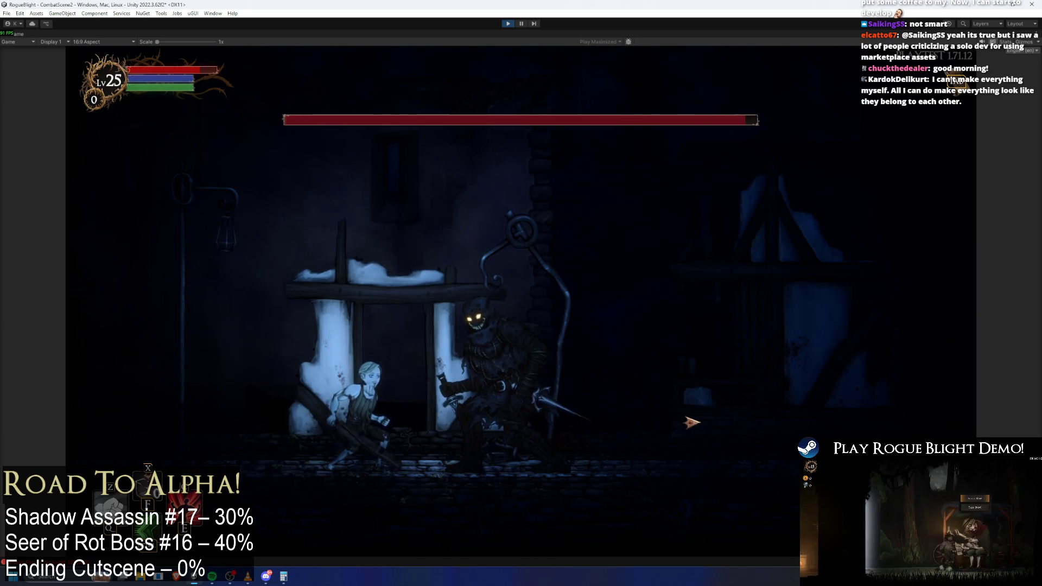
pyautogui.press('d')
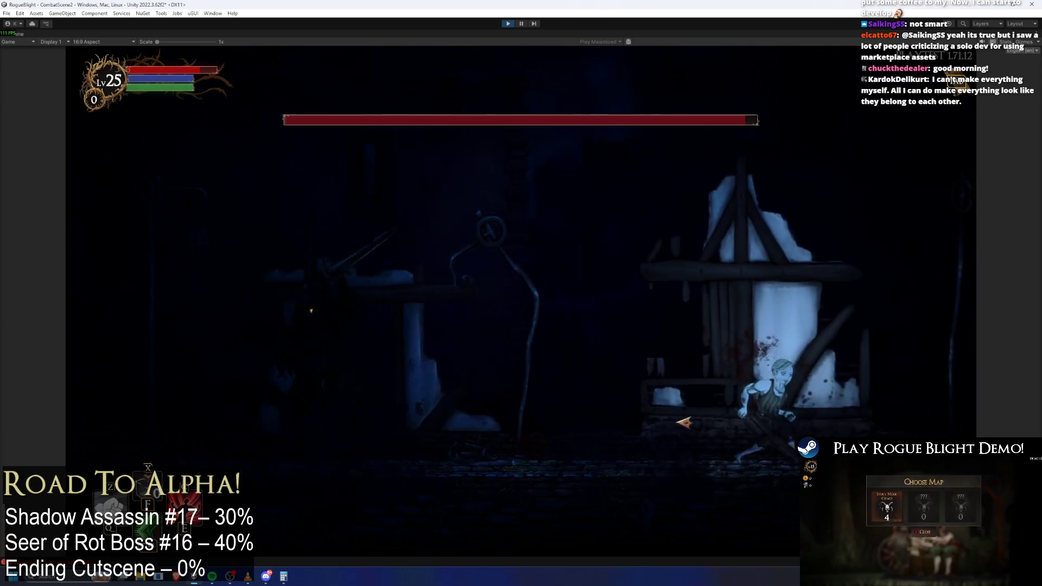
pyautogui.press('d')
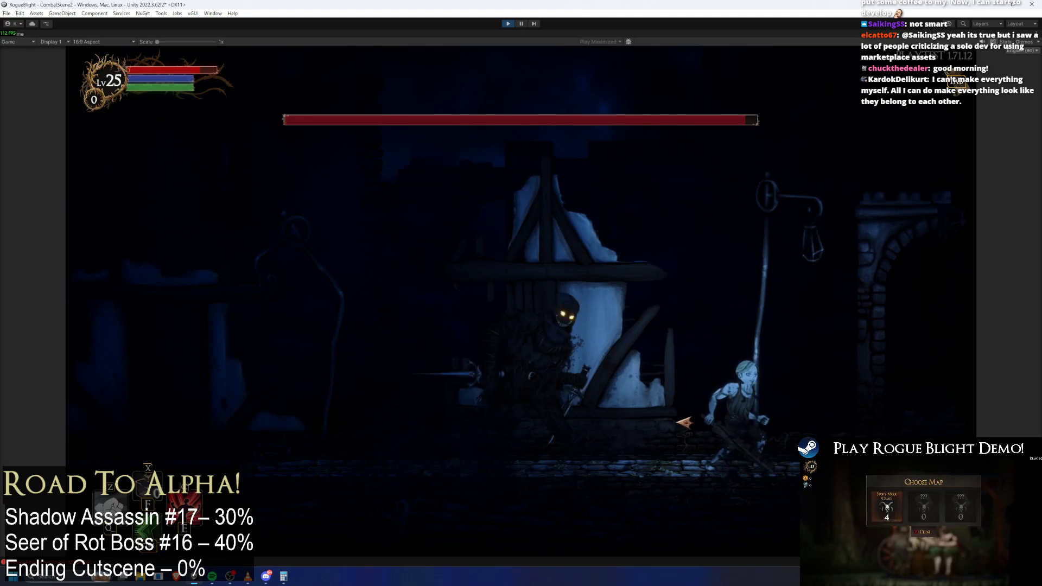
pyautogui.press('a')
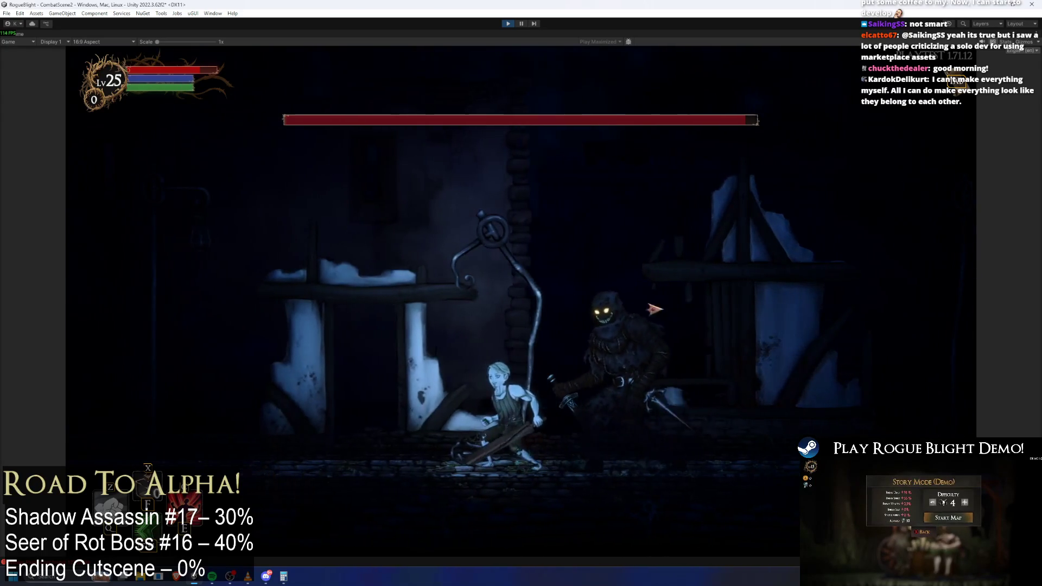
pyautogui.click(627, 296)
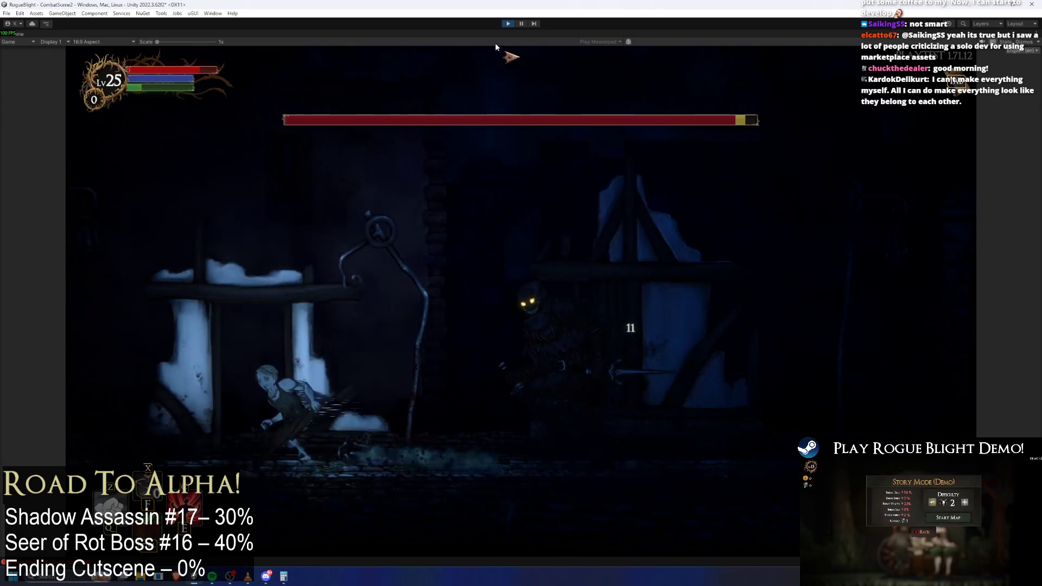
pyautogui.press('d')
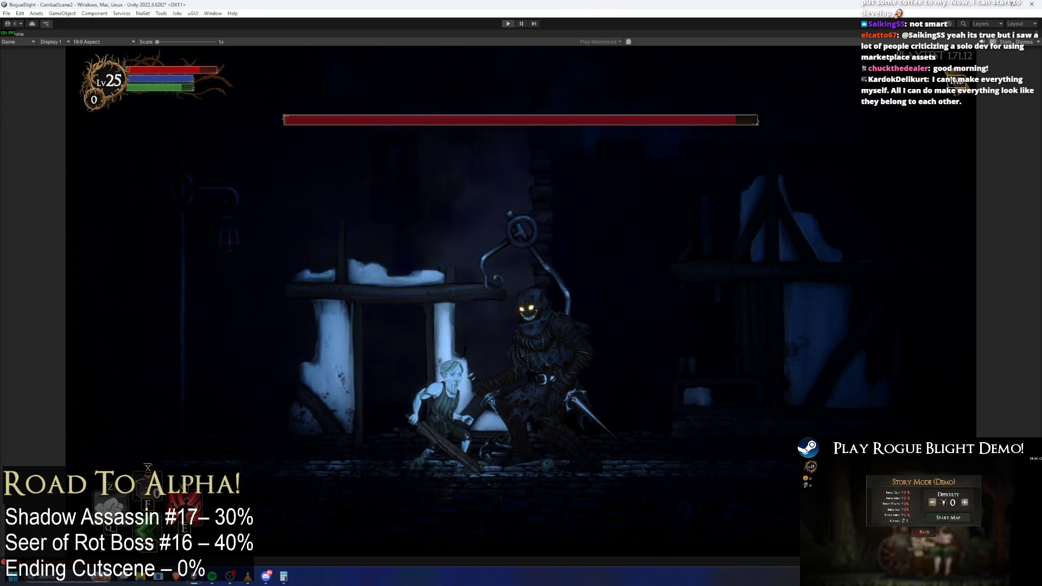
pyautogui.hotkey('ctrl', 'p')
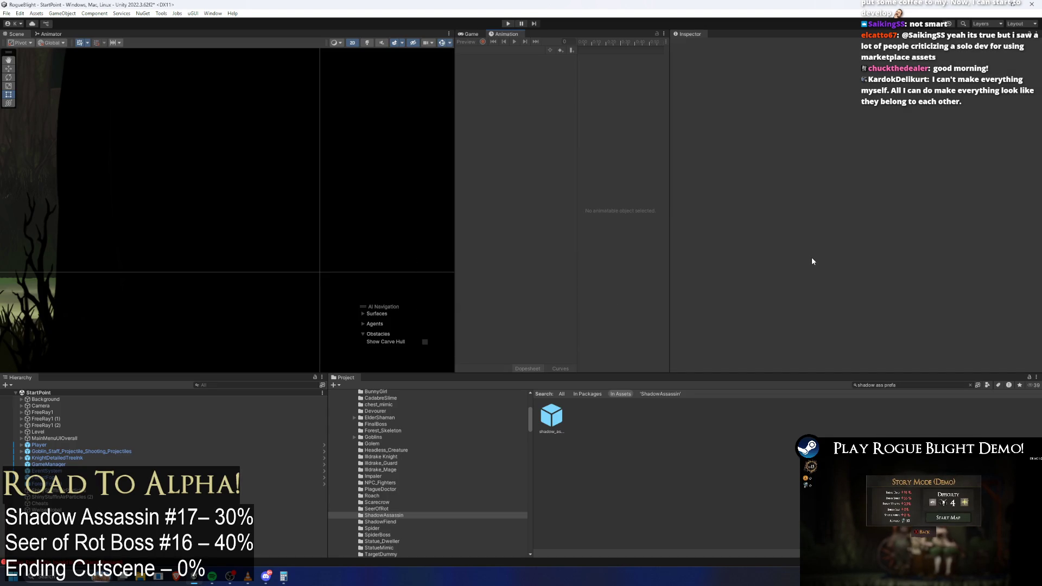
# - In the shadow_assassin prefab, select the iron dagger's XWeaponTrail
pyautogui.doubleClick(552, 406)
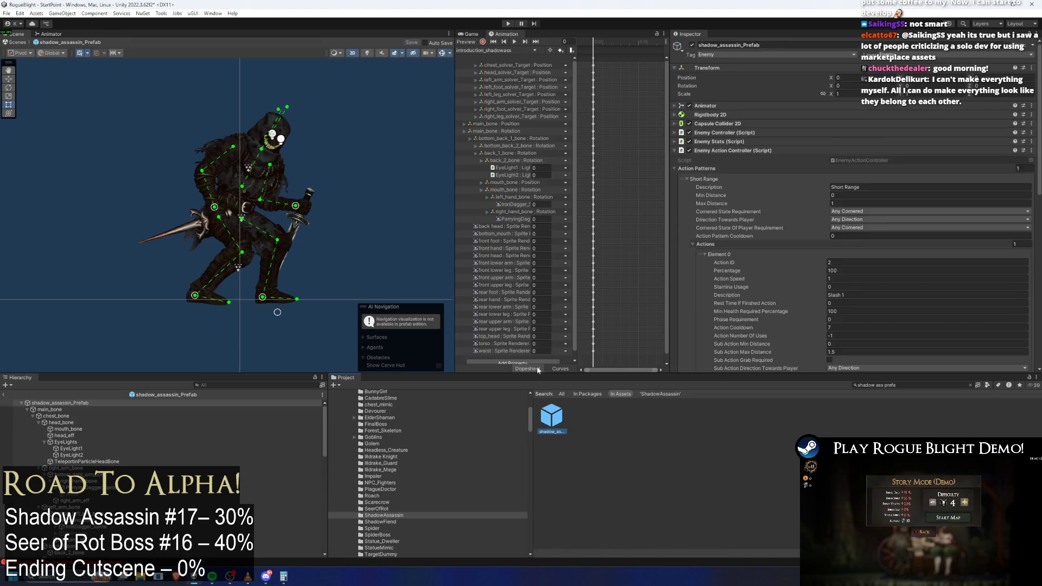
pyautogui.click(175, 235)
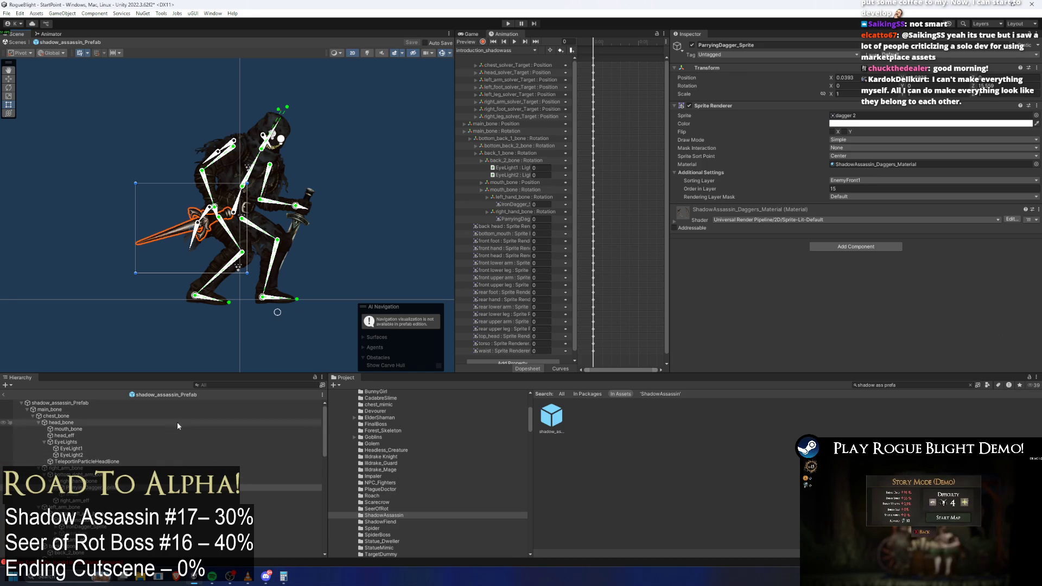
pyautogui.click(92, 494)
pyautogui.click(163, 500)
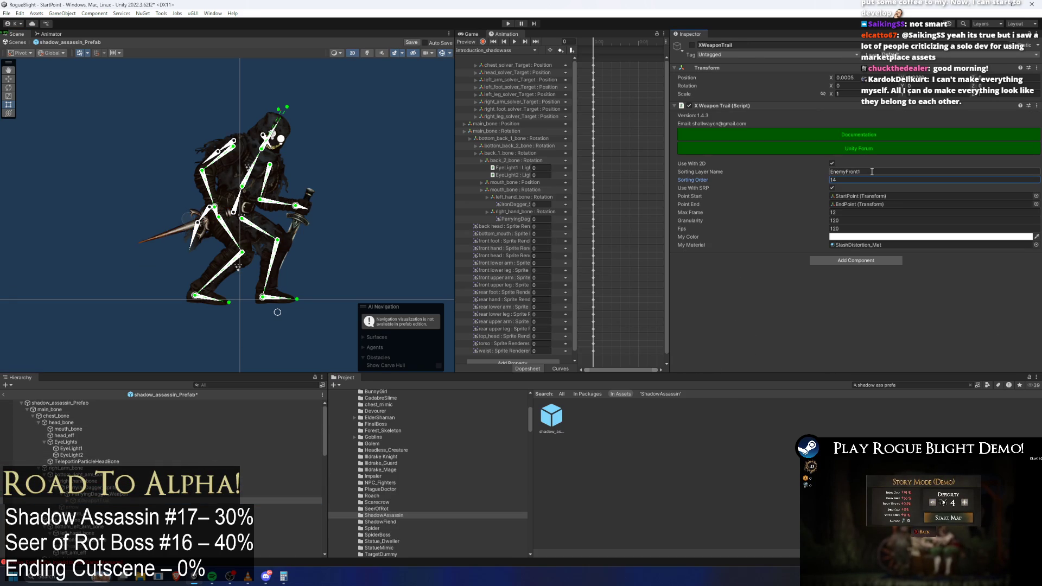
pyautogui.click(300, 227)
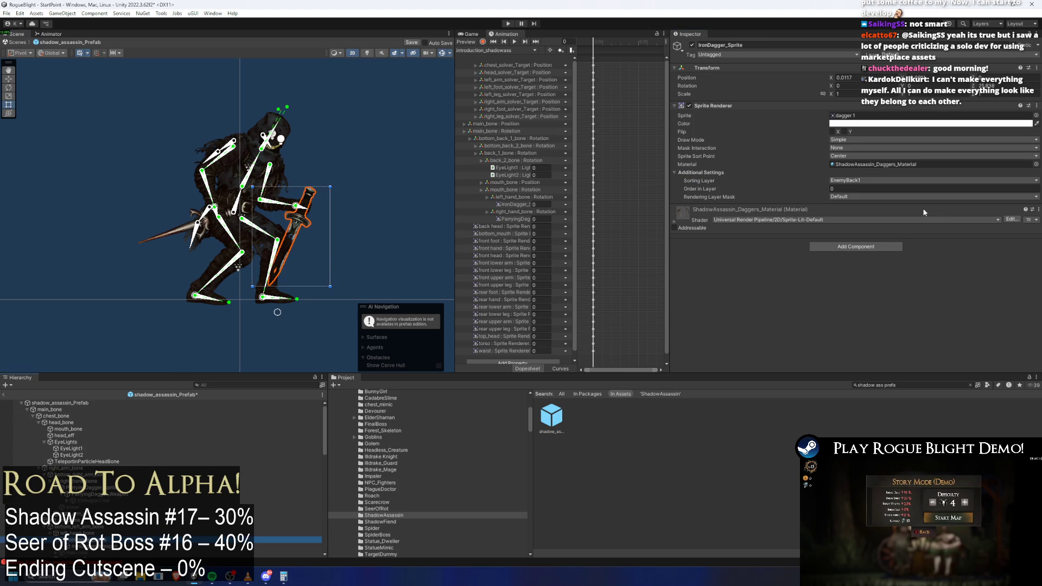
pyautogui.press('Down')
pyautogui.press('Down')
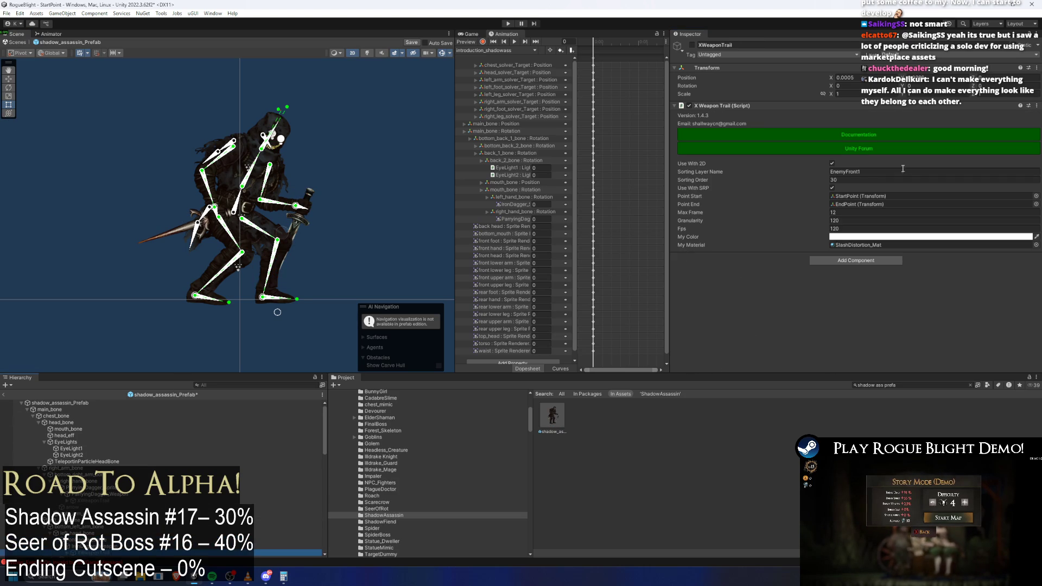
# - Set the trail to sorting layer EnemyBack1, order -1, save the prefab, and start play
pyautogui.moveTo(845, 171); pyautogui.dragTo(847, 172)
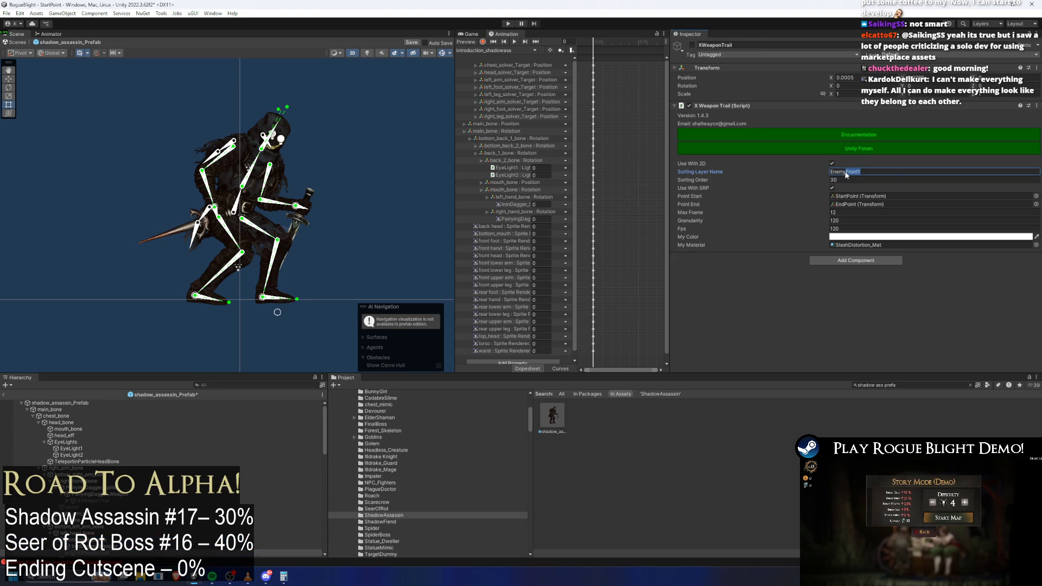
pyautogui.write('Back')
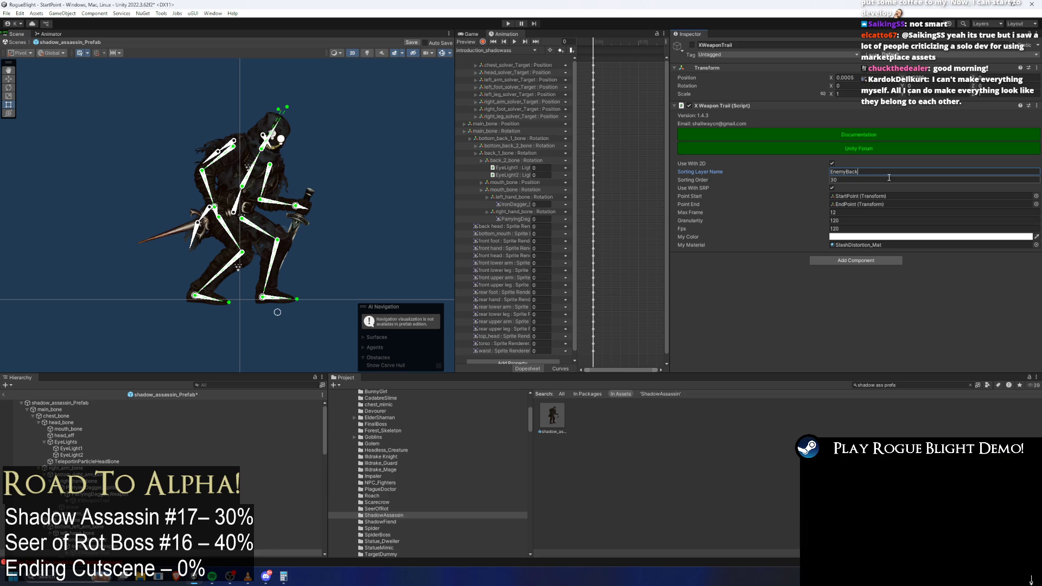
pyautogui.click(872, 179)
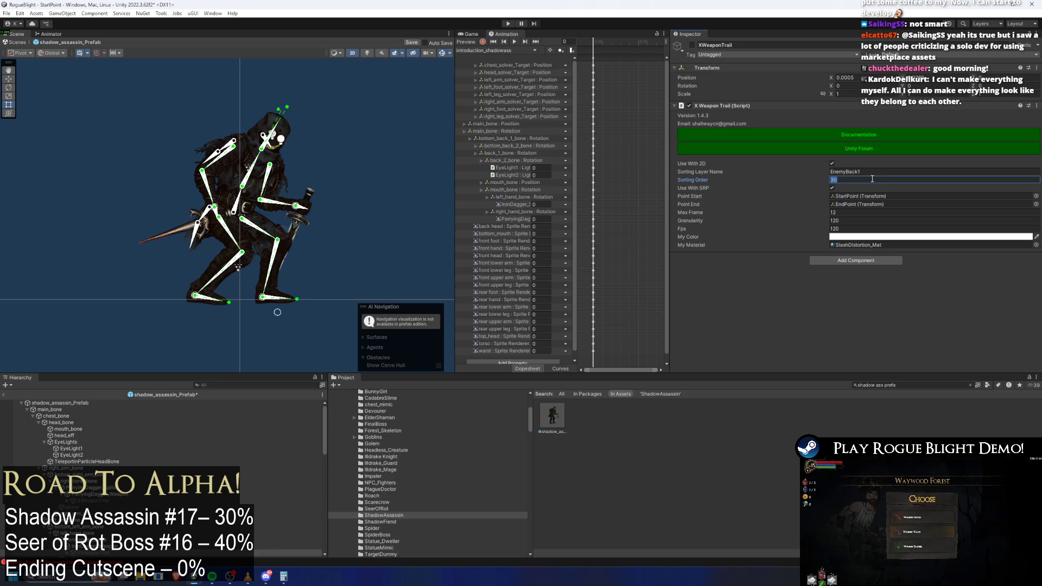
pyautogui.write('-1')
pyautogui.hotkey('ctrl', 's')
pyautogui.click(508, 24)
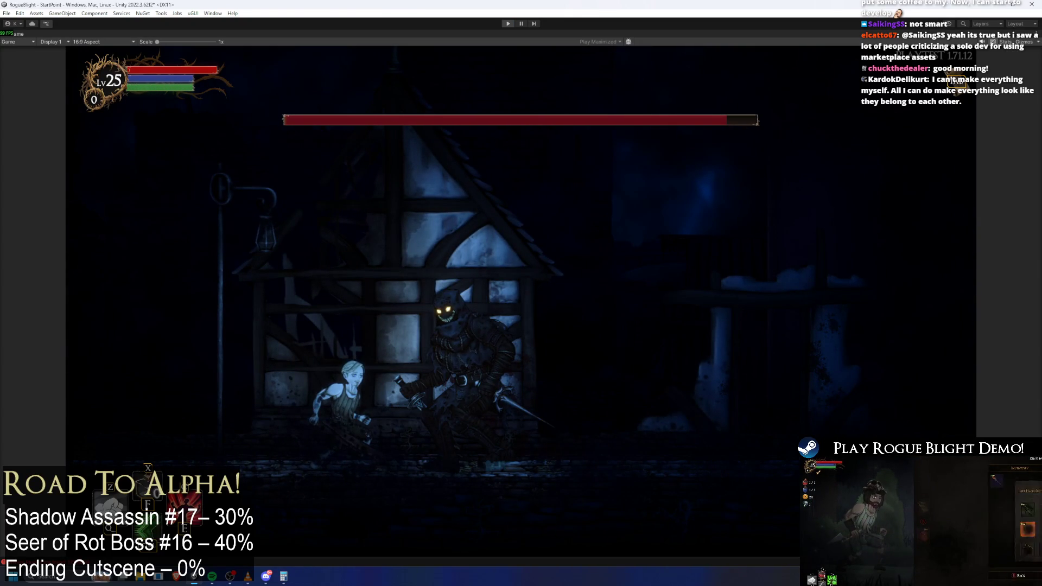
# - Exit play mode with Ctrl+P after wearing down the boss's health bar
pyautogui.hotkey('ctrl', 'p')
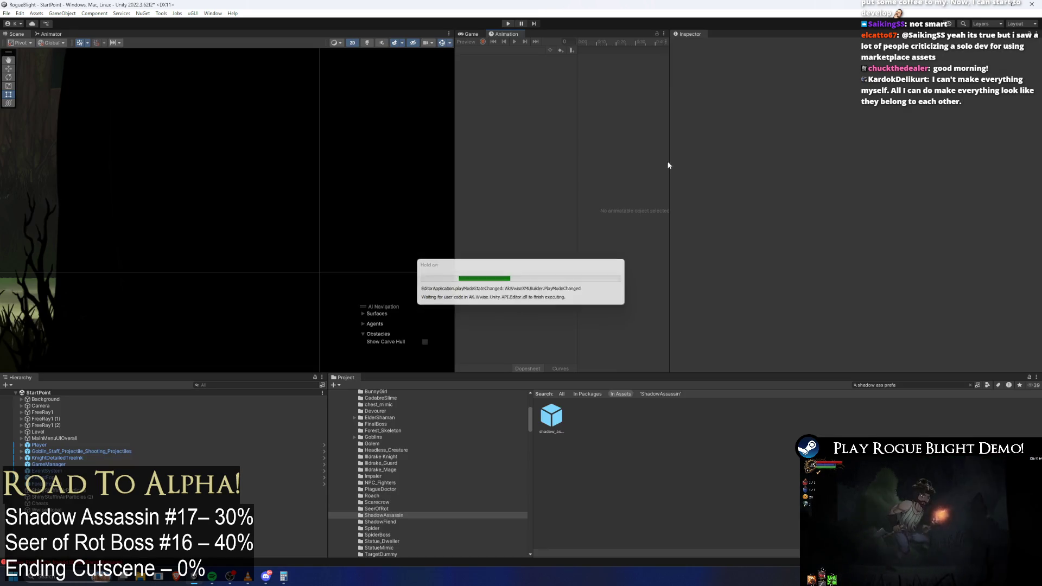
# - Switch the Animation window to slash2_shadowass and add an event at frame 11
pyautogui.click(60, 403)
pyautogui.click(486, 50)
pyautogui.click(486, 50)
pyautogui.click(485, 50)
pyautogui.click(508, 104)
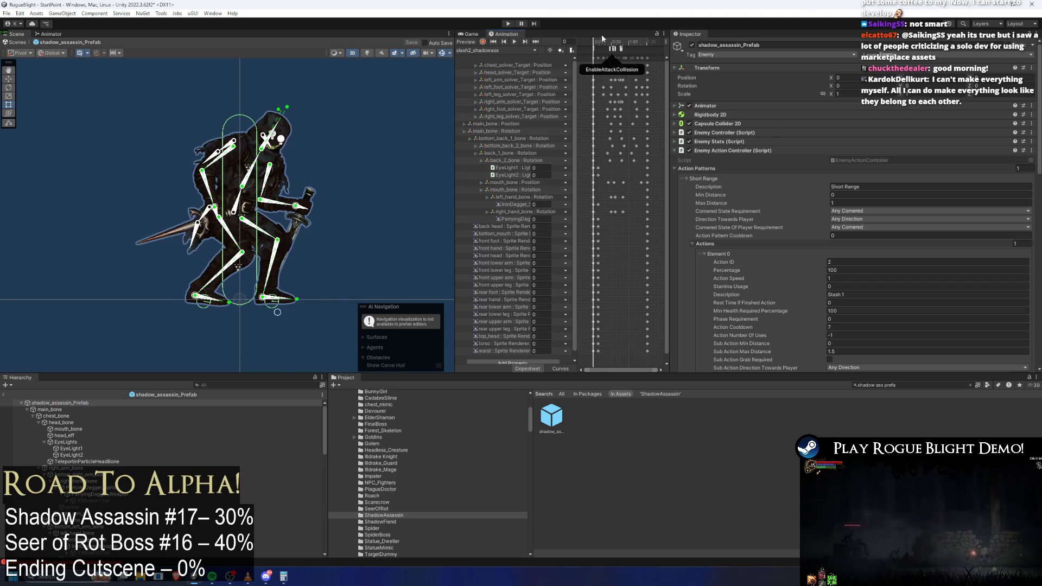
pyautogui.click(601, 43)
pyautogui.click(609, 55)
# - Give the event TeleportBehindPlayer with Float 0.5, save the prefab, and start playing
pyautogui.click(826, 67)
pyautogui.moveTo(798, 95)
pyautogui.moveTo(794, 76)
pyautogui.moveTo(857, 74)
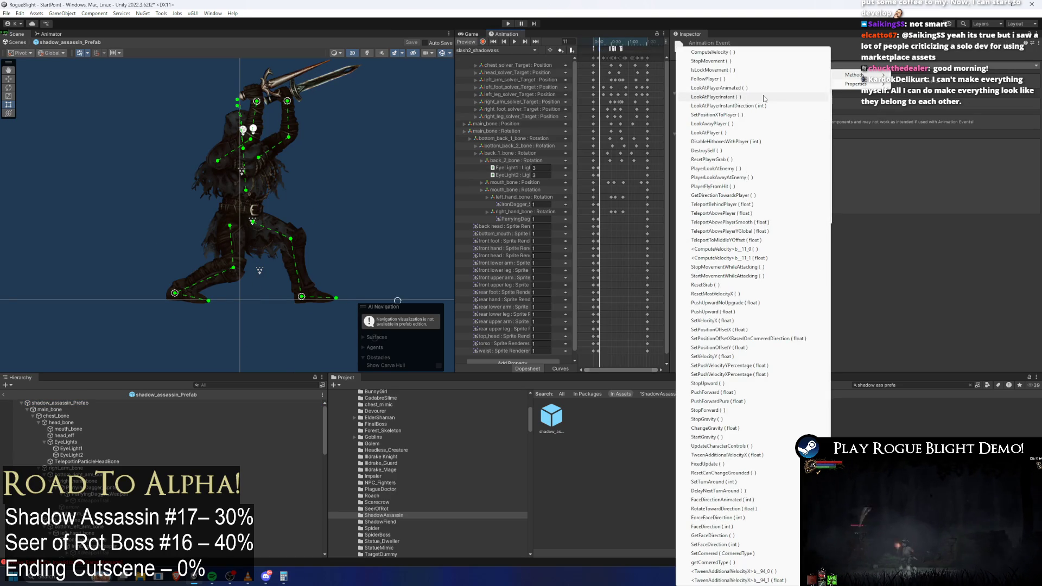
pyautogui.press('Down')
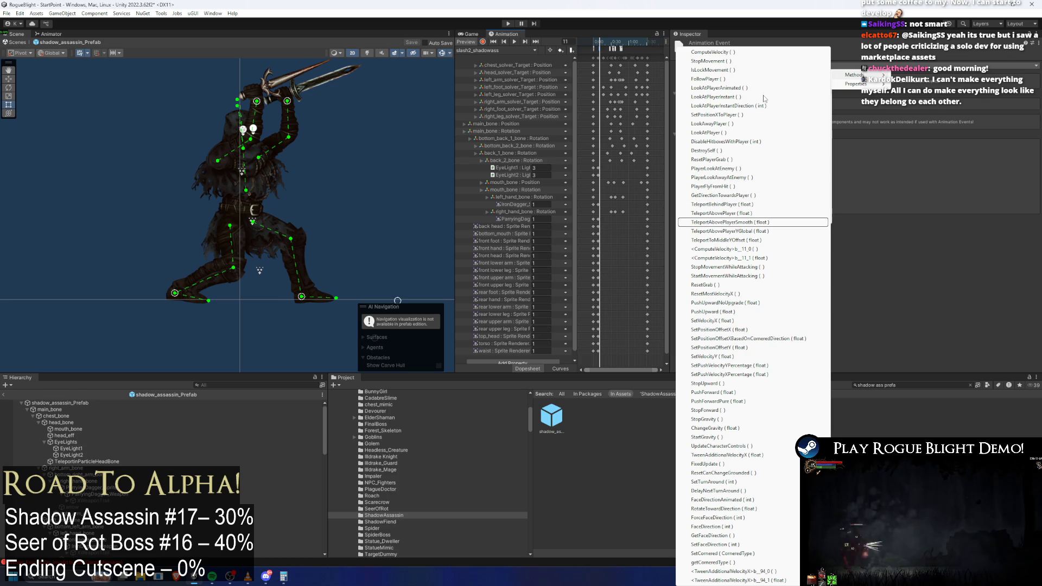
pyautogui.press('Up')
pyautogui.press('Return')
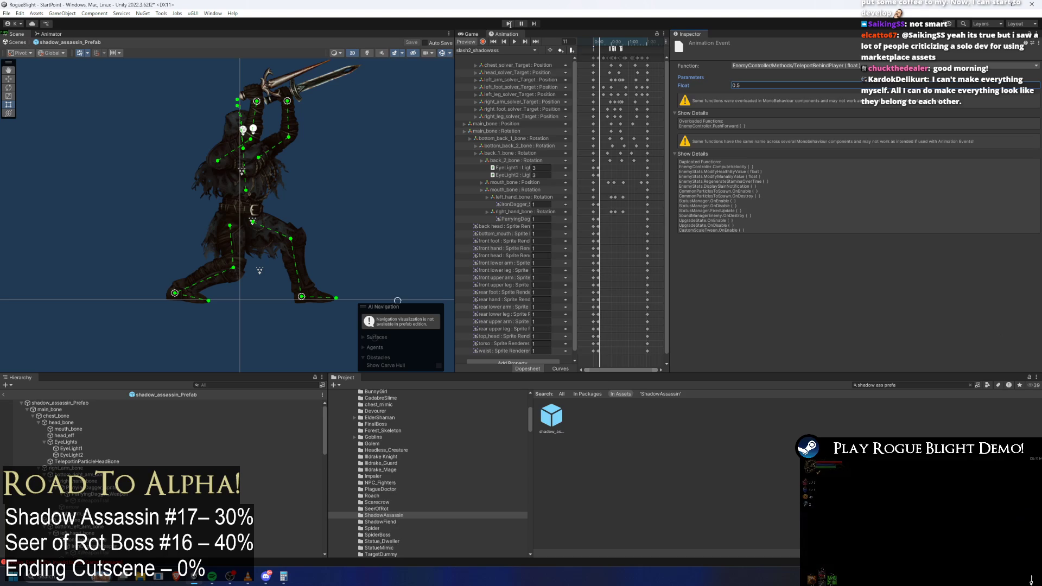
pyautogui.hotkey('ctrl', 's')
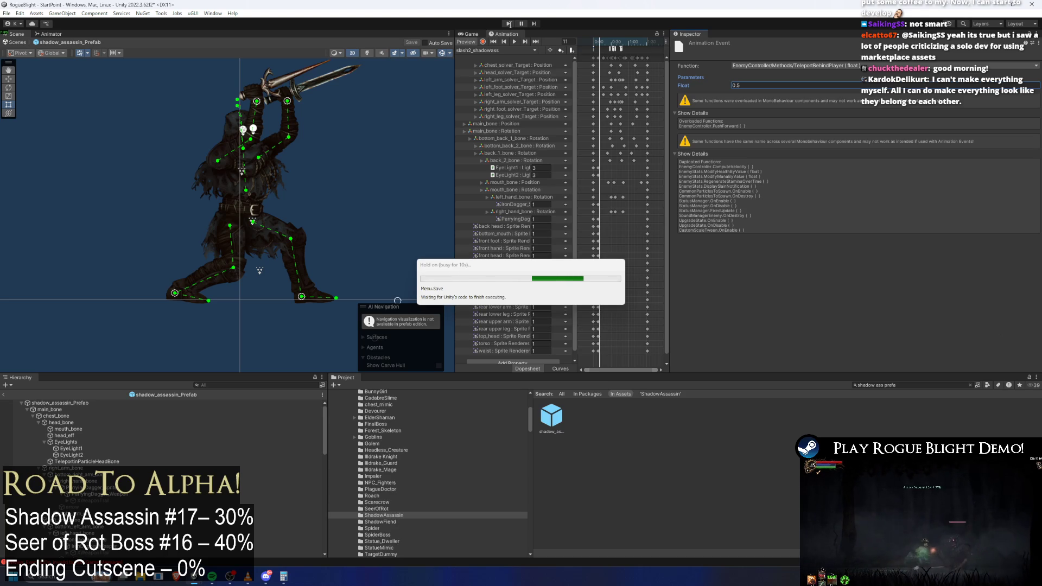
pyautogui.click(509, 24)
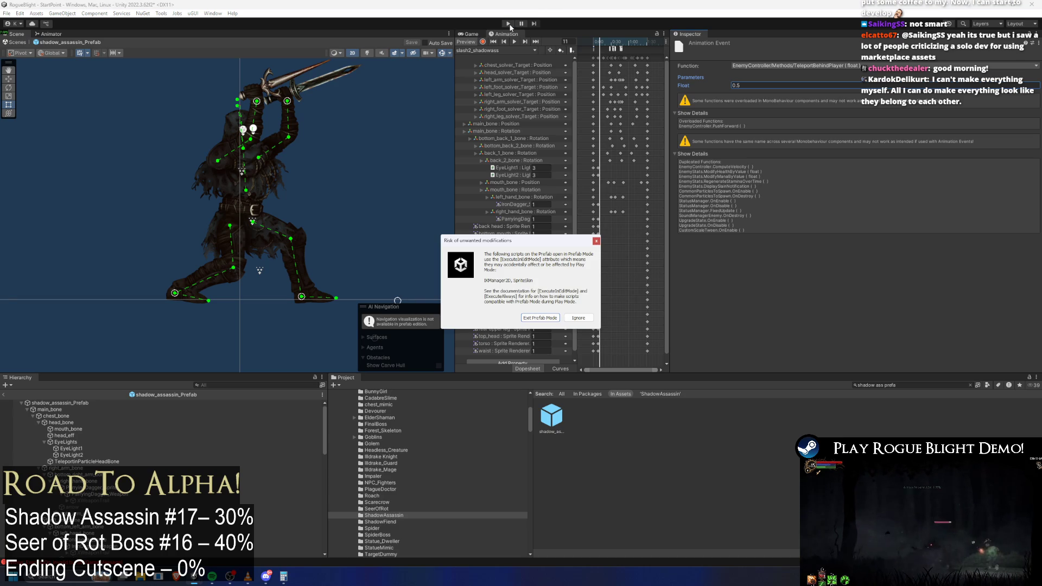
pyautogui.click(547, 317)
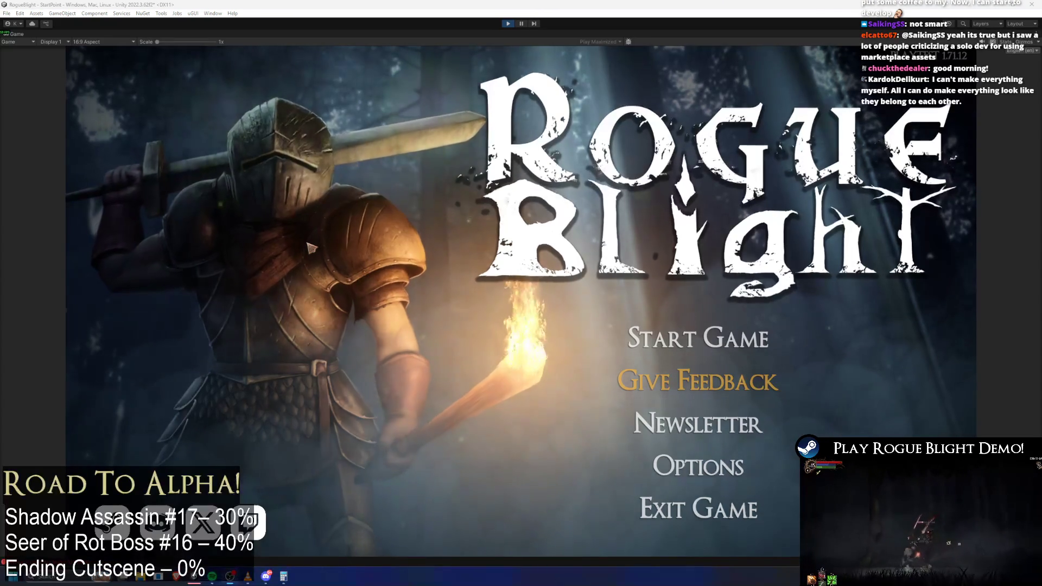
# - Load the second save slot, pause to frame the player and boss, resume, then stop
pyautogui.click(610, 332)
pyautogui.click(724, 296)
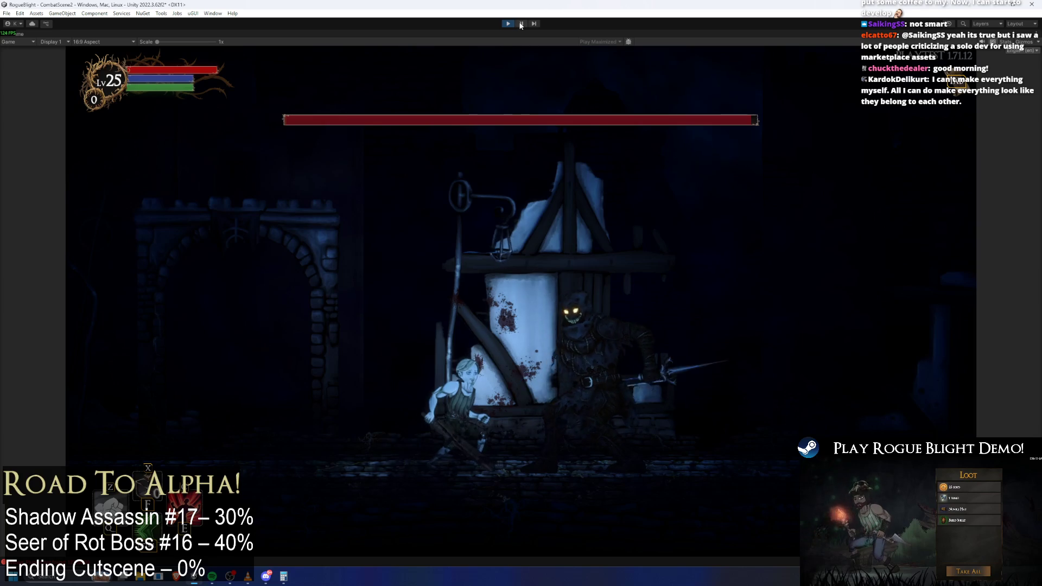
pyautogui.hotkey('ctrl', 'shift', 'p')
pyautogui.press('f')
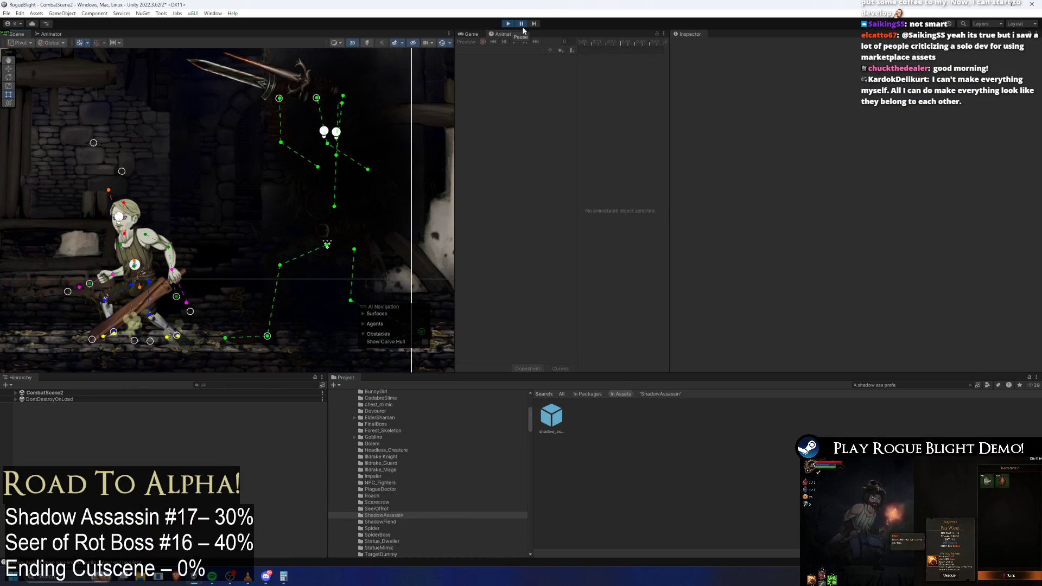
pyautogui.click(521, 24)
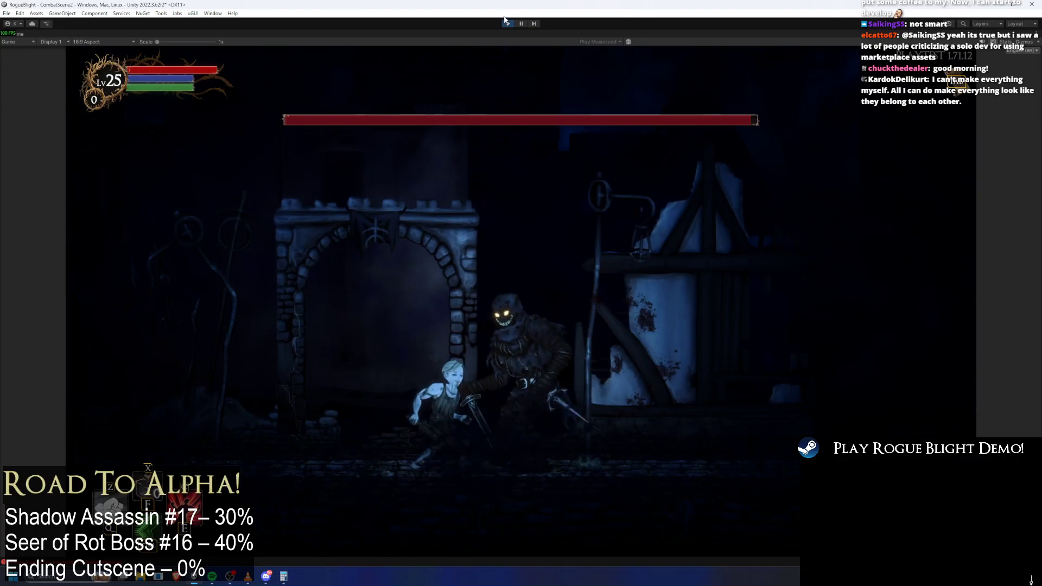
pyautogui.hotkey('ctrl', 'p')
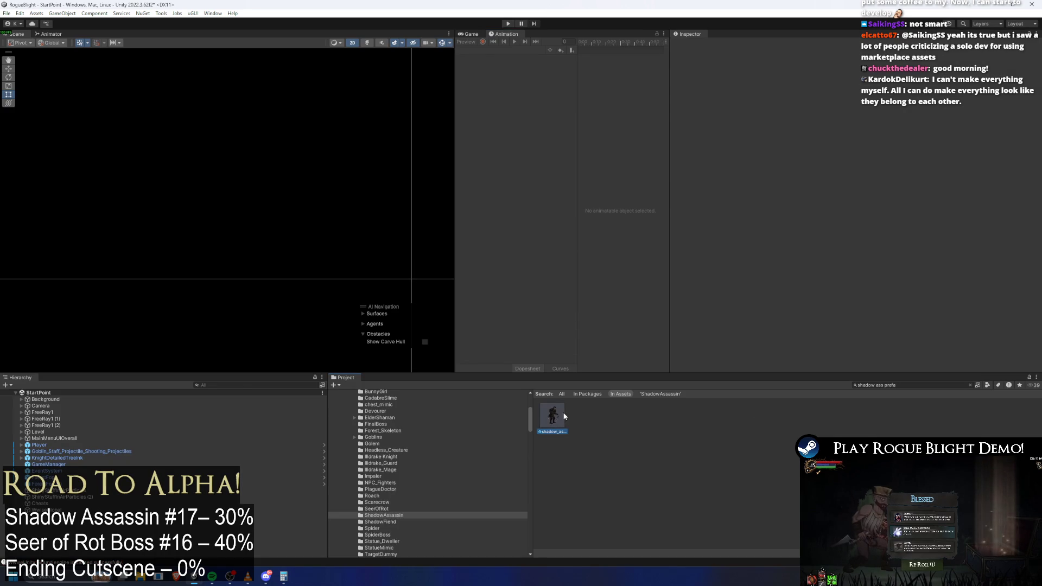
# - Give the shadow_assassin prefab's Slash 1 action Sub Action Max Distance 999 and save it
pyautogui.doubleClick(552, 417)
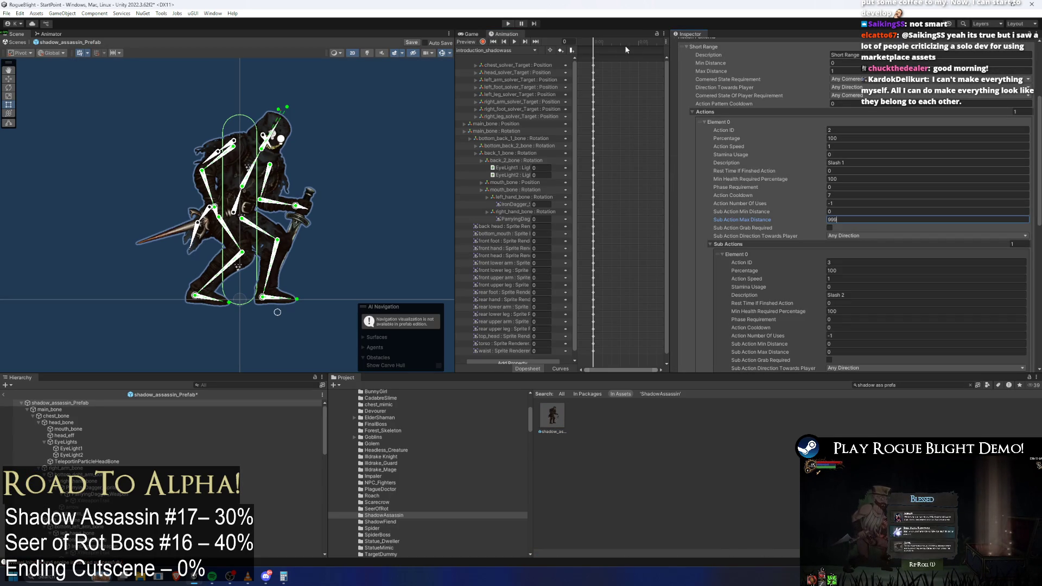
pyautogui.press('Return')
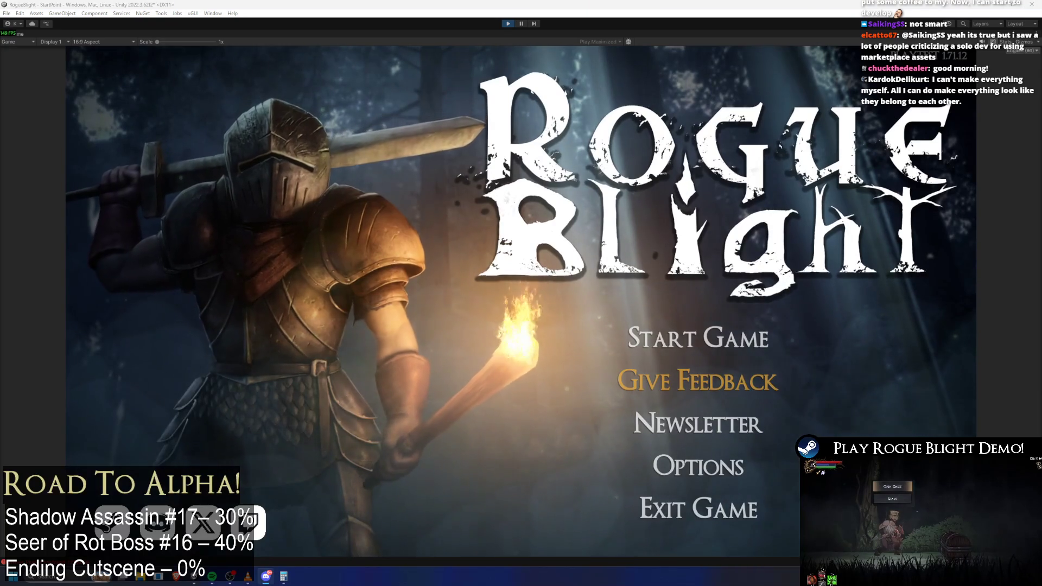
# - Load a save into the town level and swing the sword at the boss
pyautogui.click(700, 339)
pyautogui.click(733, 306)
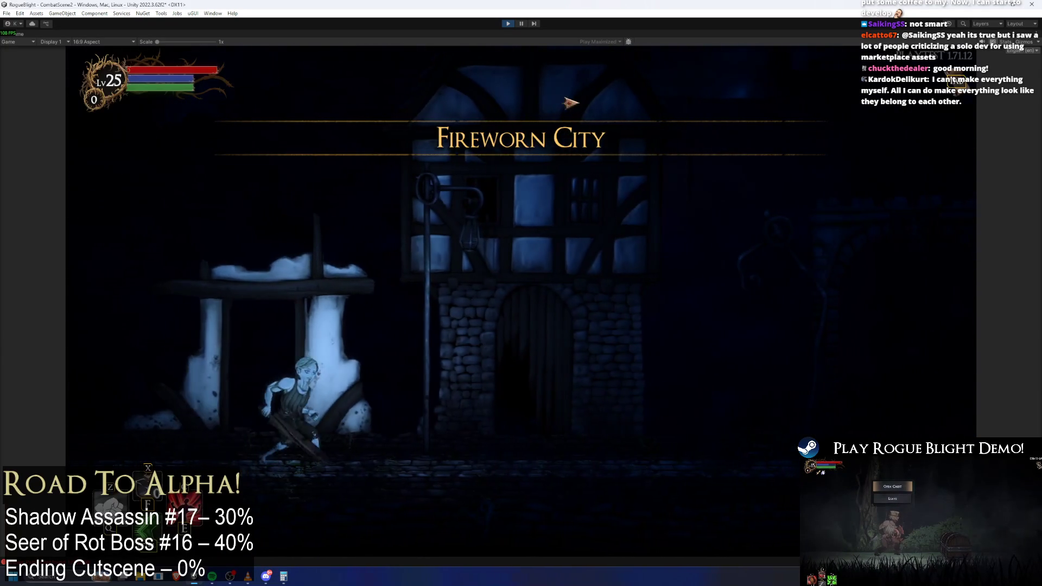
pyautogui.press('d')
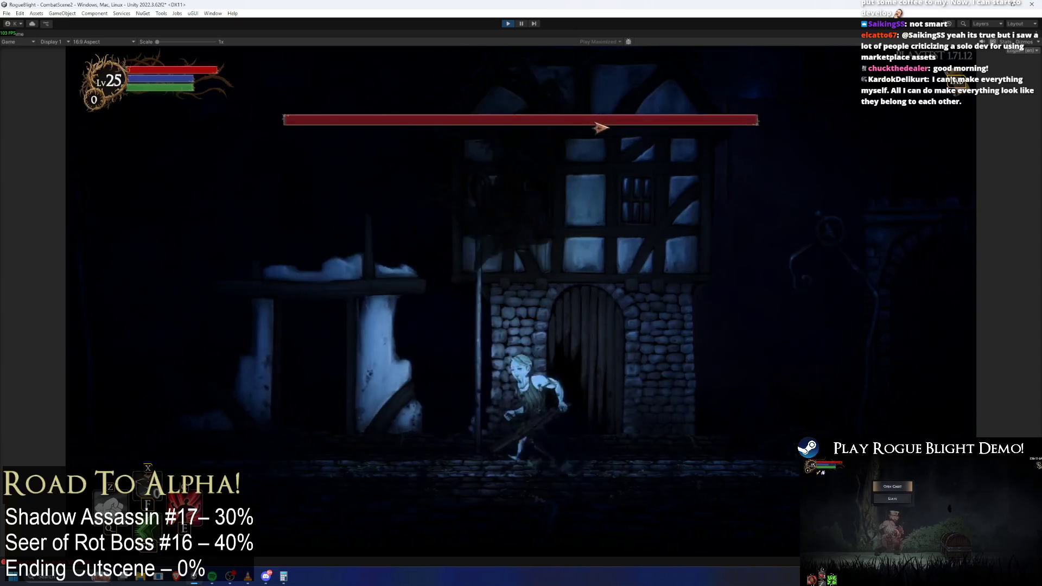
pyautogui.press('a')
pyautogui.click(779, 362)
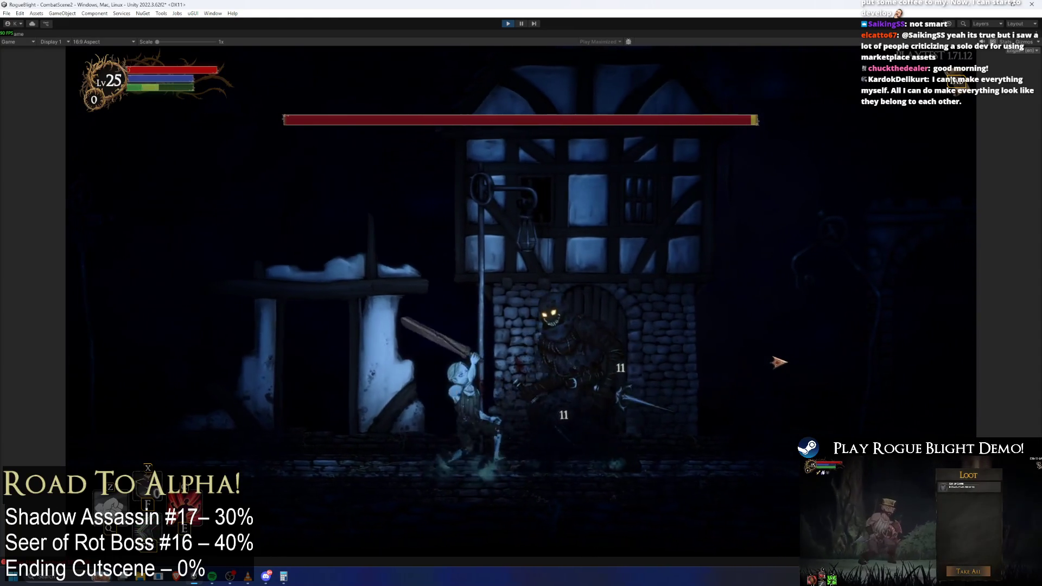
# - Dash and dodge around the boss's blade attacks while landing strikes on it
pyautogui.press('d')
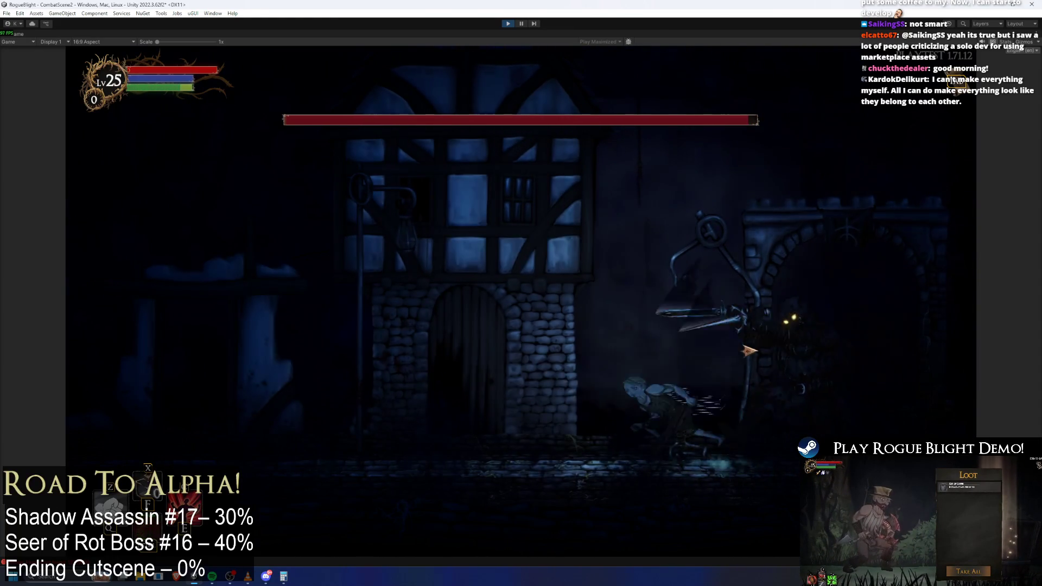
pyautogui.press('a')
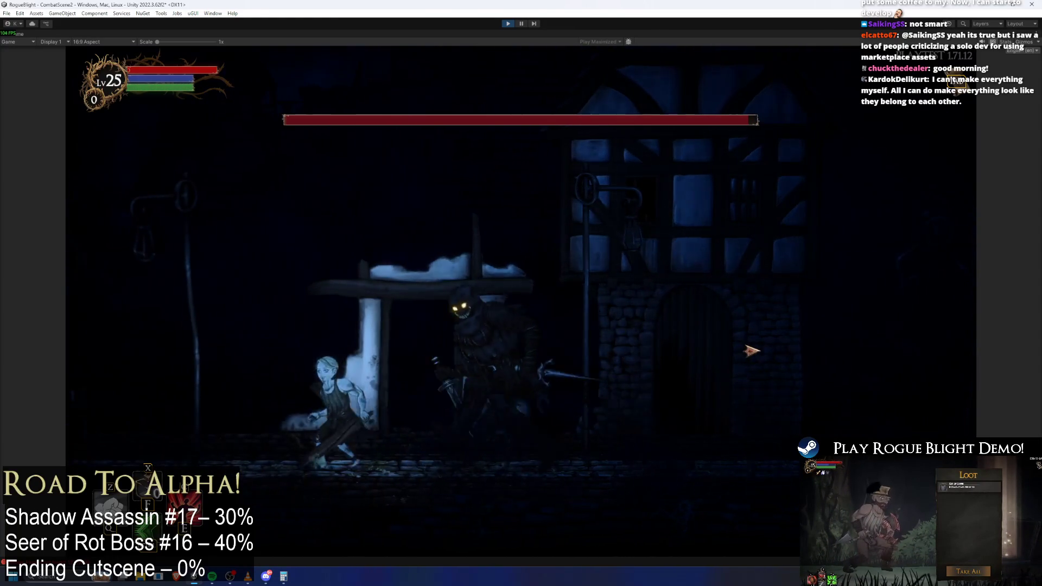
pyautogui.press('a')
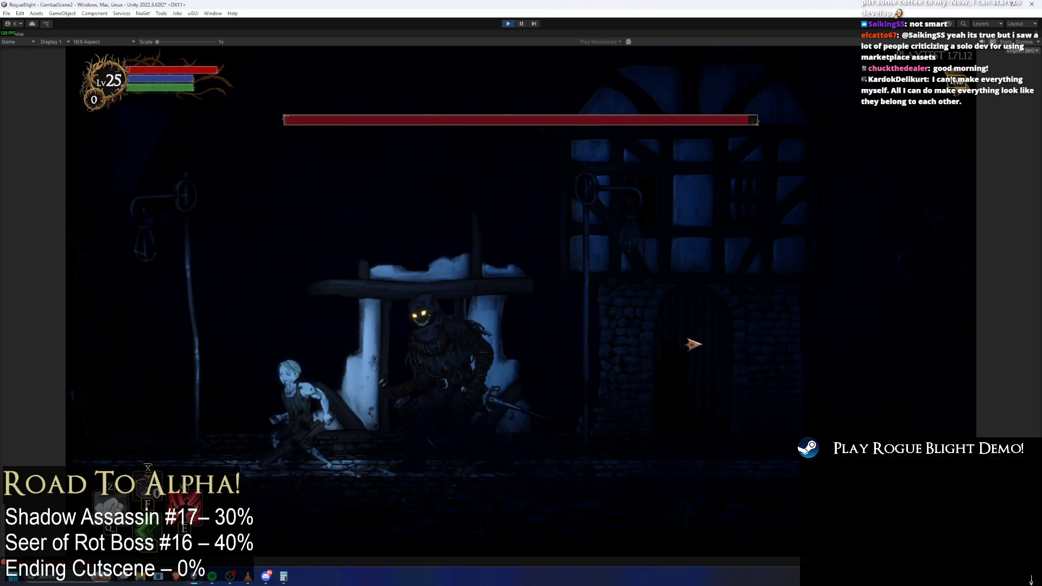
pyautogui.press('d')
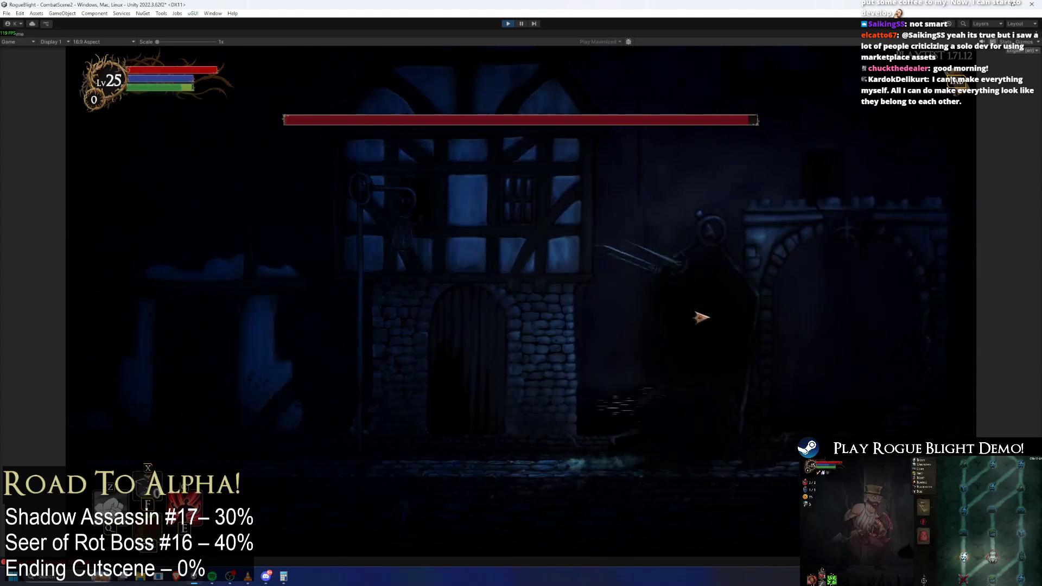
pyautogui.click(576, 337)
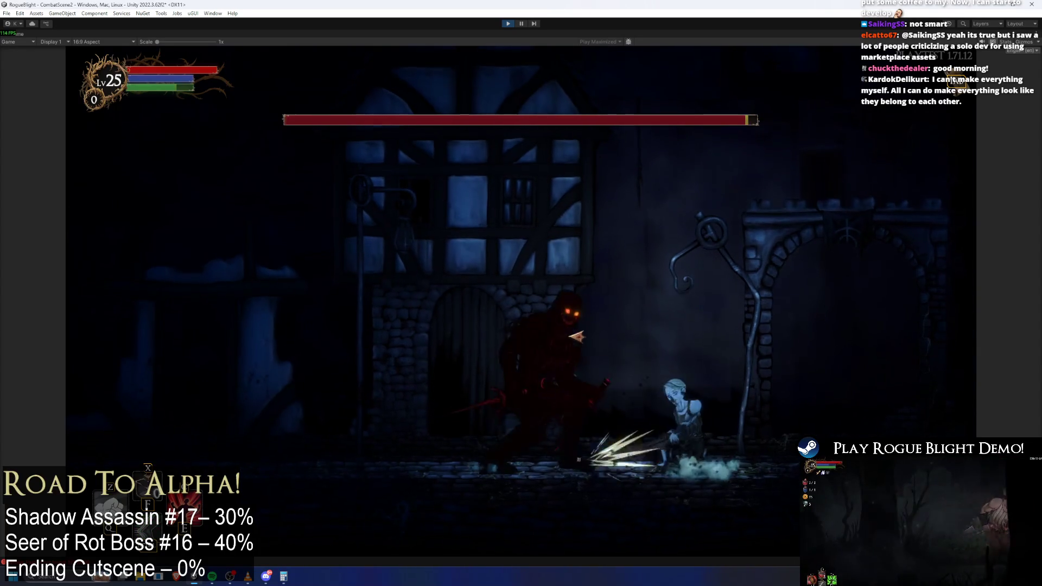
pyautogui.press('d')
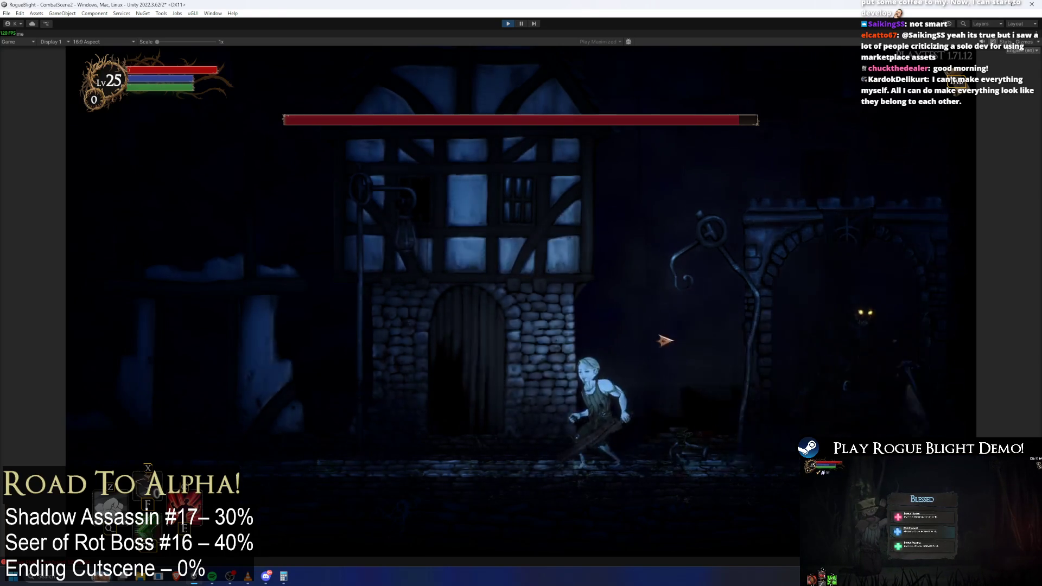
pyautogui.press('a')
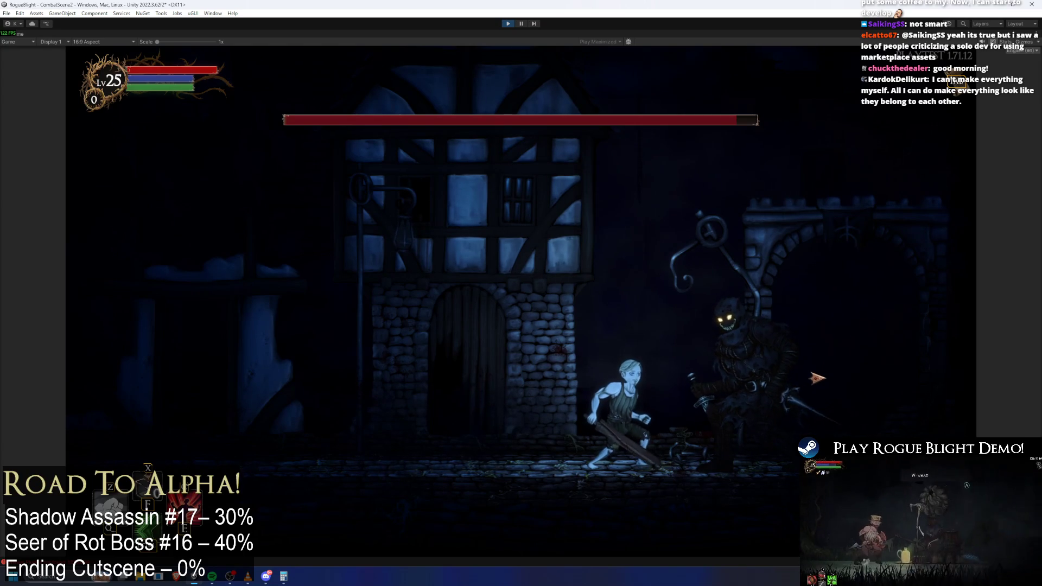
pyautogui.press('shift')
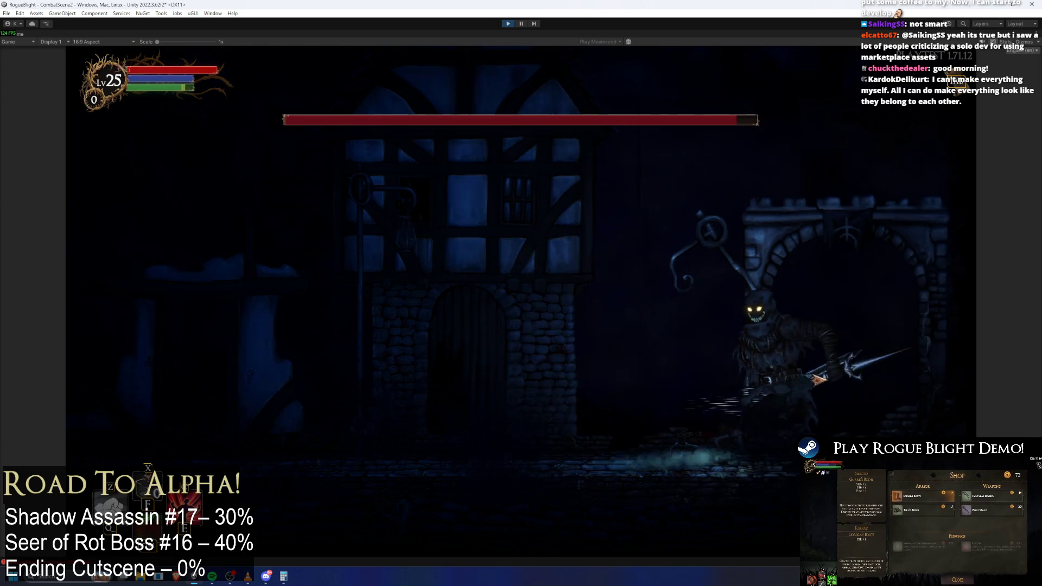
pyautogui.press('shift')
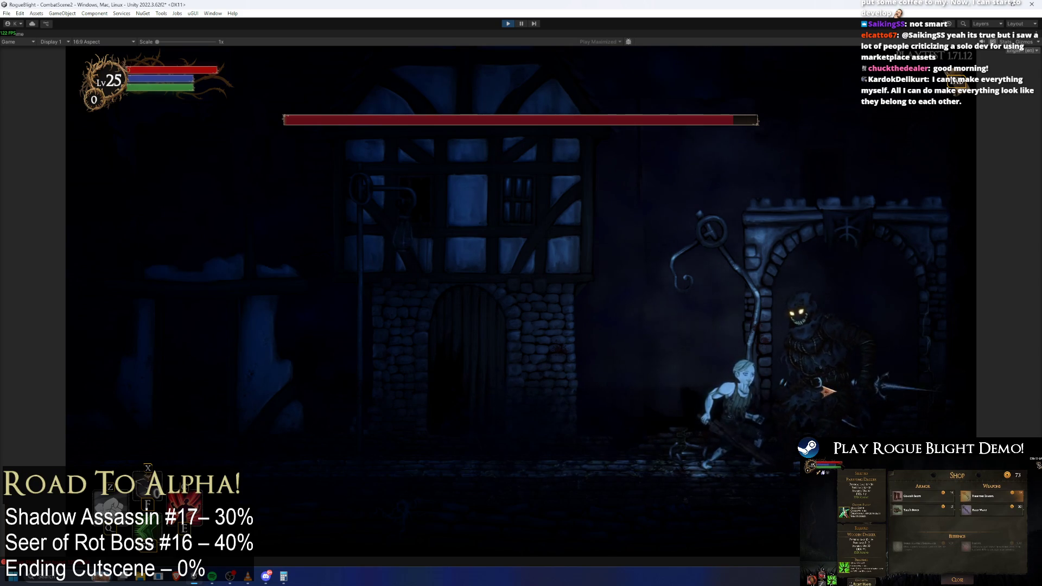
pyautogui.press('shift')
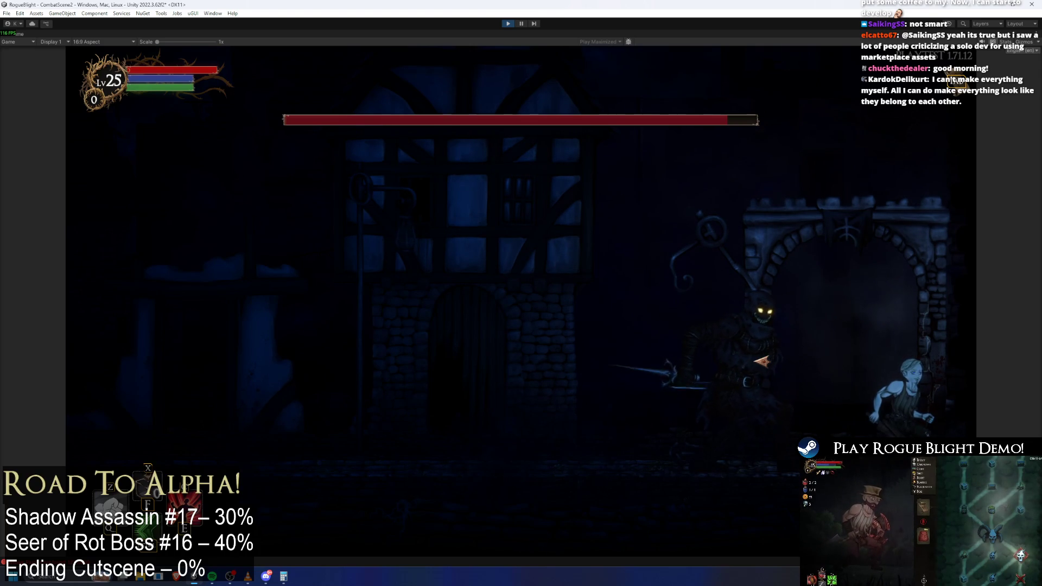
pyautogui.press('Left')
# - Hit the boss for 16 damage, then retreat, crouch and dash through its lunge
pyautogui.press('x')
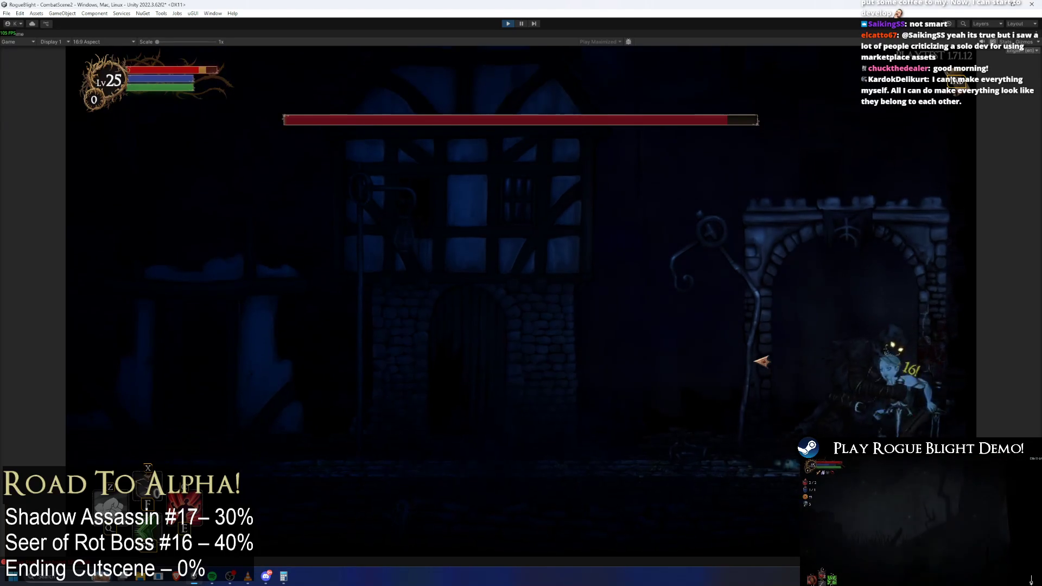
pyautogui.press('Left')
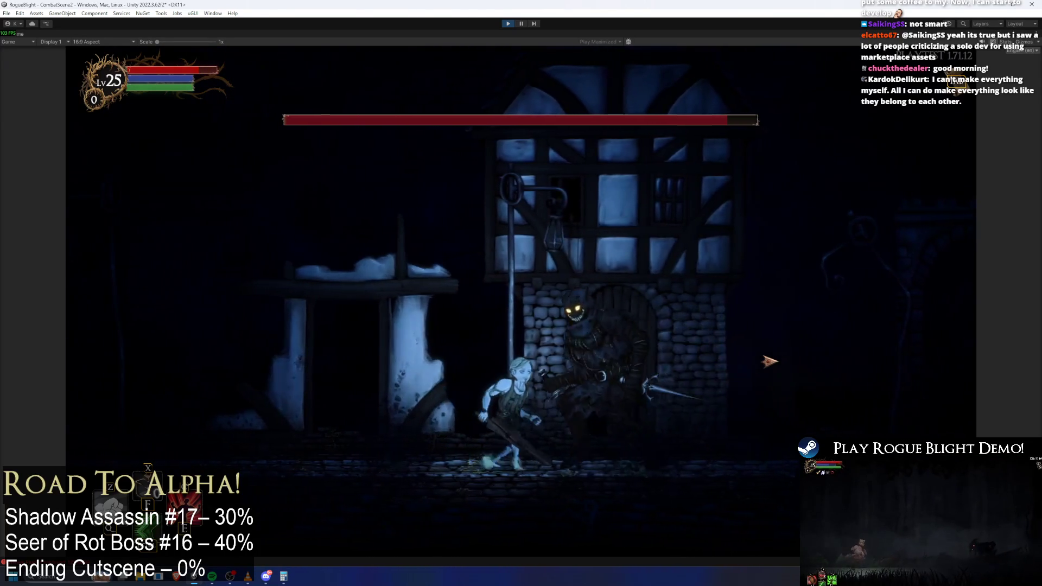
pyautogui.press('Left')
pyautogui.press('Right')
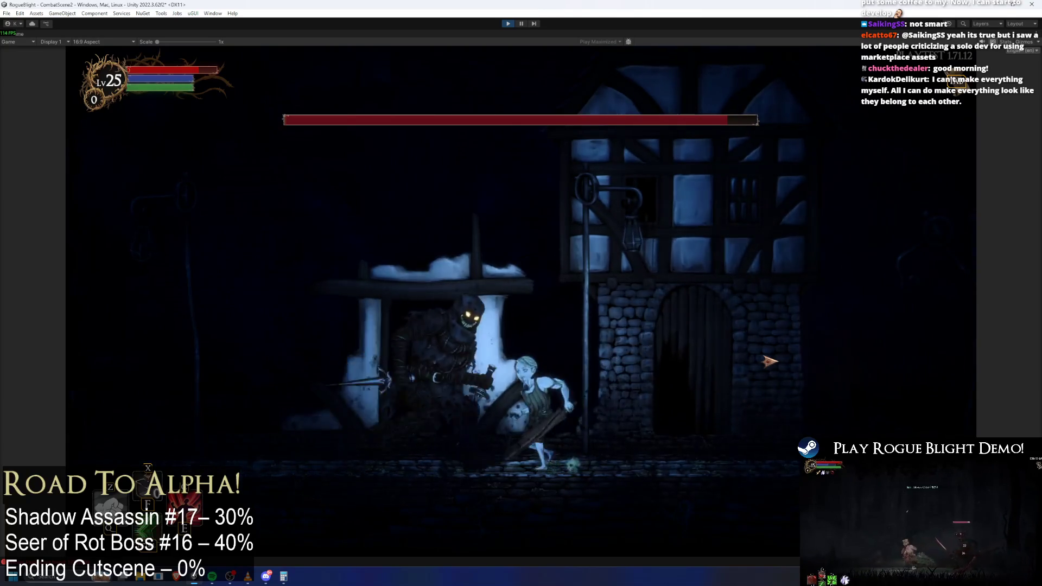
pyautogui.press('Right')
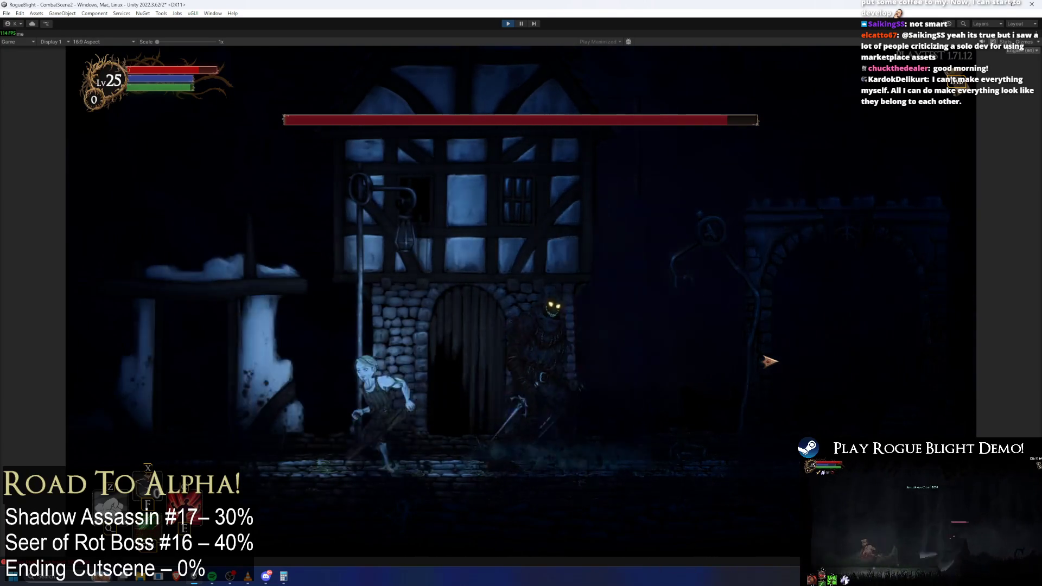
pyautogui.press('Right')
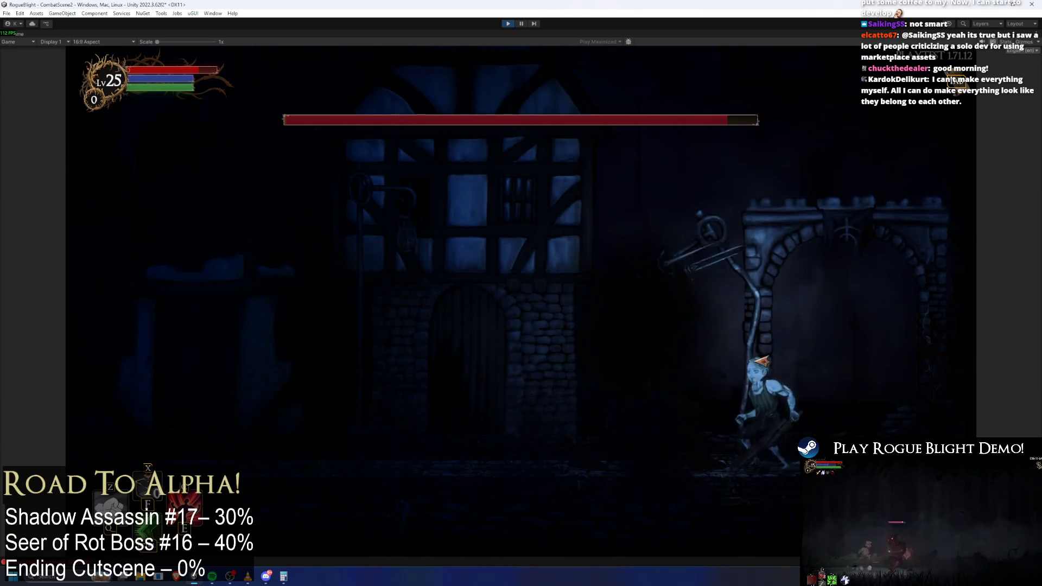
pyautogui.press('Left')
pyautogui.press('Left')
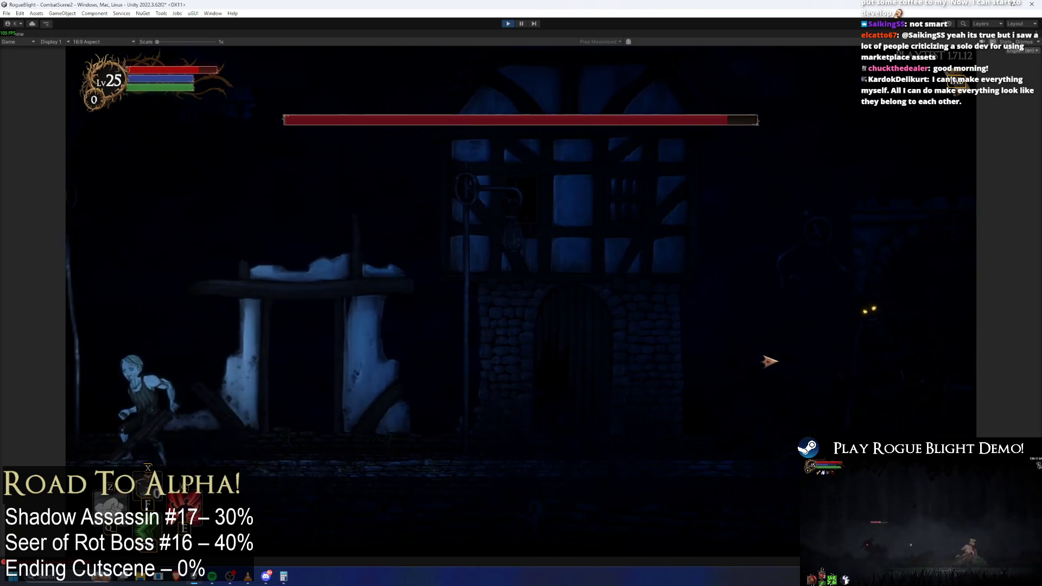
pyautogui.press('Left')
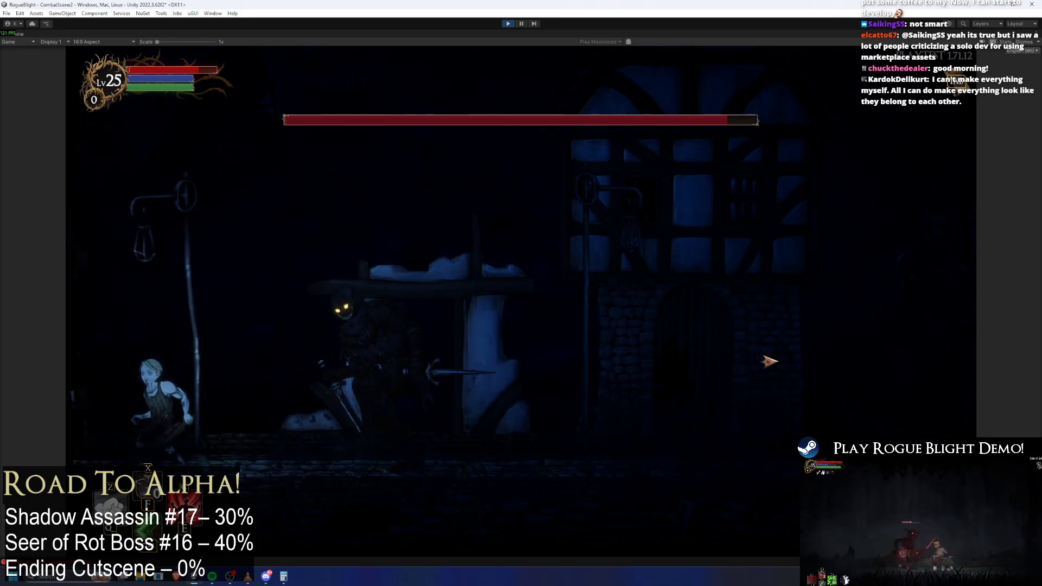
pyautogui.press('Left')
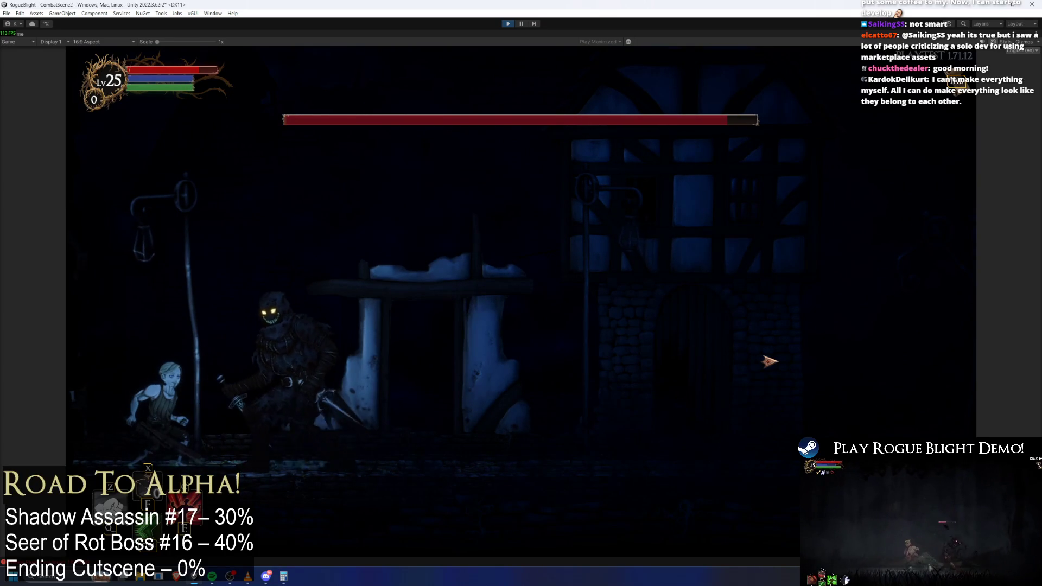
pyautogui.press('shift')
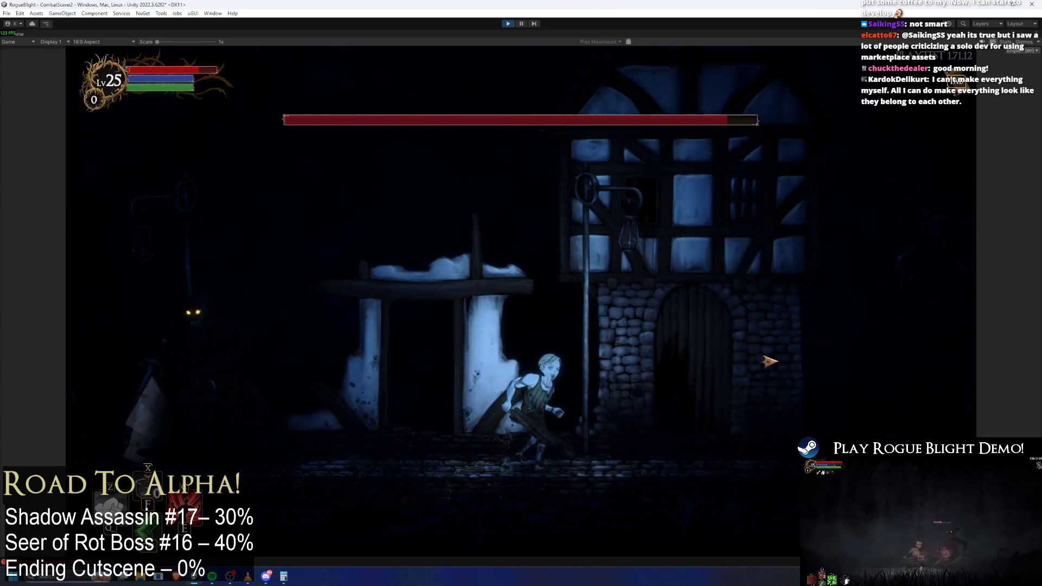
# - Run back and forth past the boss near the door to test its chase timing
pyautogui.press('Right')
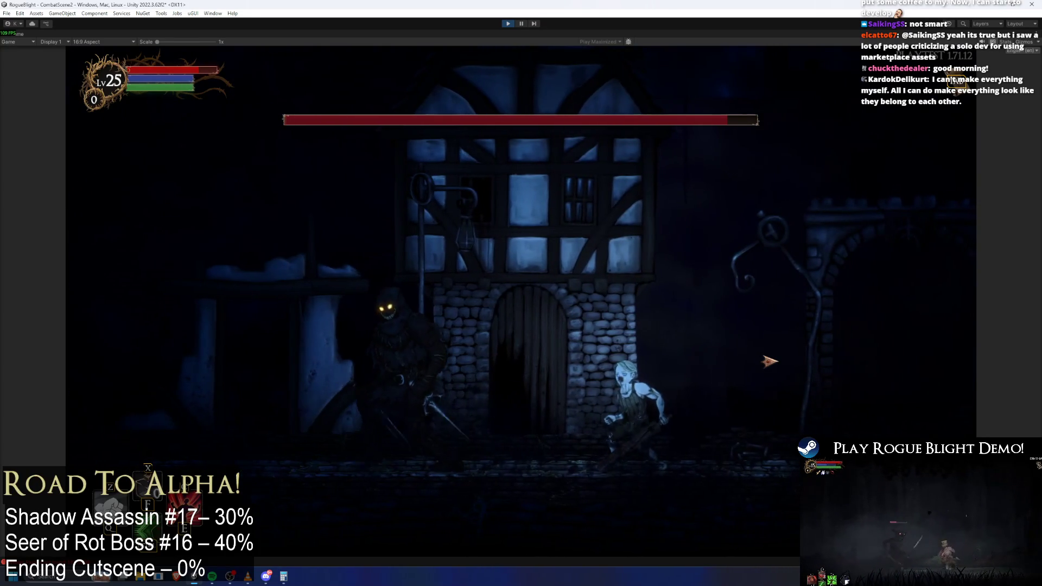
pyautogui.press('Left')
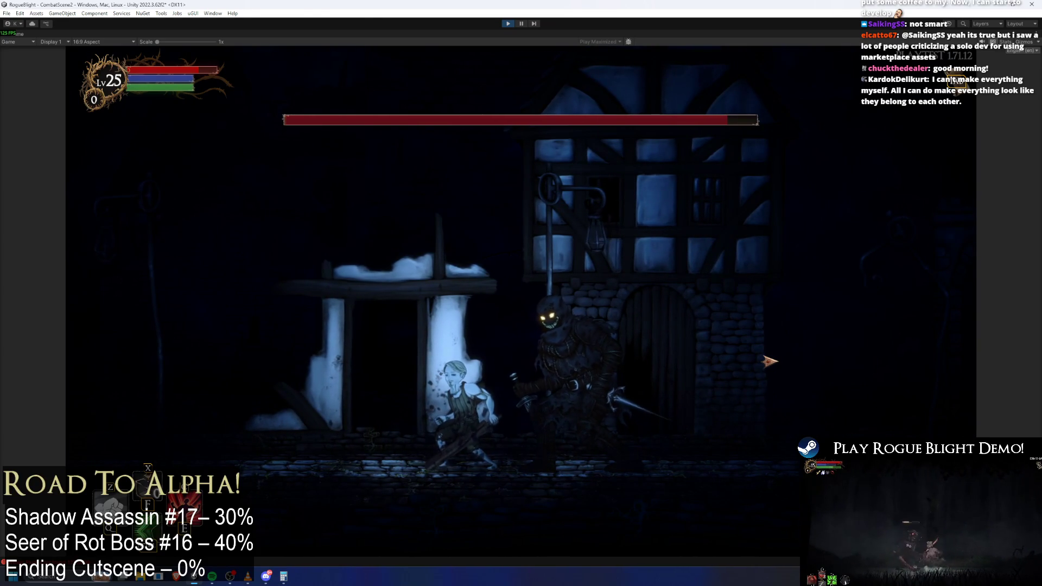
pyautogui.press('Right')
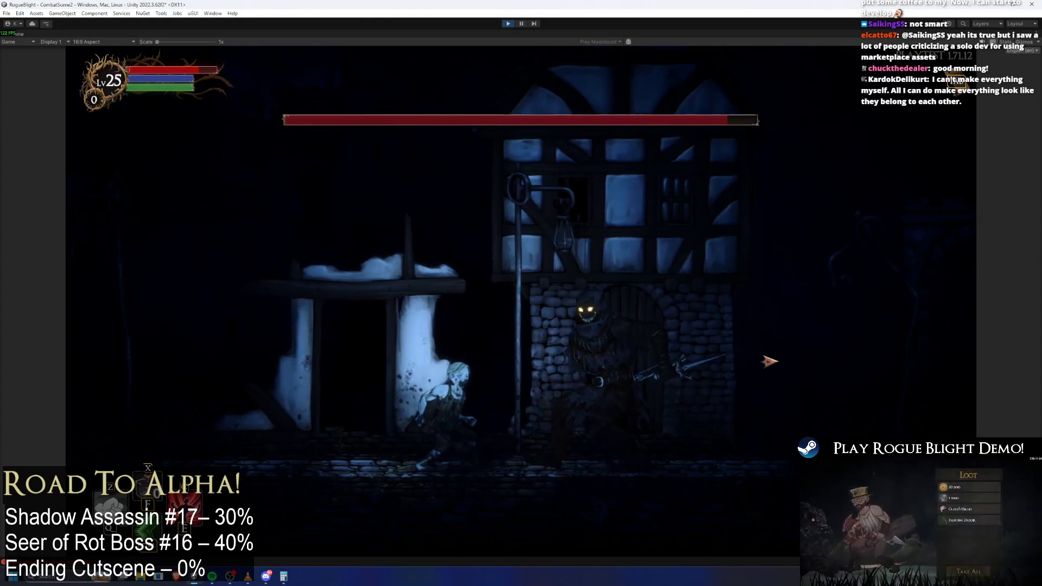
pyautogui.press('Right')
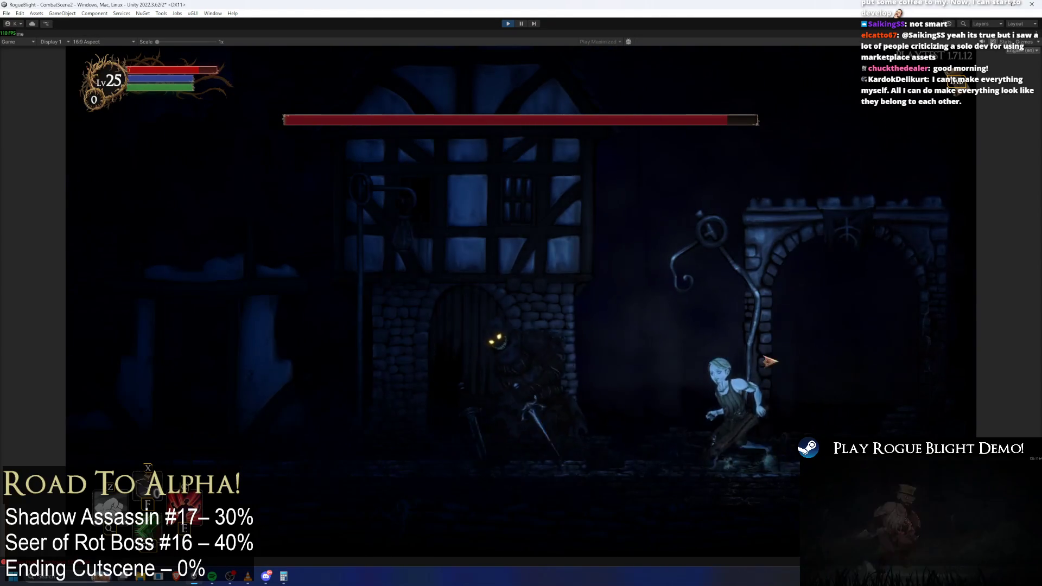
pyautogui.press('Left')
pyautogui.press('Left')
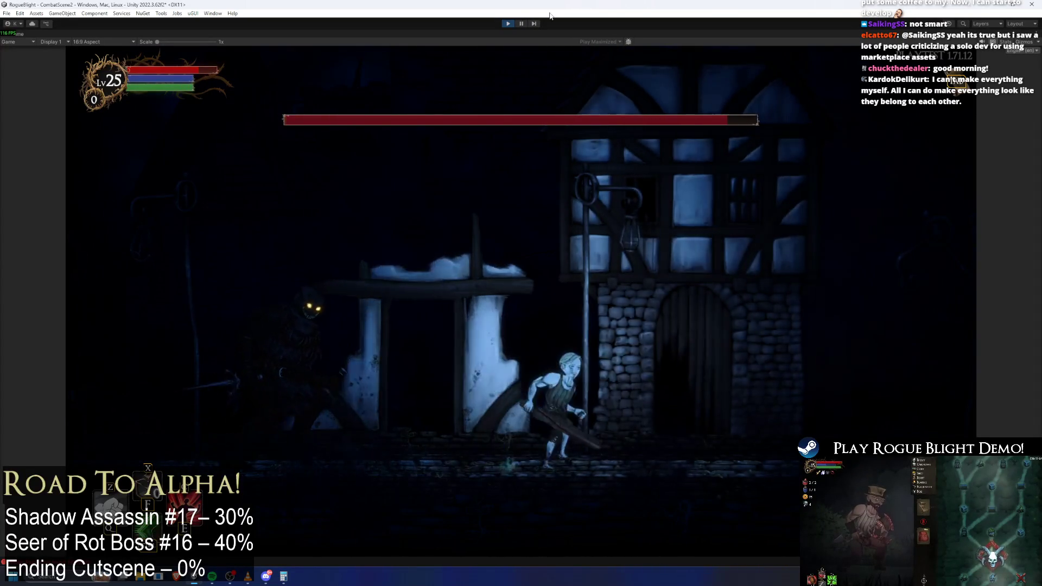
pyautogui.press('Right')
pyautogui.press('Left')
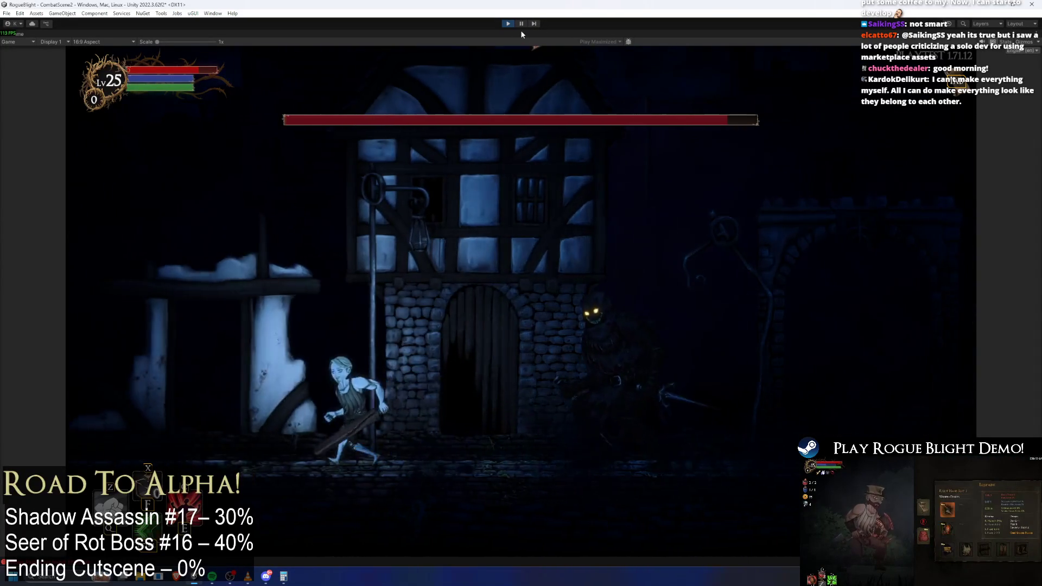
pyautogui.press('Left')
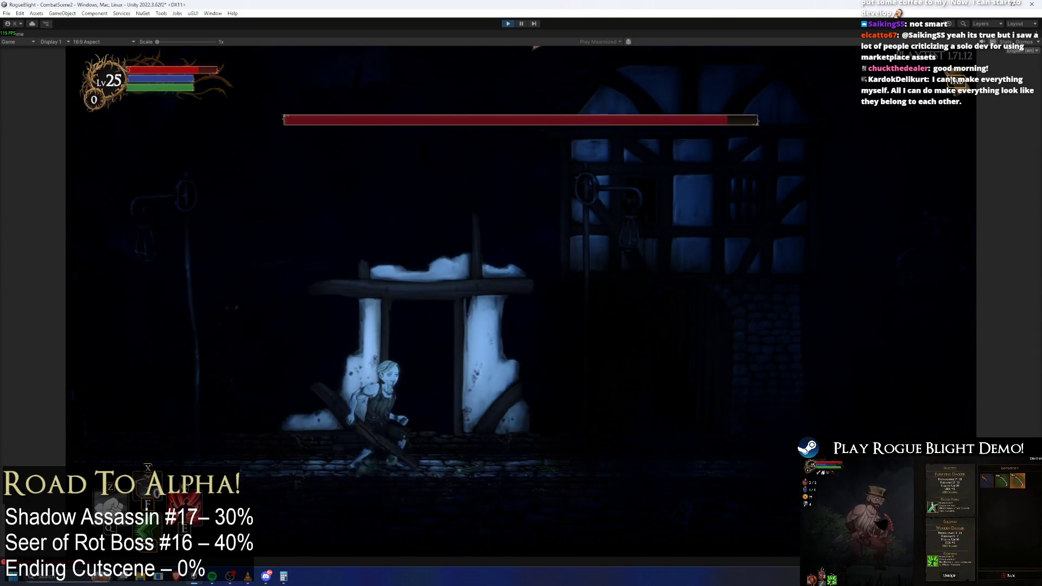
# - Bait the boss's slash combo near the archway, dashing past and creeping back toward it
pyautogui.press('Right')
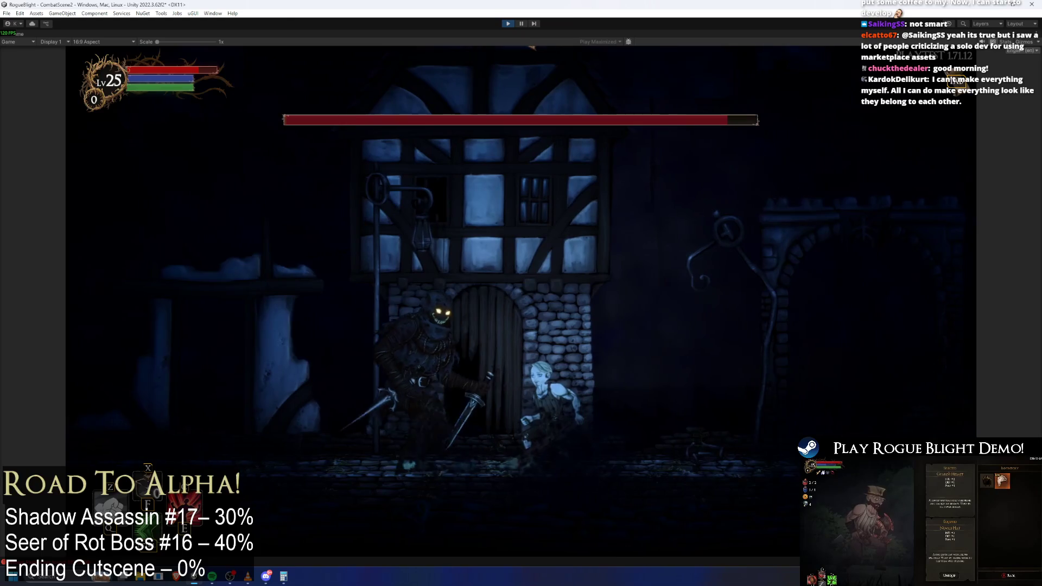
pyautogui.press('Right')
pyautogui.press('Left')
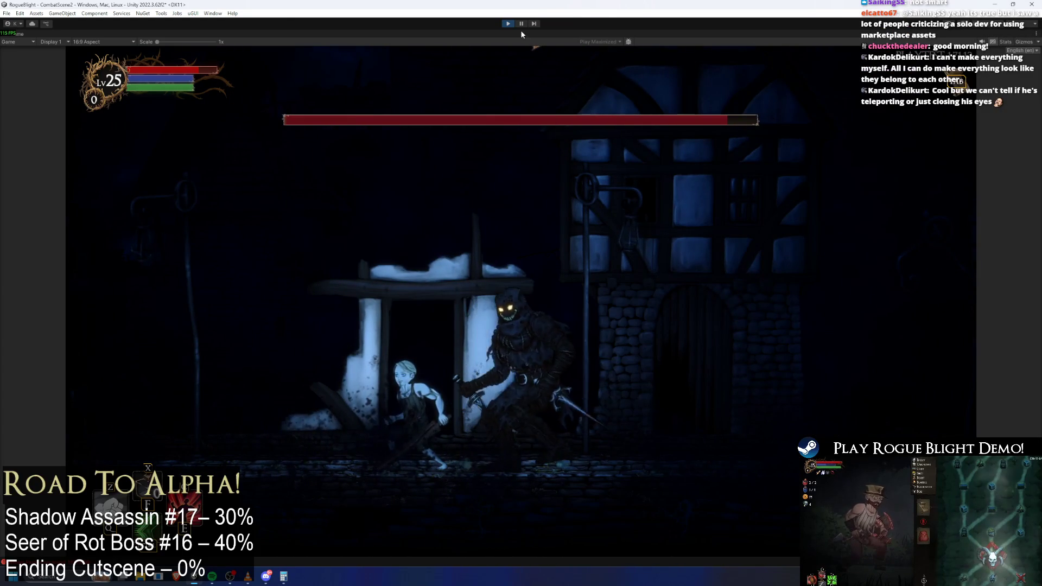
pyautogui.press('Right')
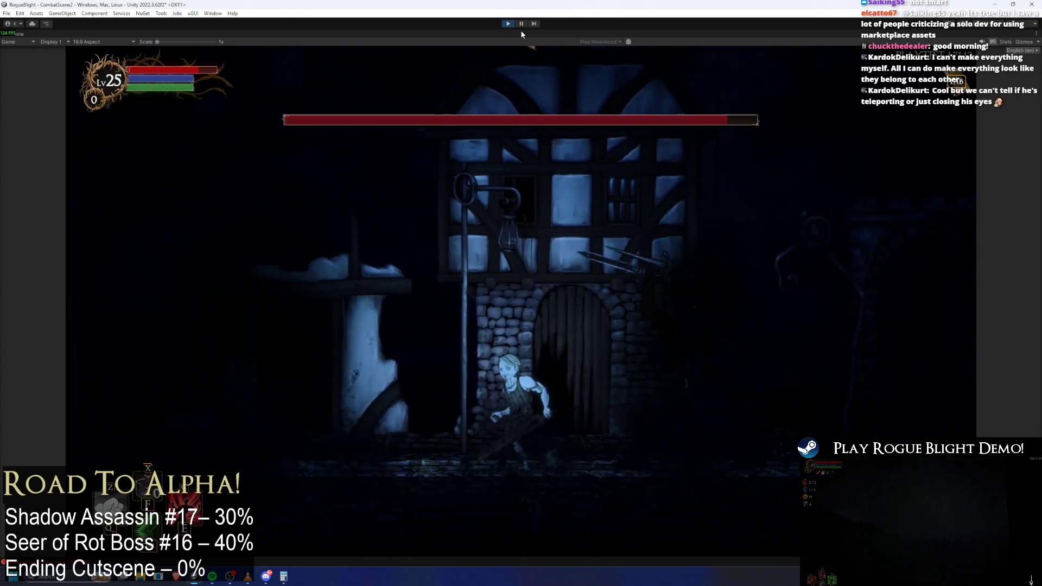
pyautogui.press('Left')
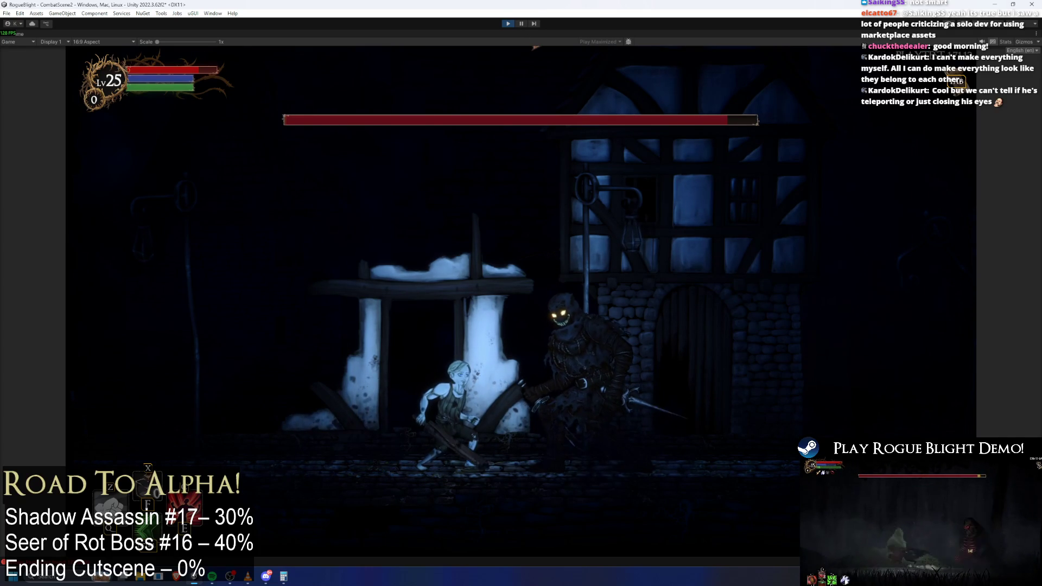
pyautogui.press('Right')
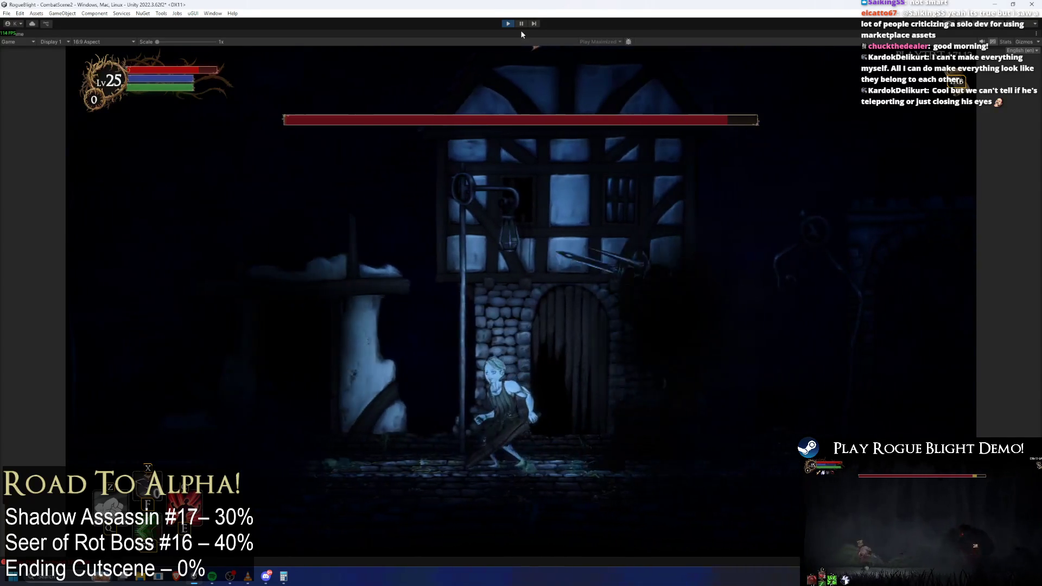
pyautogui.press('Left')
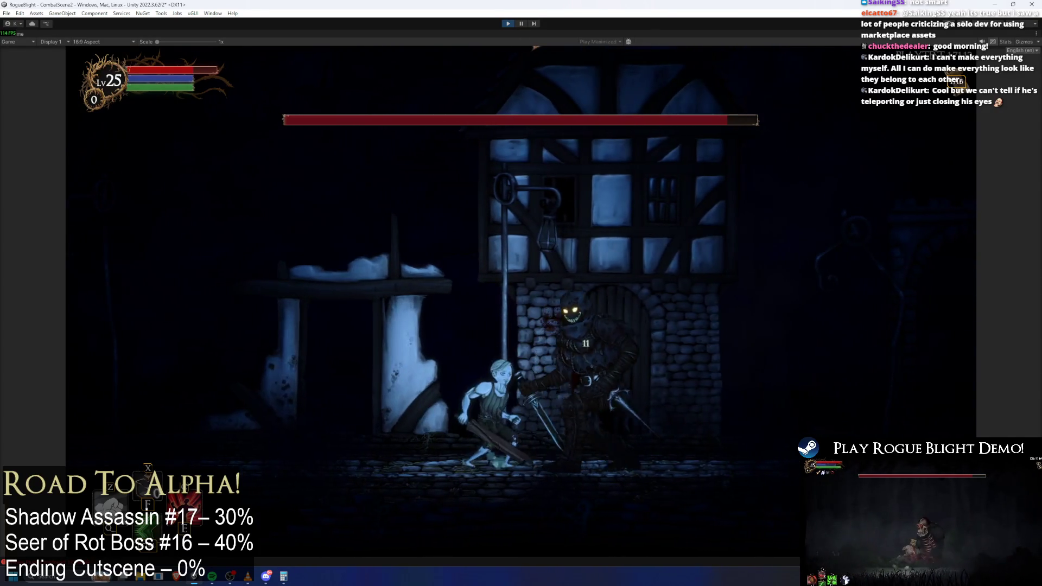
pyautogui.press('Right')
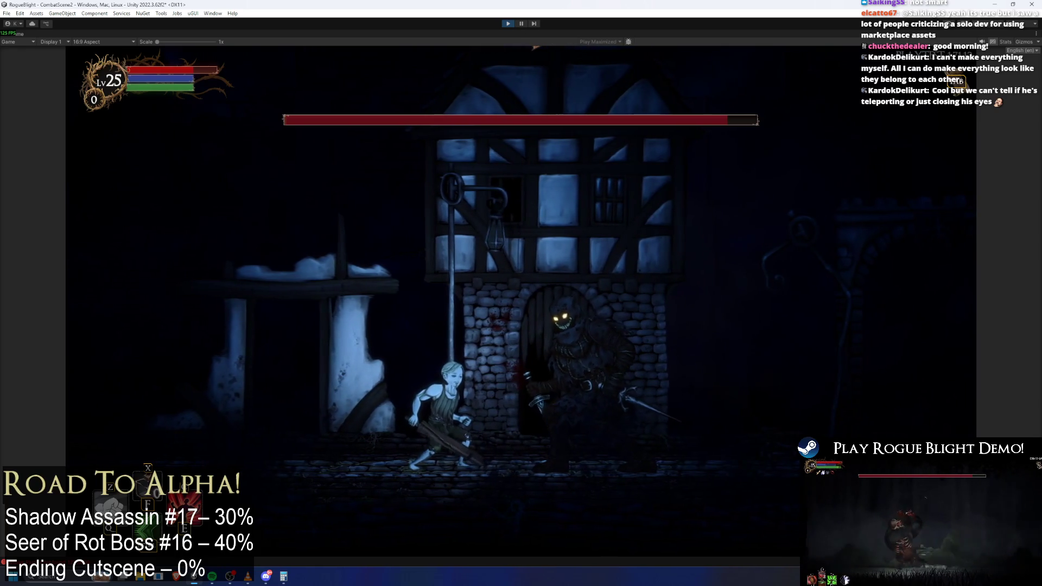
pyautogui.press('Right')
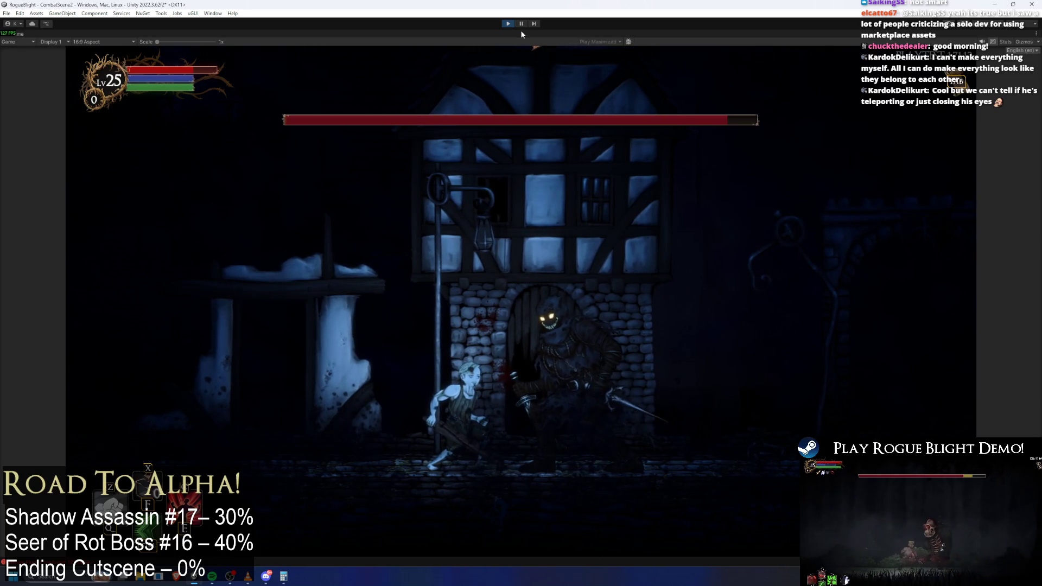